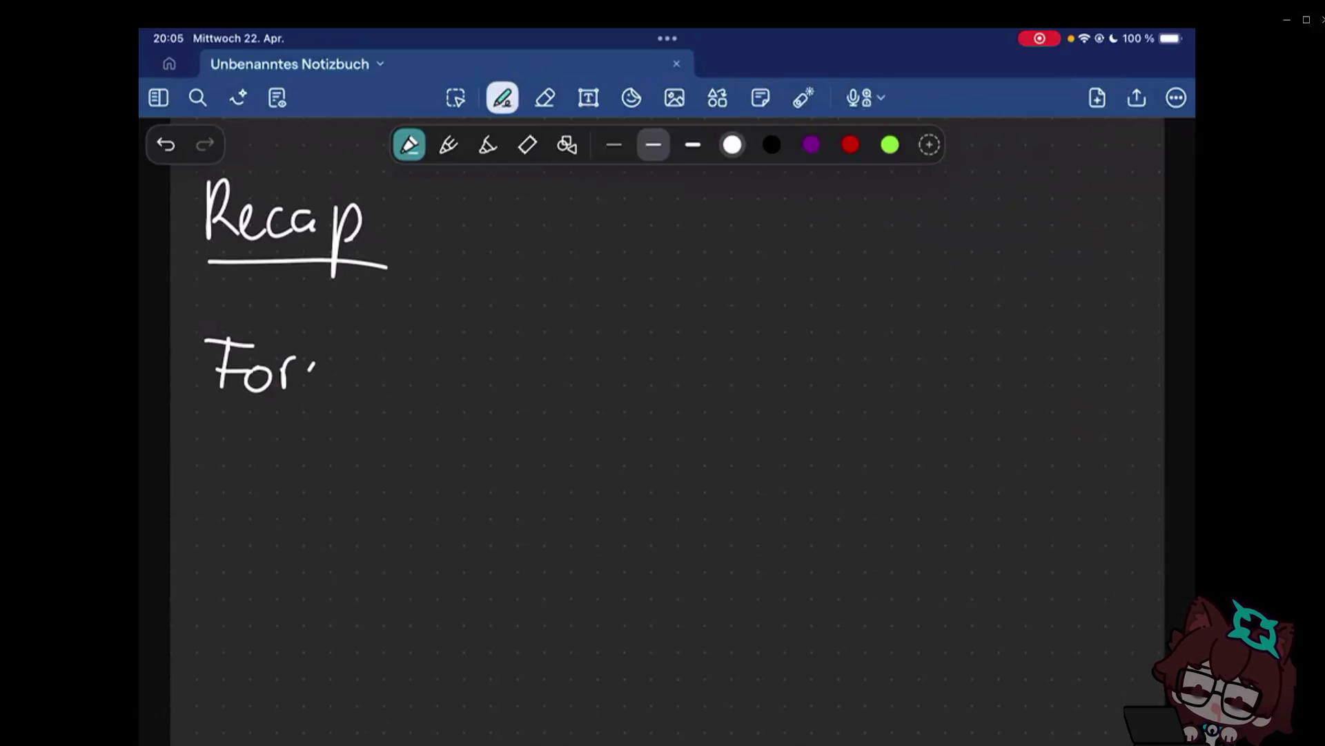
Handwrite the heading words 'Formal Language of' at the top of the page.
drag(457, 334, 479, 386)
mouse_move(502, 363)
mouse_down()
mouse_move(504, 386)
mouse_move(731, 392)
mouse_up()
click(521, 358)
drag(828, 366, 847, 400)
Write the next word, erase the misspelled 'Propo', and rewrite it as 'Predicate'.
drag(211, 456, 238, 485)
mouse_move(240, 487)
mouse_down()
mouse_move(271, 495)
mouse_move(292, 549)
mouse_up()
drag(318, 489, 348, 509)
click(545, 97)
drag(208, 513, 355, 506)
click(503, 97)
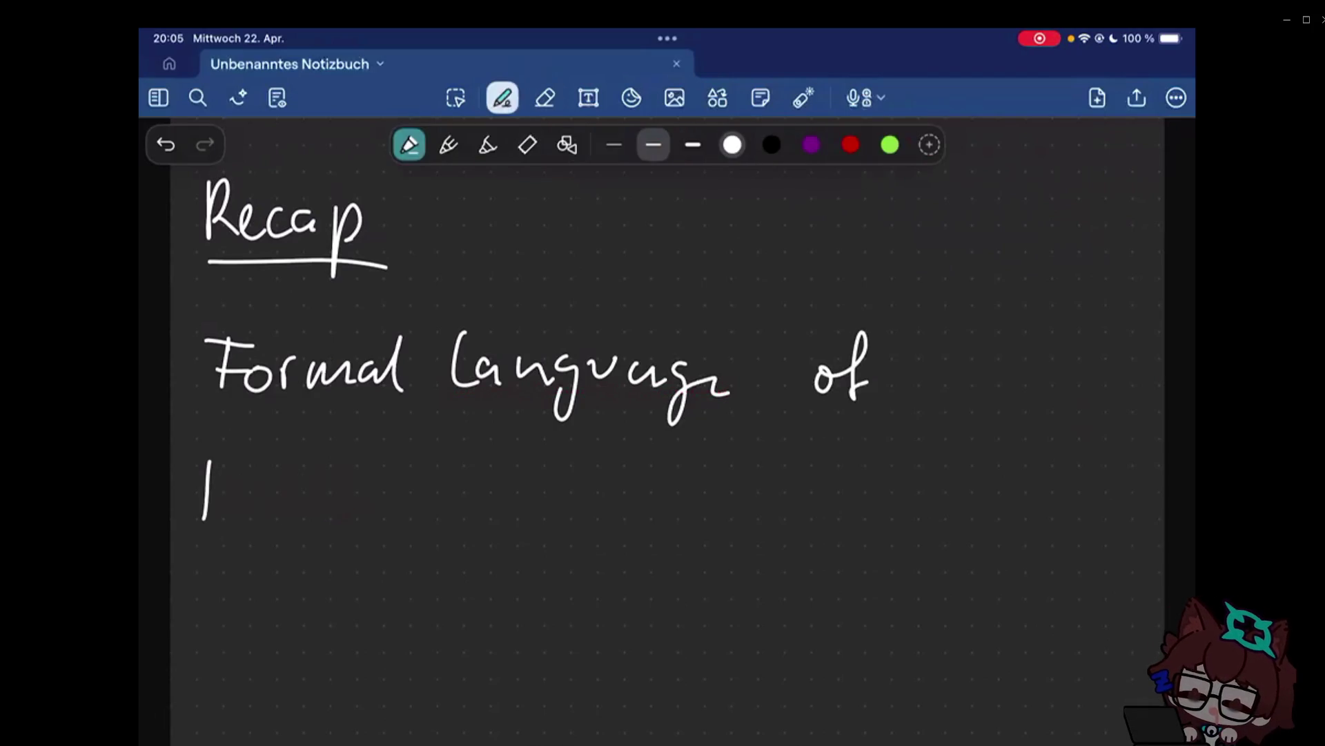
drag(207, 466, 213, 489)
drag(229, 478, 249, 485)
drag(255, 500, 271, 508)
mouse_move(292, 498)
mouse_down()
mouse_move(298, 462)
mouse_move(312, 508)
mouse_up()
drag(346, 482, 343, 508)
drag(379, 485, 384, 510)
drag(396, 452, 400, 508)
drag(410, 494, 431, 505)
click(483, 478)
drag(487, 451, 499, 512)
drag(524, 486, 517, 510)
drag(555, 485, 539, 542)
drag(577, 489, 582, 509)
drag(613, 487, 608, 510)
scroll(662, 414, down, 2)
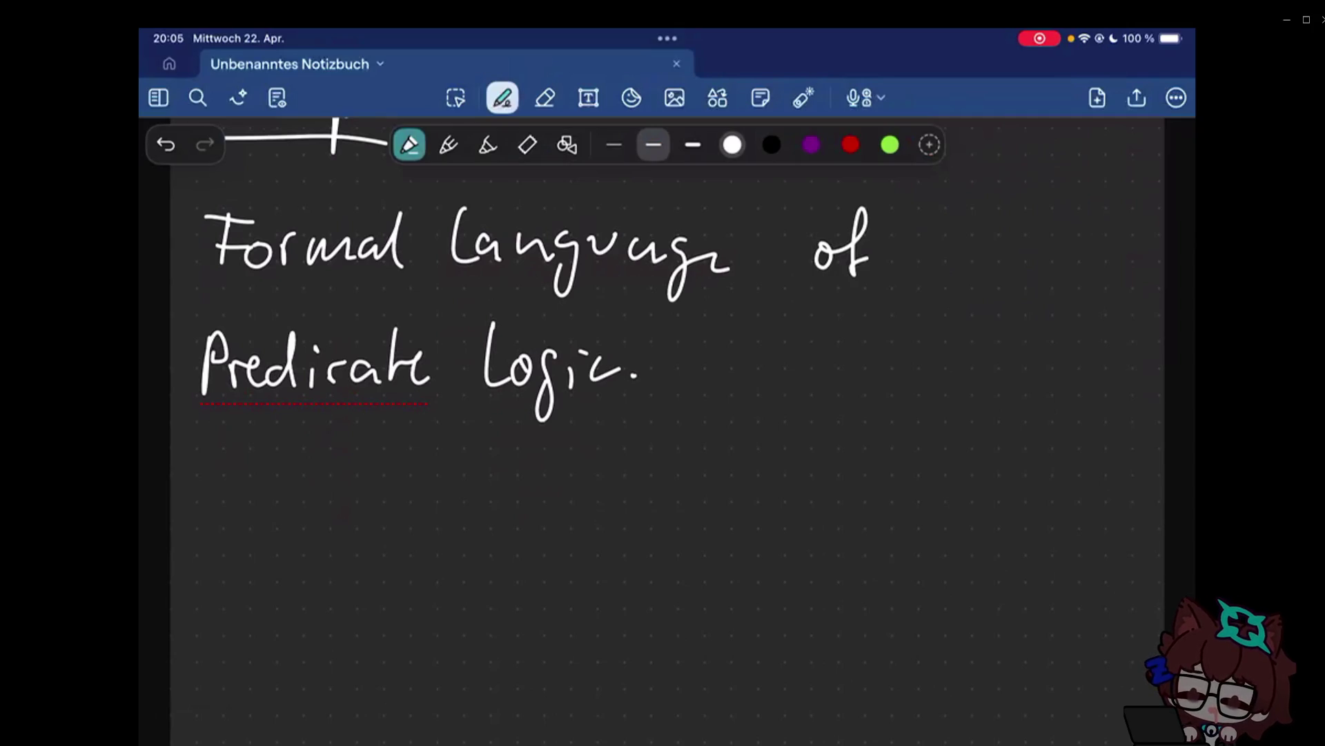
List the variables x1, …, xn and the connectives ∧, ∨, ¬ on the line below.
drag(224, 481, 254, 522)
drag(244, 518, 261, 535)
drag(281, 513, 280, 530)
drag(317, 520, 348, 524)
drag(373, 514, 371, 541)
mouse_move(406, 479)
mouse_down()
mouse_move(436, 524)
mouse_move(485, 540)
mouse_move(593, 531)
mouse_up()
drag(624, 518, 621, 530)
mouse_move(657, 482)
mouse_down()
mouse_move(684, 483)
mouse_move(697, 541)
mouse_up()
drag(740, 489, 785, 534)
Add the implication ⇒, equivalence ⇔, the quantifier ∃ and ∃! to the symbol row.
mouse_move(826, 489)
mouse_down()
mouse_move(876, 498)
mouse_move(899, 523)
mouse_up()
mouse_move(938, 491)
mouse_down()
mouse_move(971, 507)
mouse_move(933, 508)
mouse_up()
drag(1003, 505, 1001, 518)
mouse_move(1028, 472)
mouse_down()
mouse_move(1052, 470)
mouse_move(1044, 507)
mouse_move(1048, 489)
mouse_move(1074, 529)
mouse_up()
drag(1094, 471, 1095, 505)
drag(1100, 489, 1133, 501)
drag(1131, 515, 1150, 534)
click(545, 98)
click(503, 98)
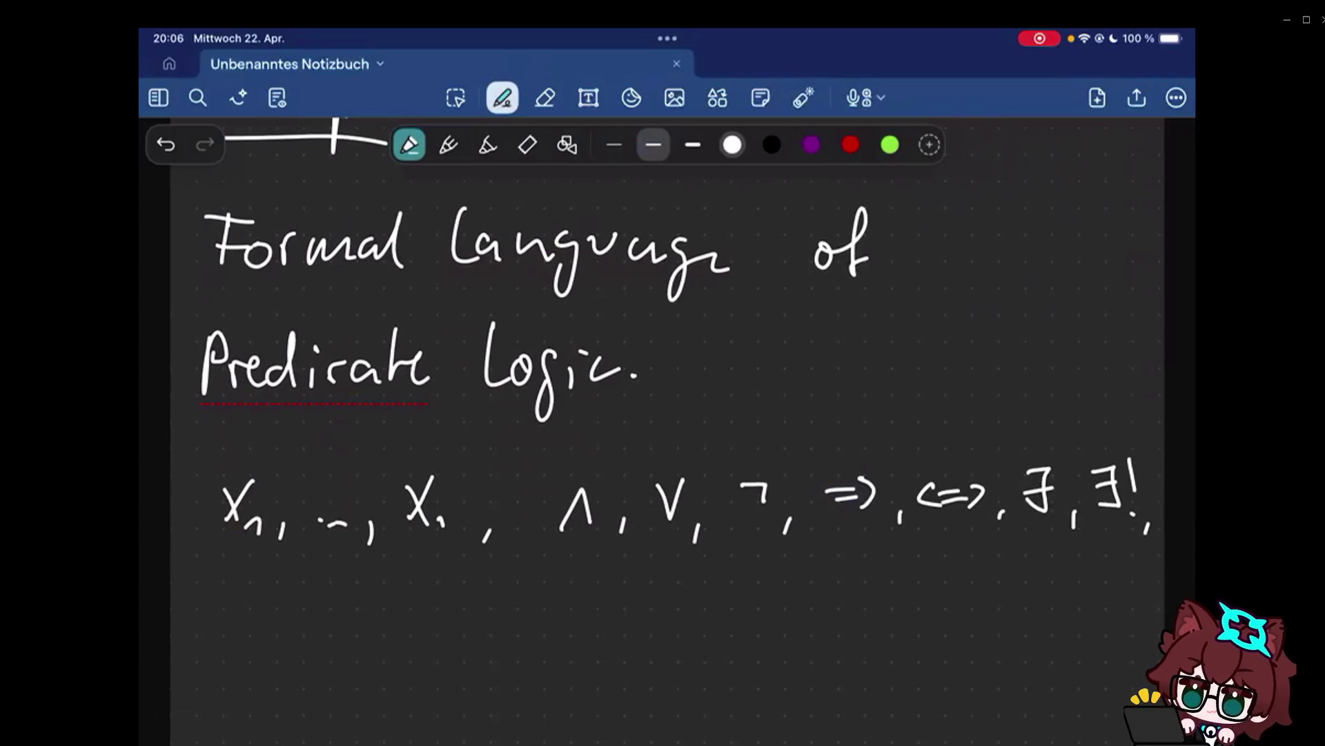
Write the universal quantifier ∀ followed by a period on the next line.
mouse_move(215, 576)
mouse_down()
mouse_move(256, 568)
mouse_move(243, 589)
mouse_up()
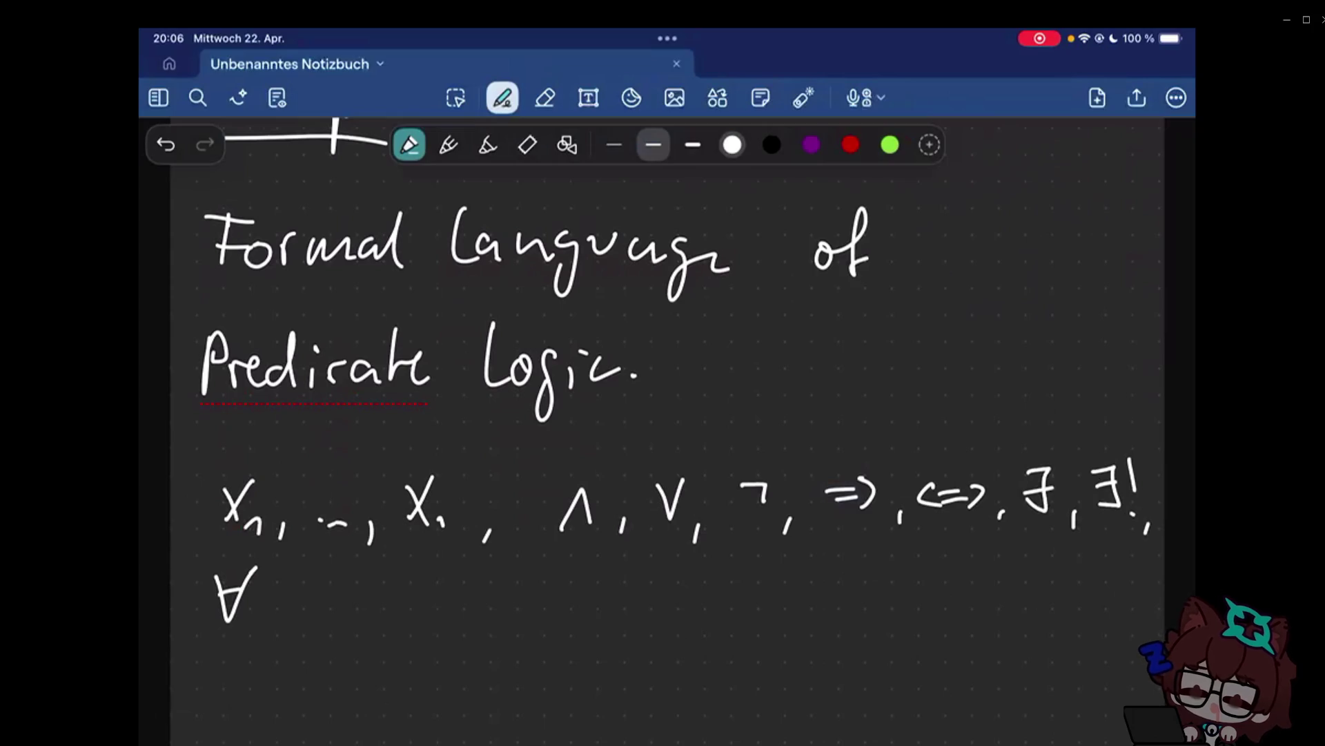
click(260, 619)
scroll(664, 415, down, 2)
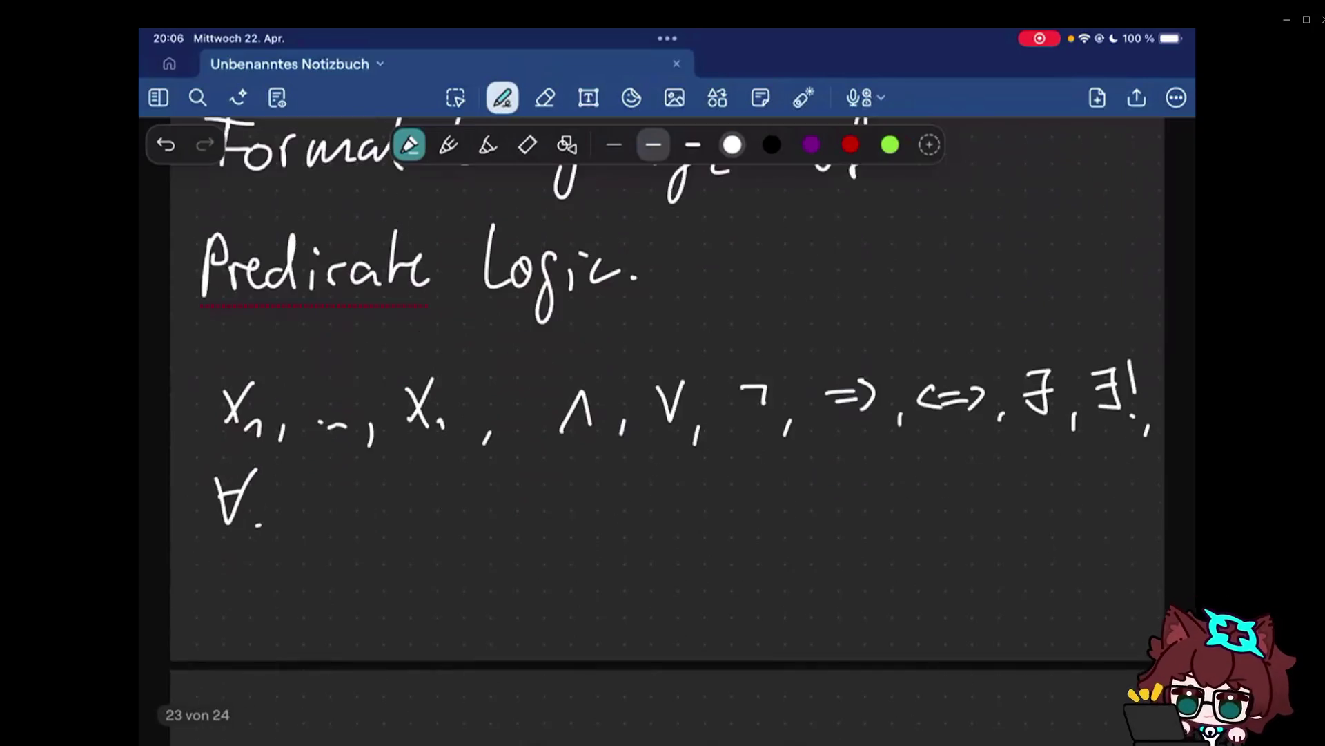
scroll(662, 415, down, 2)
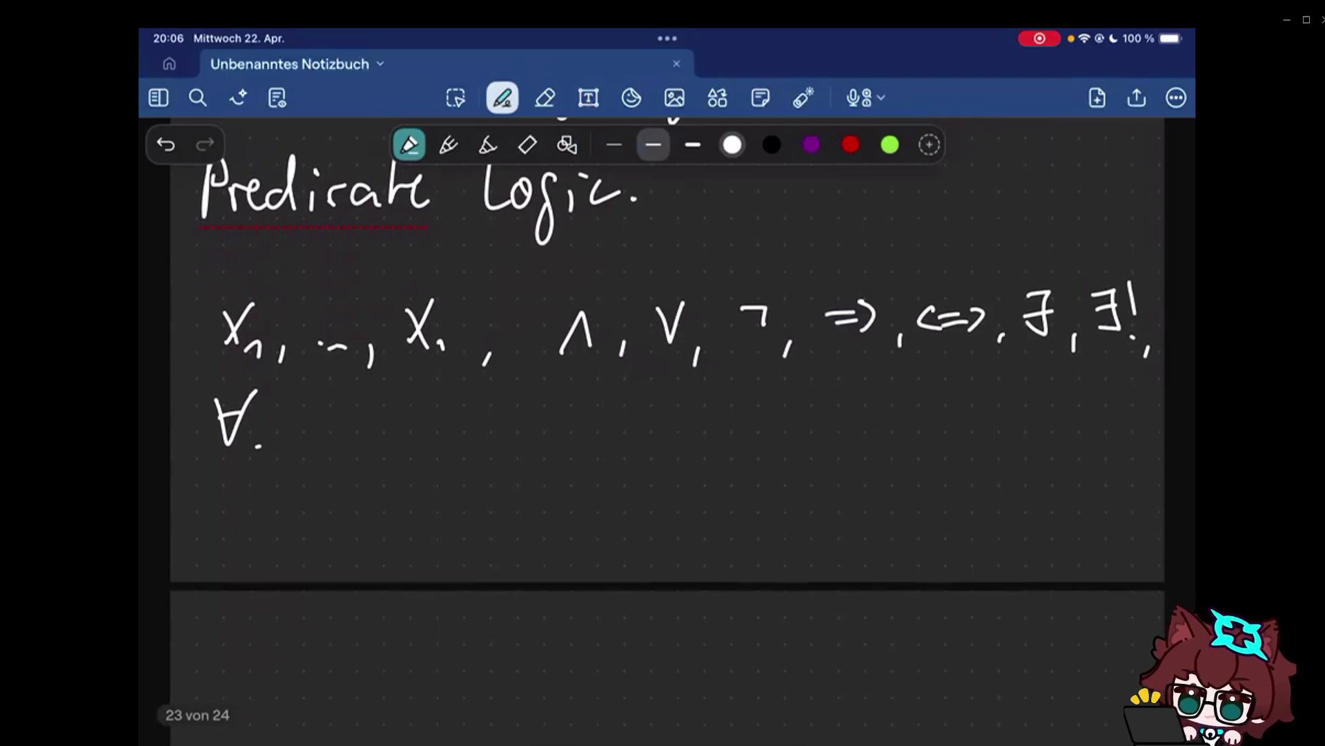
scroll(663, 414, up, 2)
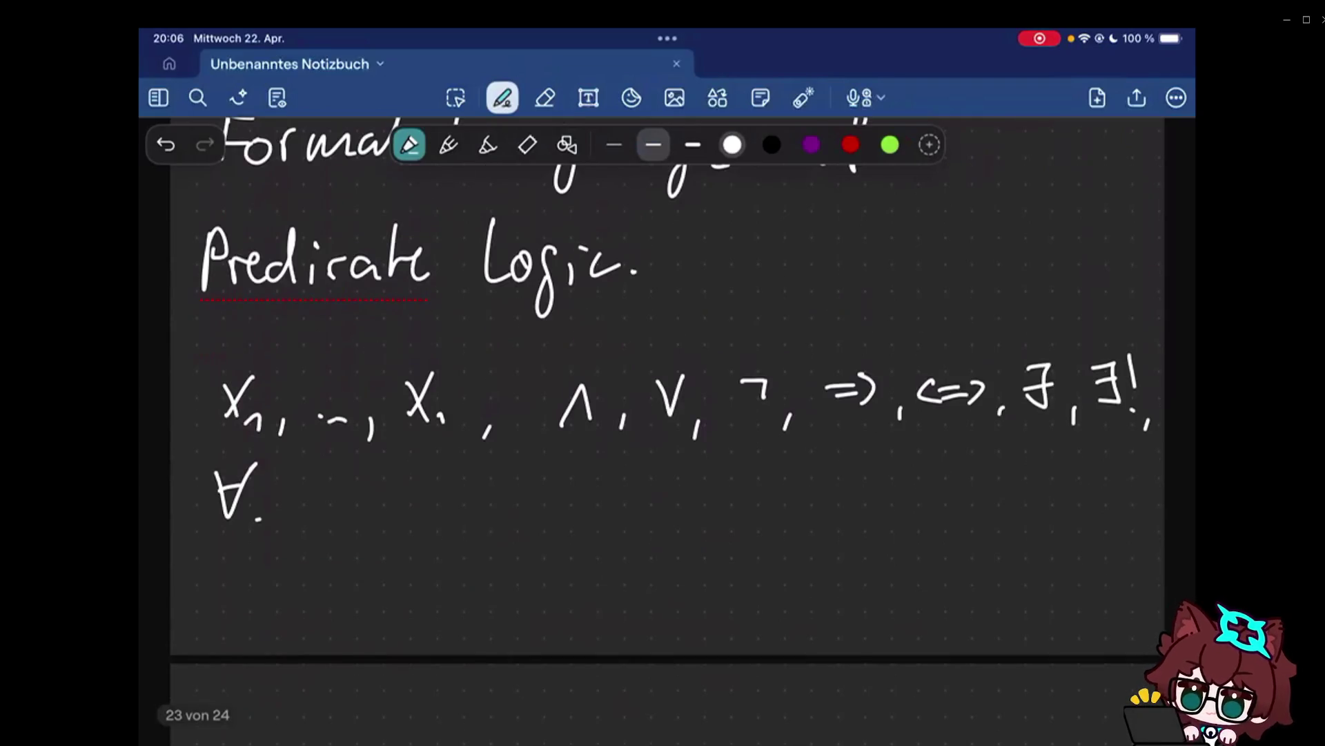
scroll(663, 415, down, 3)
Handwrite the left side ¬(x₁ ∧ x₂) followed by the equivalence arrow ⟺.
drag(444, 381, 470, 433)
mouse_move(471, 378)
mouse_down()
mouse_move(444, 434)
mouse_move(544, 428)
mouse_up()
drag(603, 381, 592, 402)
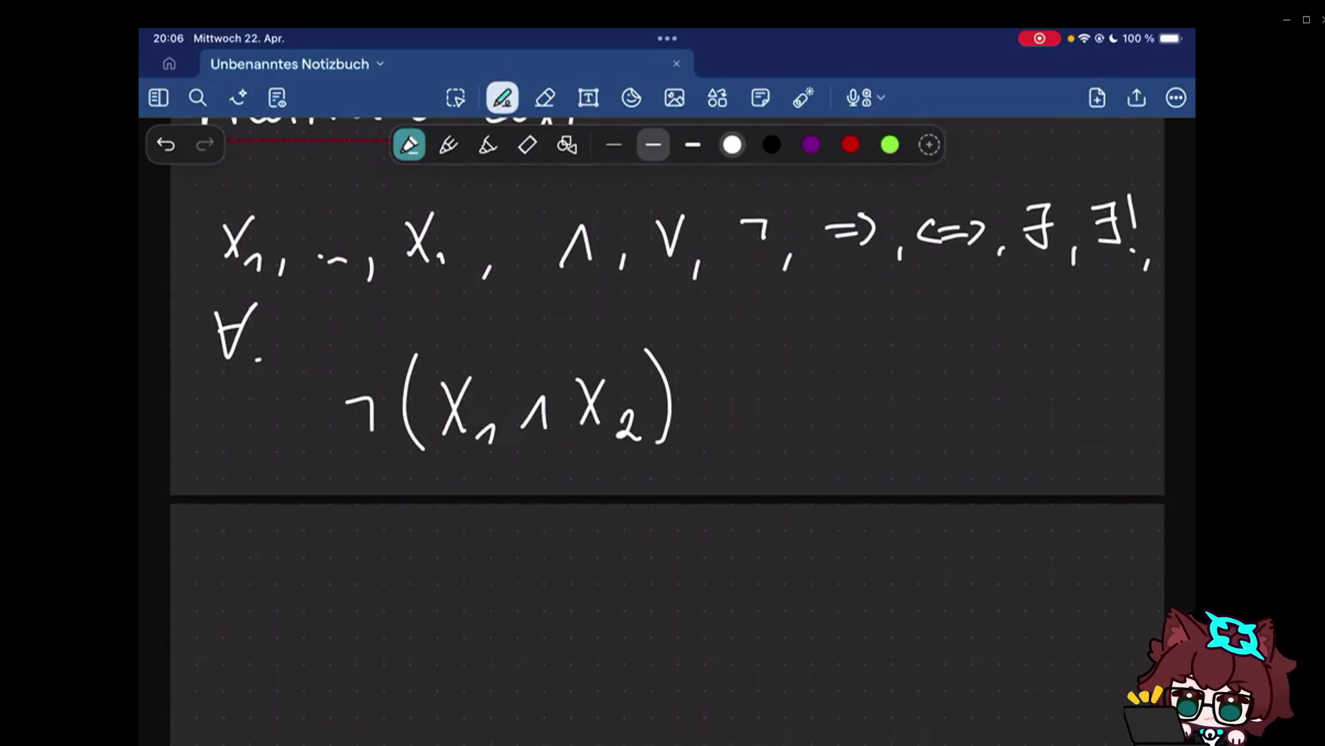
drag(714, 395, 754, 393)
drag(715, 406, 758, 405)
mouse_move(752, 389)
mouse_down()
mouse_move(767, 398)
mouse_move(714, 414)
mouse_up()
Point out the equivalence sign and the negation symbol in the list with the laser pointer.
click(802, 98)
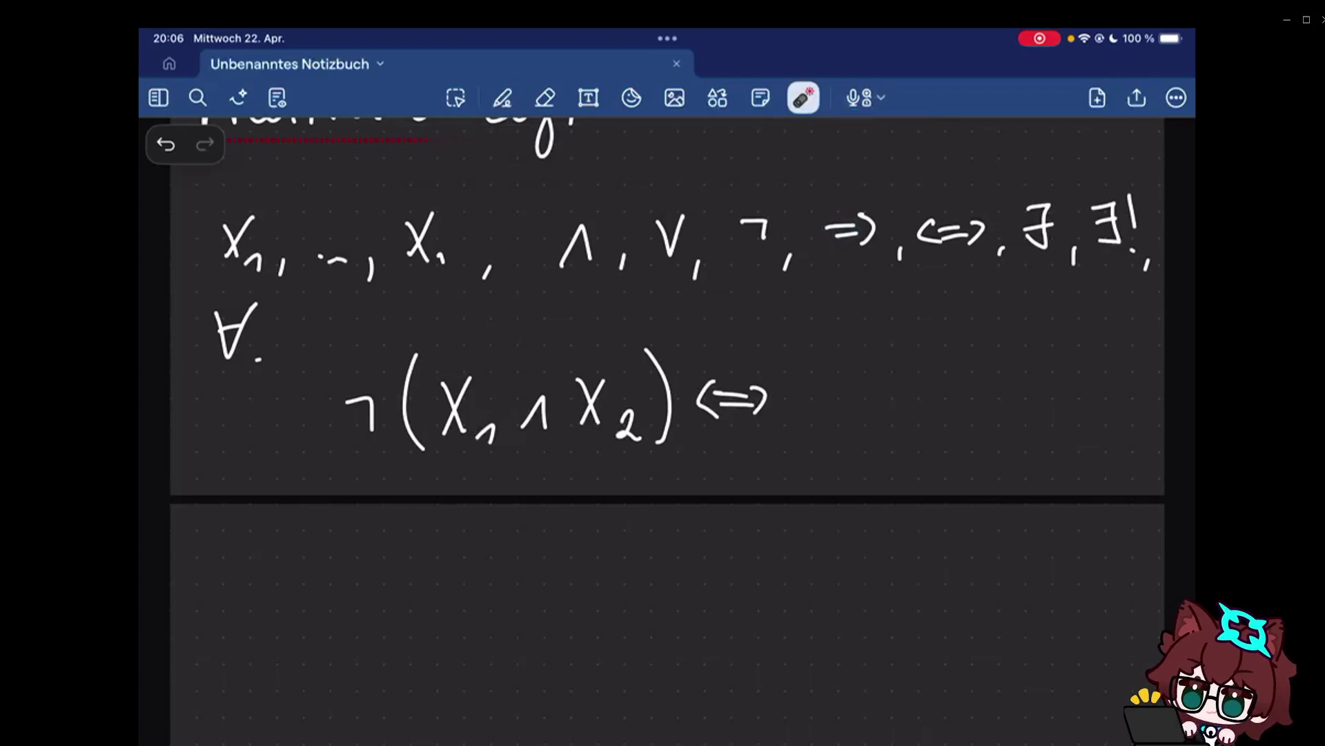
drag(958, 194, 932, 202)
drag(719, 259, 765, 210)
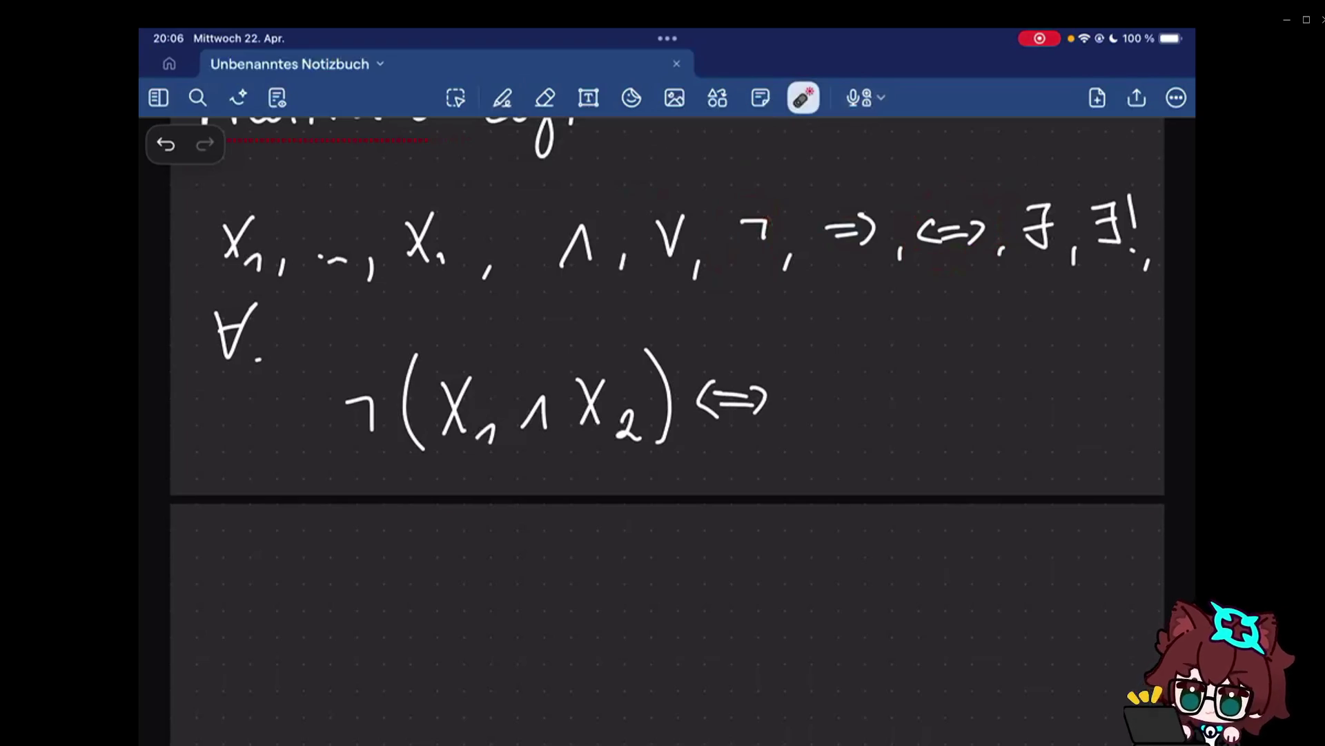
click(503, 97)
Erase the stray X and complete the right side as ¬x₁ ∨ ¬x₂, retracing the ⟺ bars.
drag(804, 373, 831, 424)
mouse_move(829, 373)
mouse_down()
mouse_move(802, 424)
mouse_move(821, 392)
mouse_up()
click(846, 413)
click(546, 97)
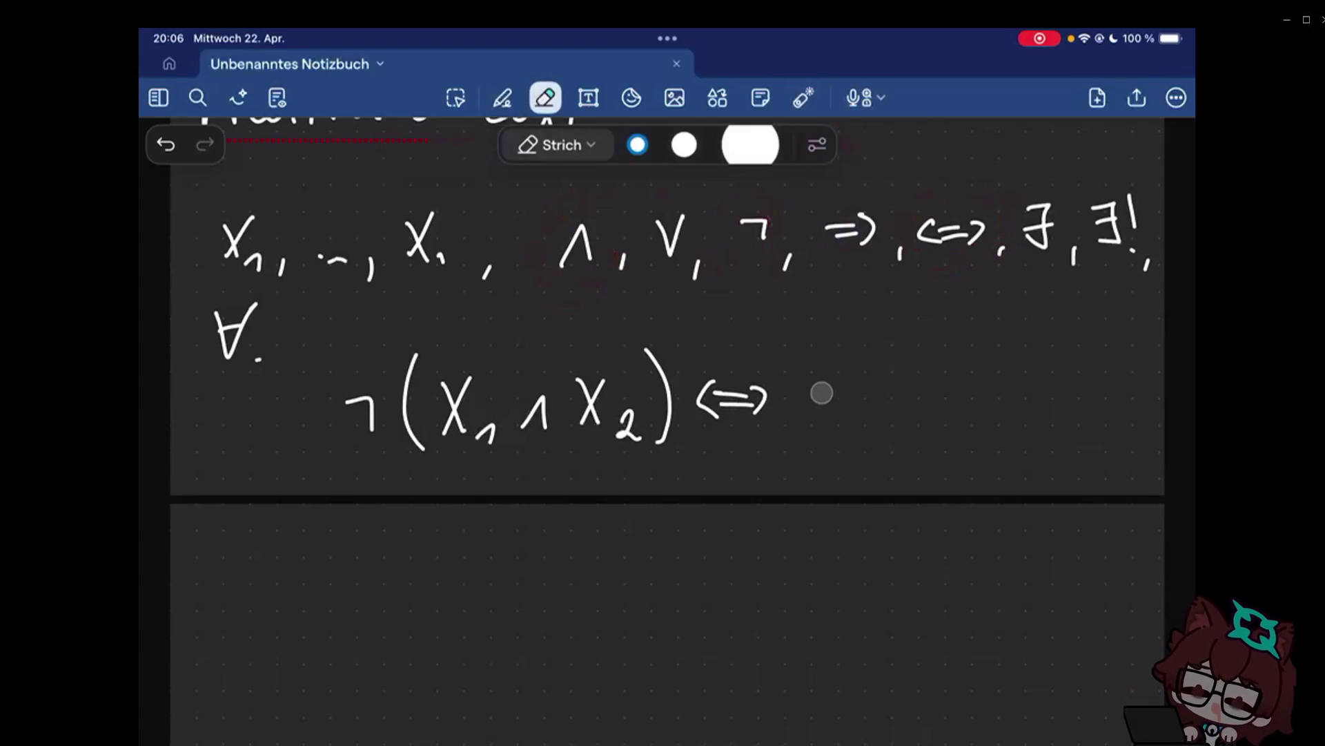
click(502, 98)
drag(803, 383, 828, 410)
drag(837, 382, 851, 402)
mouse_move(879, 378)
mouse_down()
mouse_move(847, 412)
mouse_move(883, 392)
mouse_up()
drag(912, 381, 942, 378)
drag(961, 383, 986, 399)
mouse_move(1009, 377)
mouse_down()
mouse_move(1031, 409)
mouse_move(1009, 413)
mouse_up()
drag(1044, 420, 1067, 435)
drag(713, 398, 756, 400)
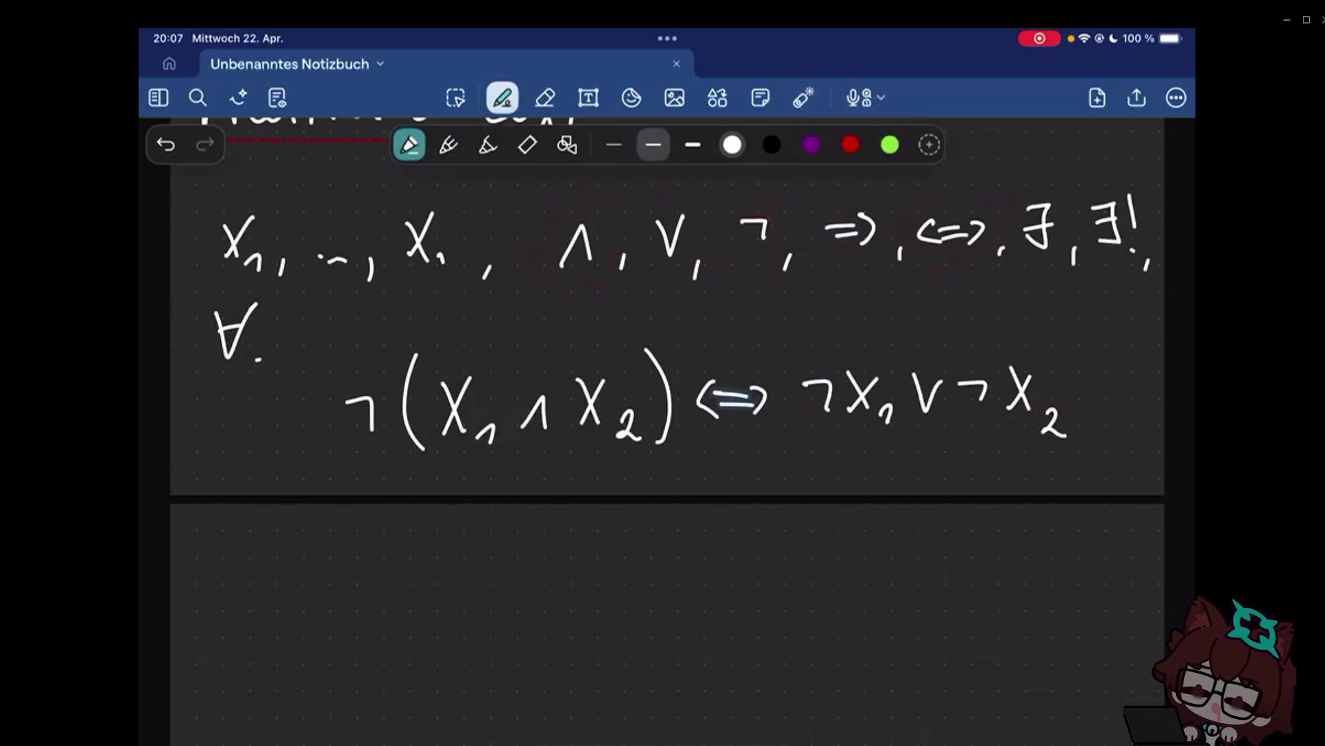
Outline the whole De Morgan formula with the laser pointer for emphasis.
click(803, 98)
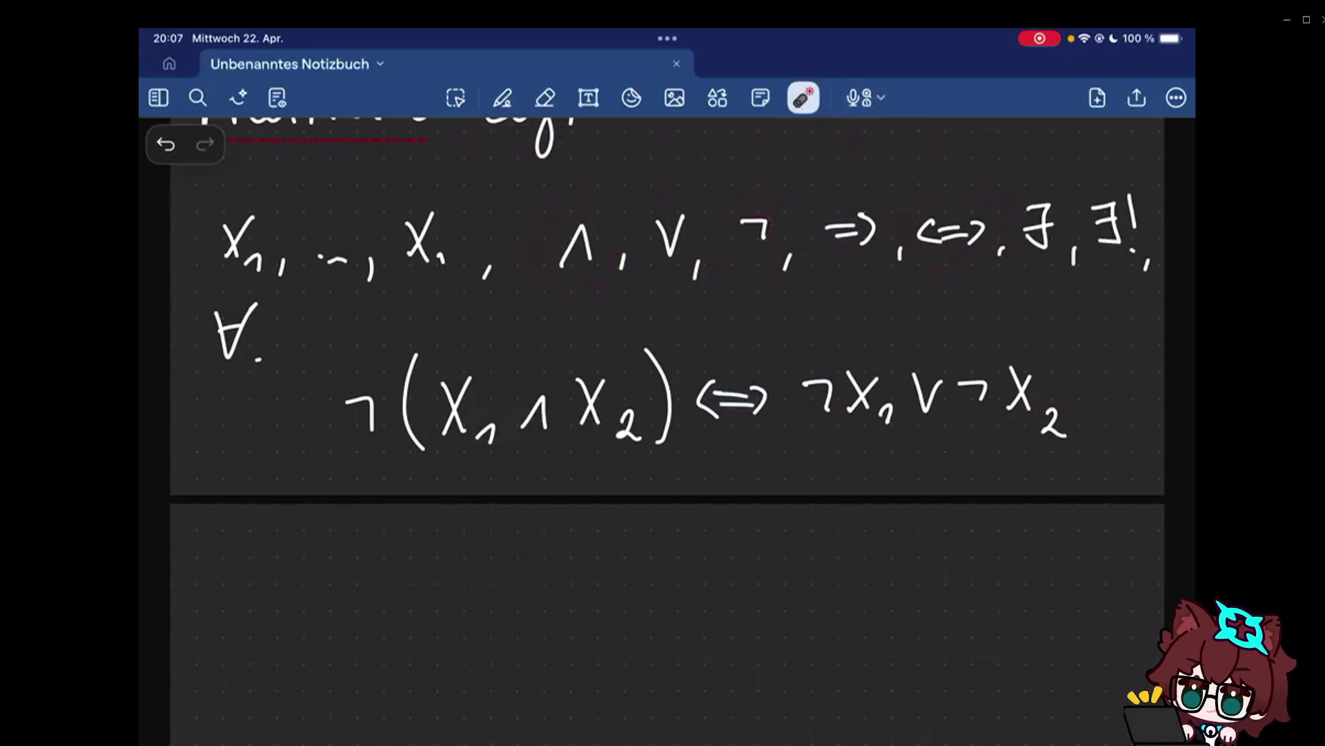
drag(332, 362, 326, 476)
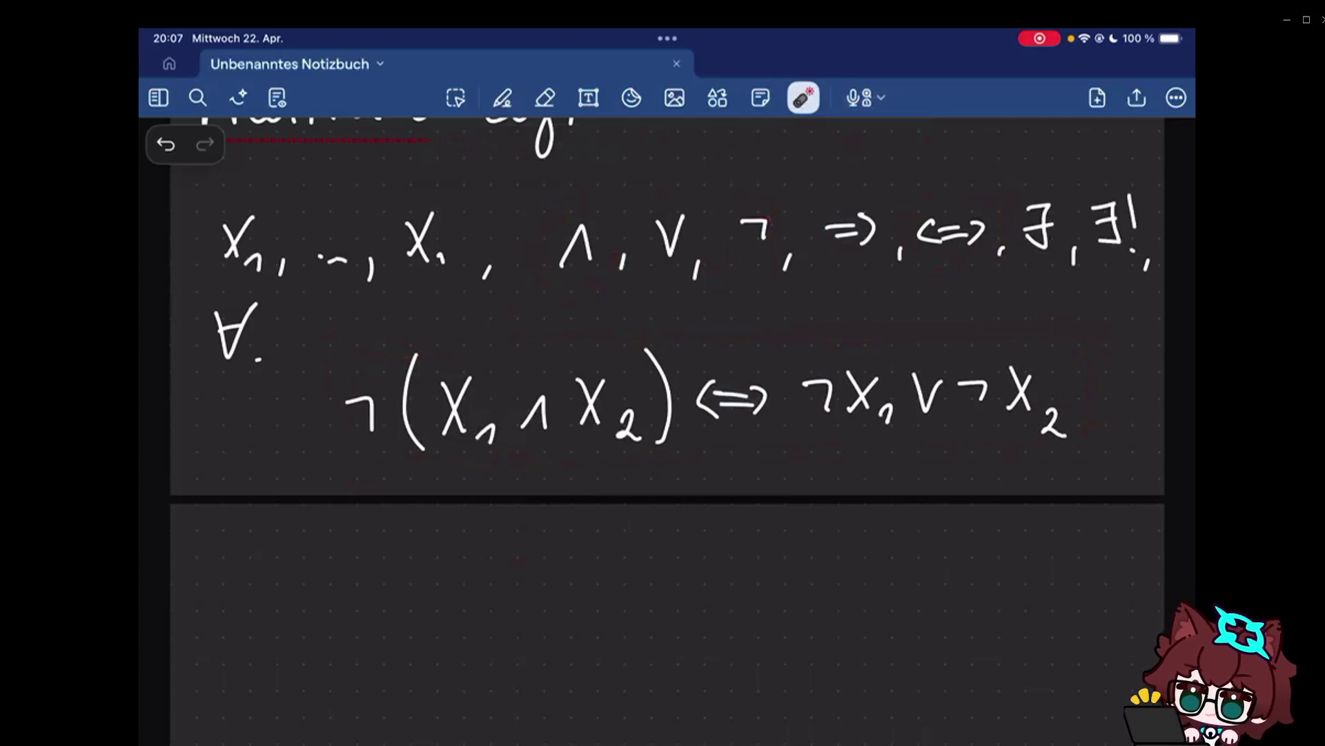
End the formula with a period and handwrite '„∈“ Element Symbol' on the new page.
click(503, 98)
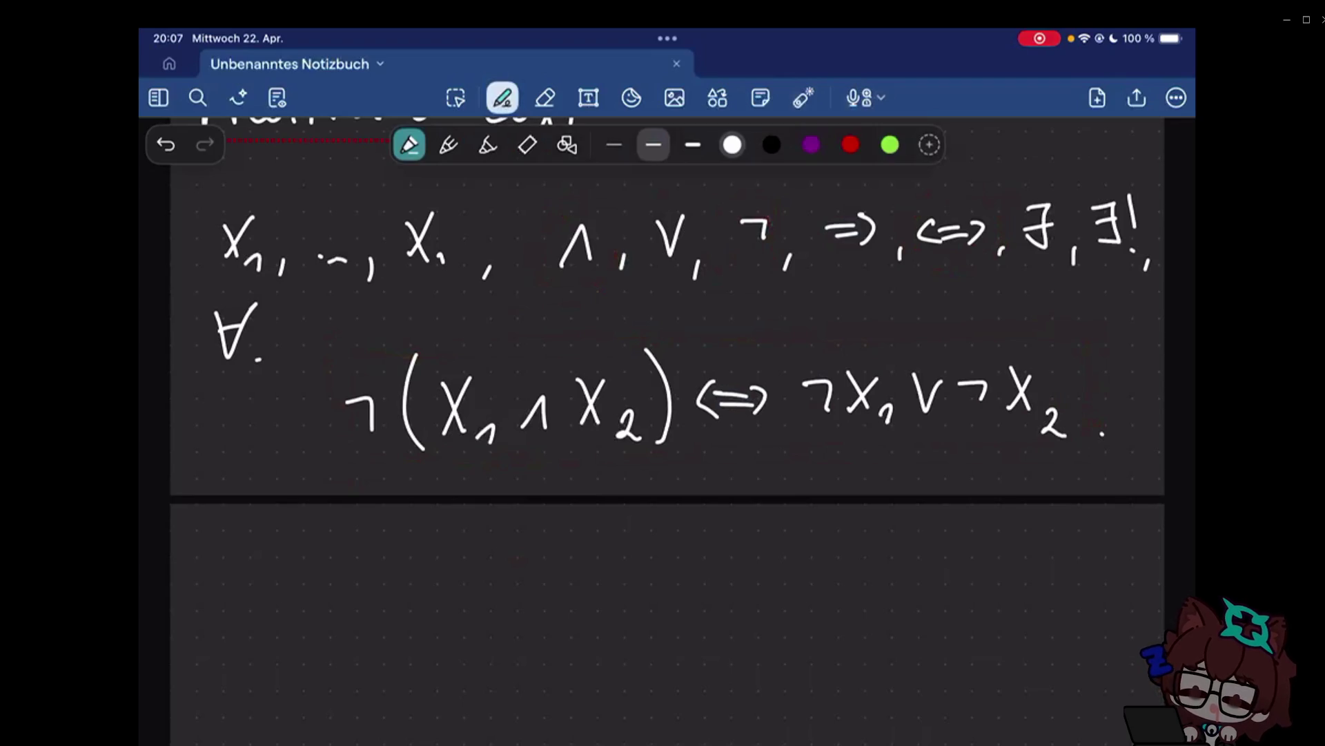
scroll(666, 415, up, 5)
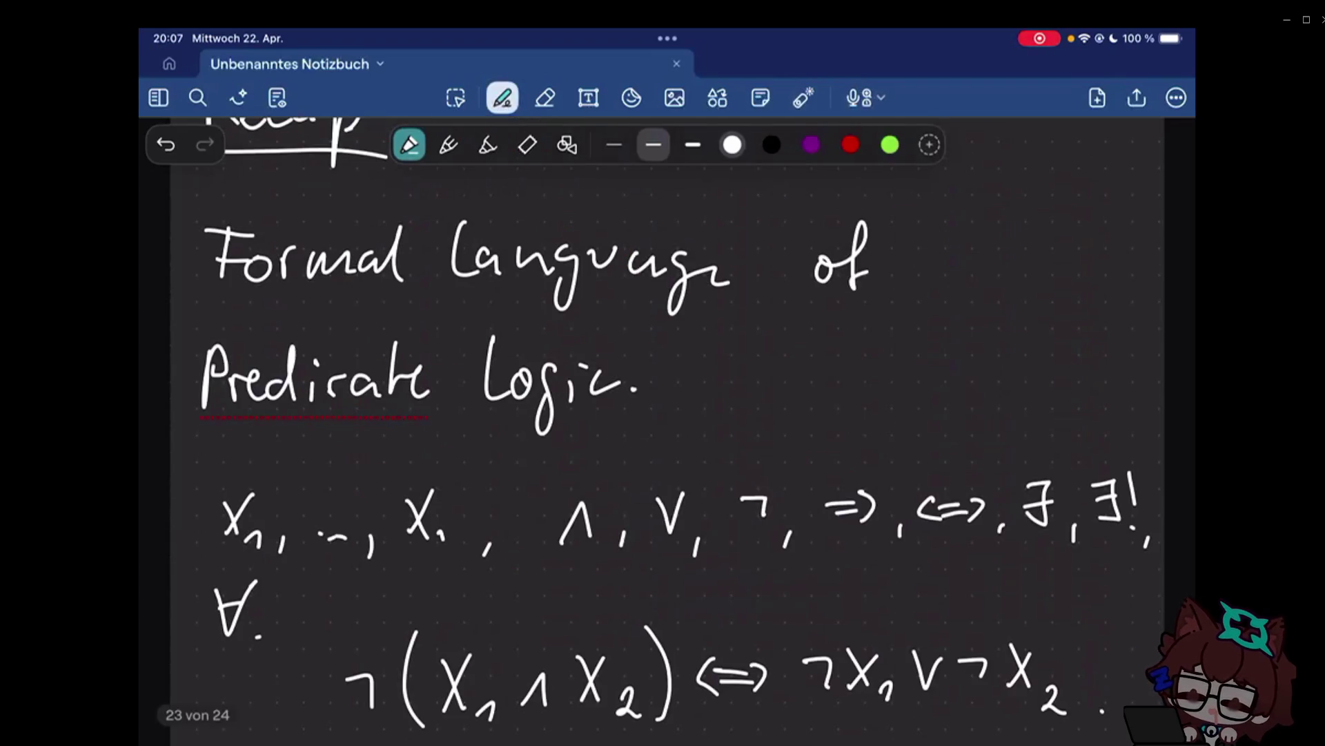
scroll(667, 415, down, 3)
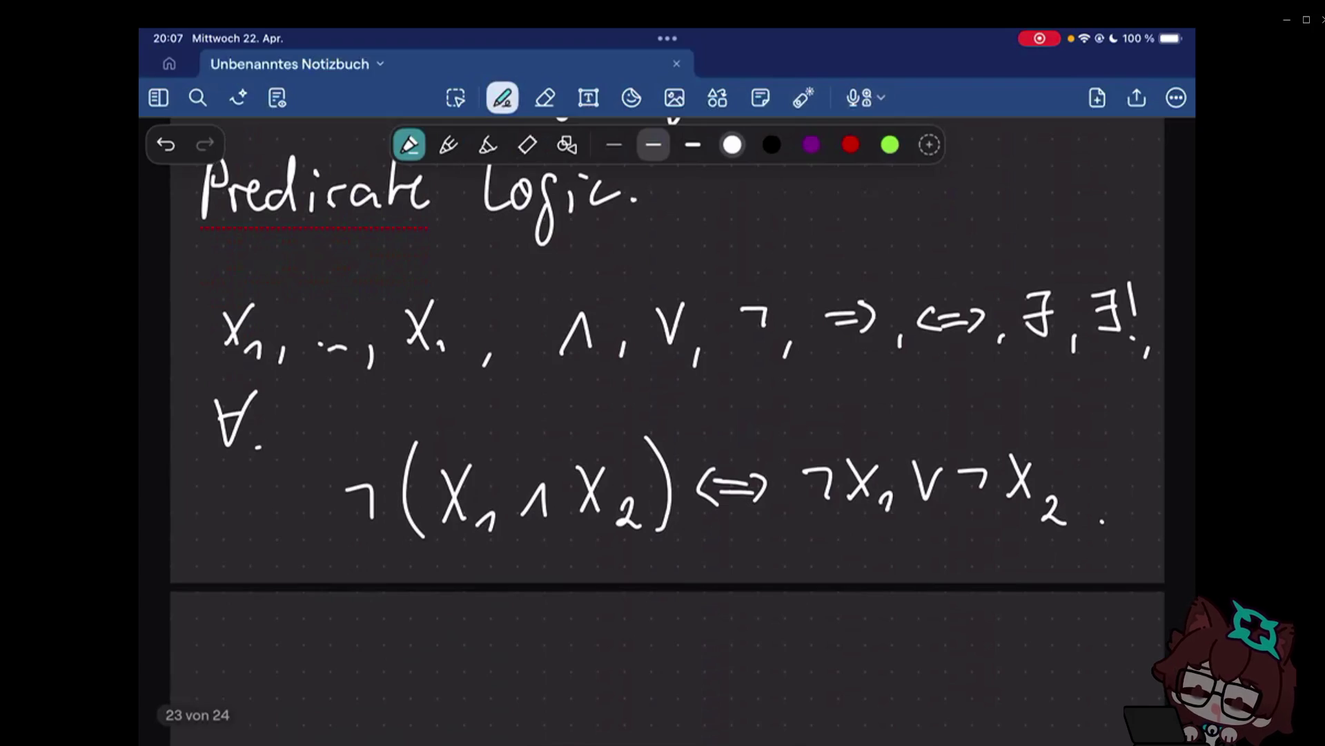
scroll(667, 414, down, 3)
scroll(667, 414, down, 1)
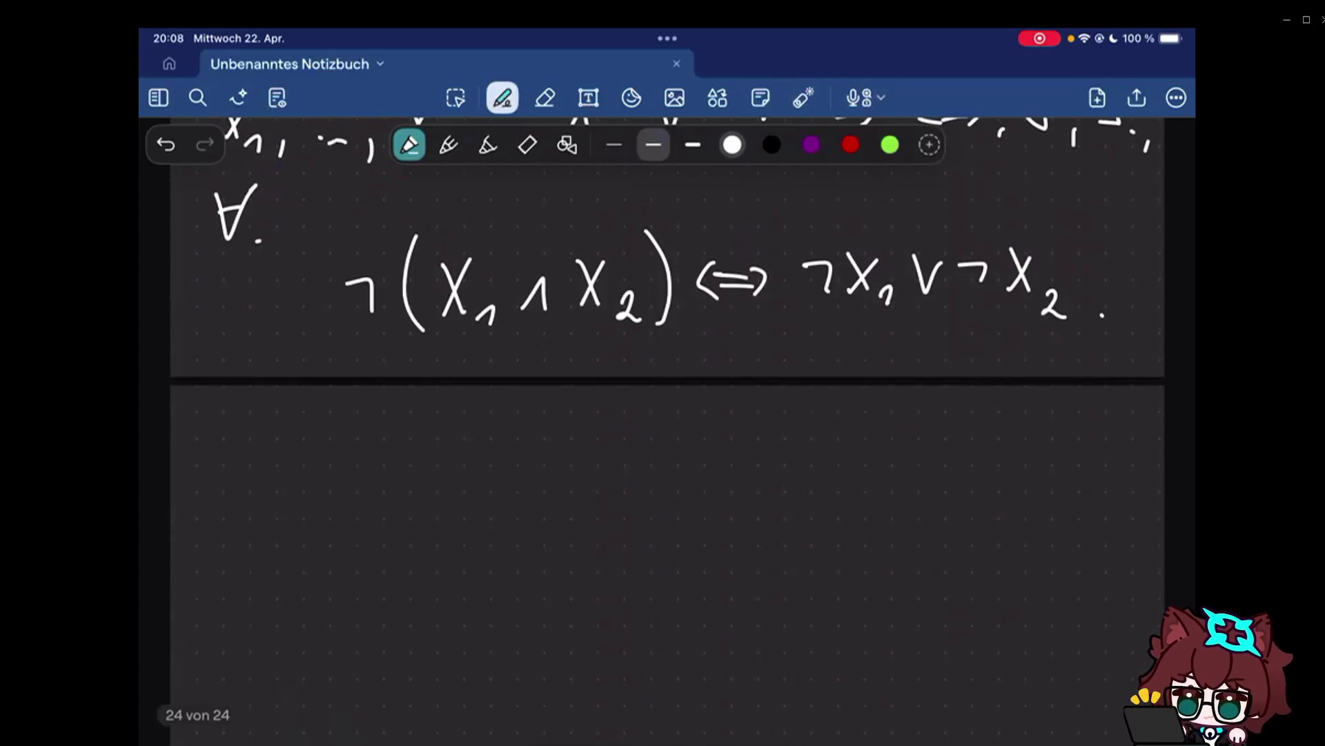
scroll(667, 414, down, 1)
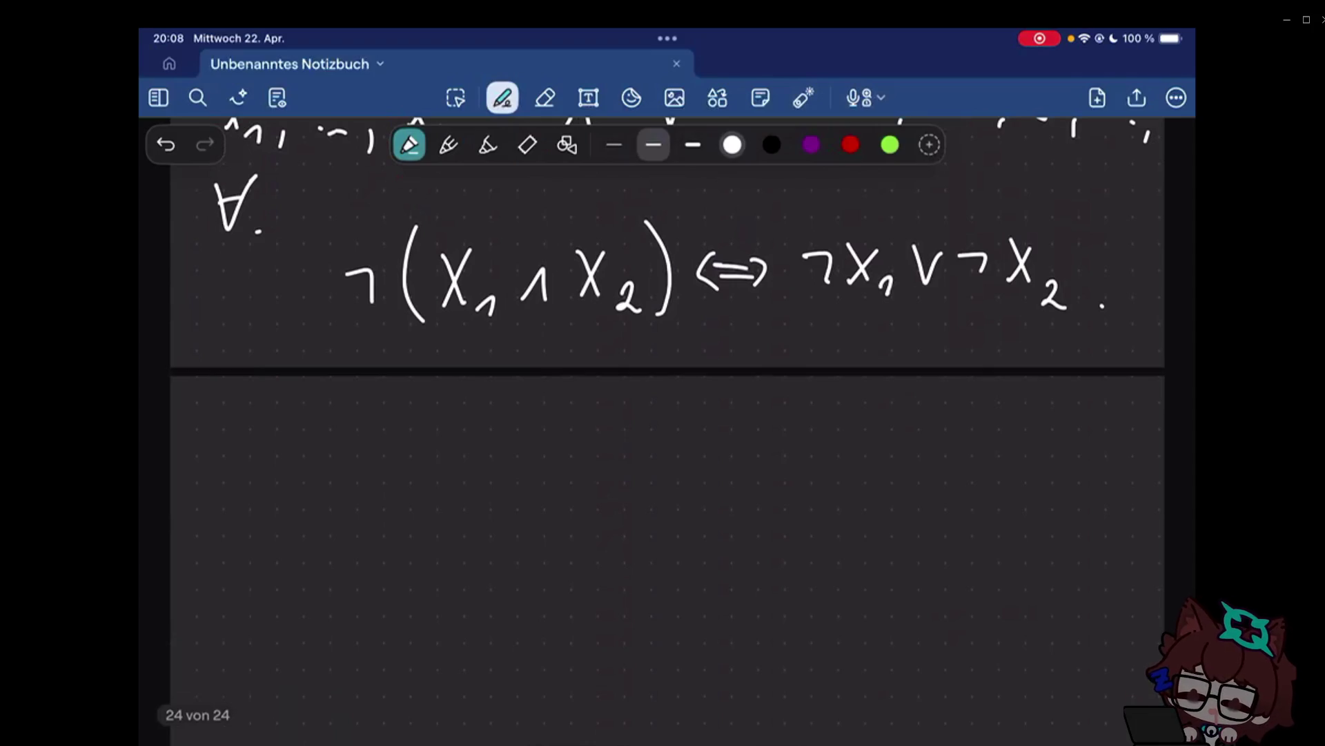
drag(254, 435, 256, 477)
drag(200, 499, 208, 510)
mouse_move(288, 400)
mouse_down()
mouse_move(282, 413)
mouse_move(369, 474)
mouse_up()
mouse_move(357, 427)
mouse_down()
mouse_move(338, 477)
mouse_move(495, 424)
mouse_up()
mouse_move(581, 424)
mouse_down()
mouse_move(642, 466)
mouse_move(700, 473)
mouse_up()
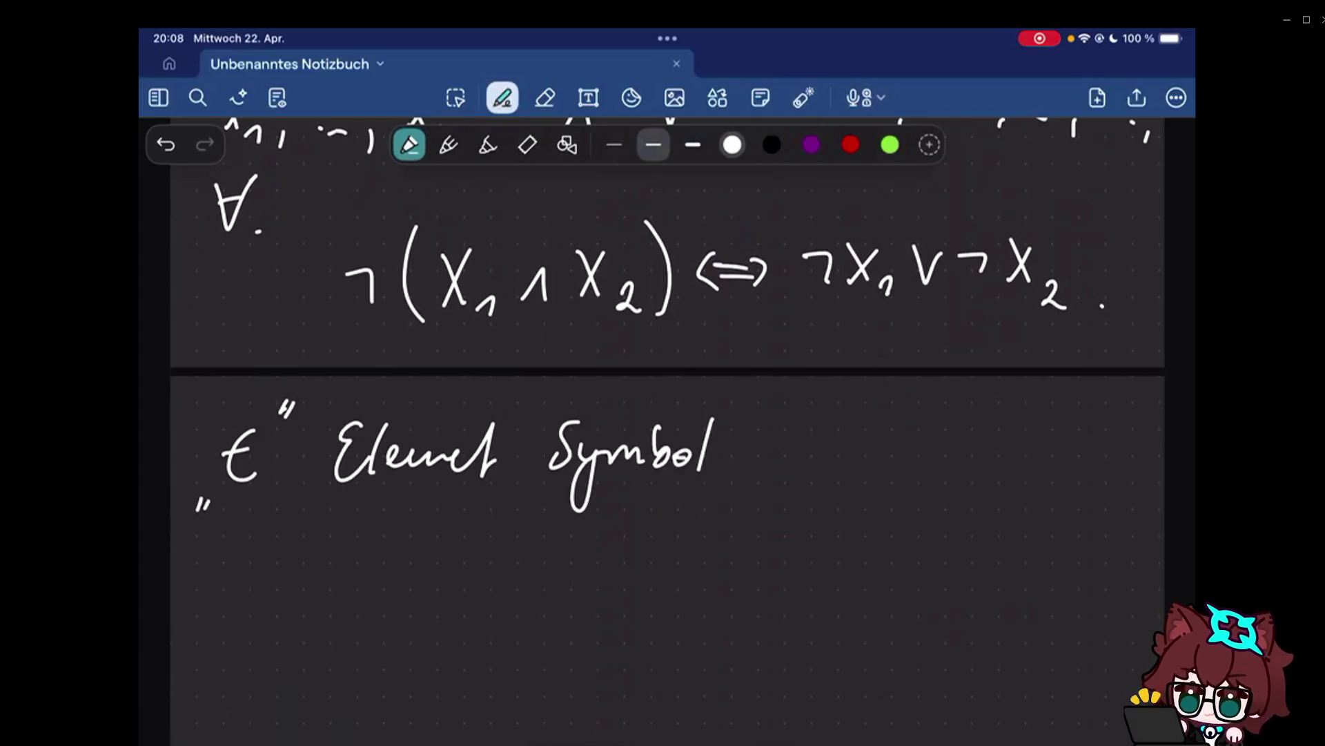
scroll(668, 414, down, 3)
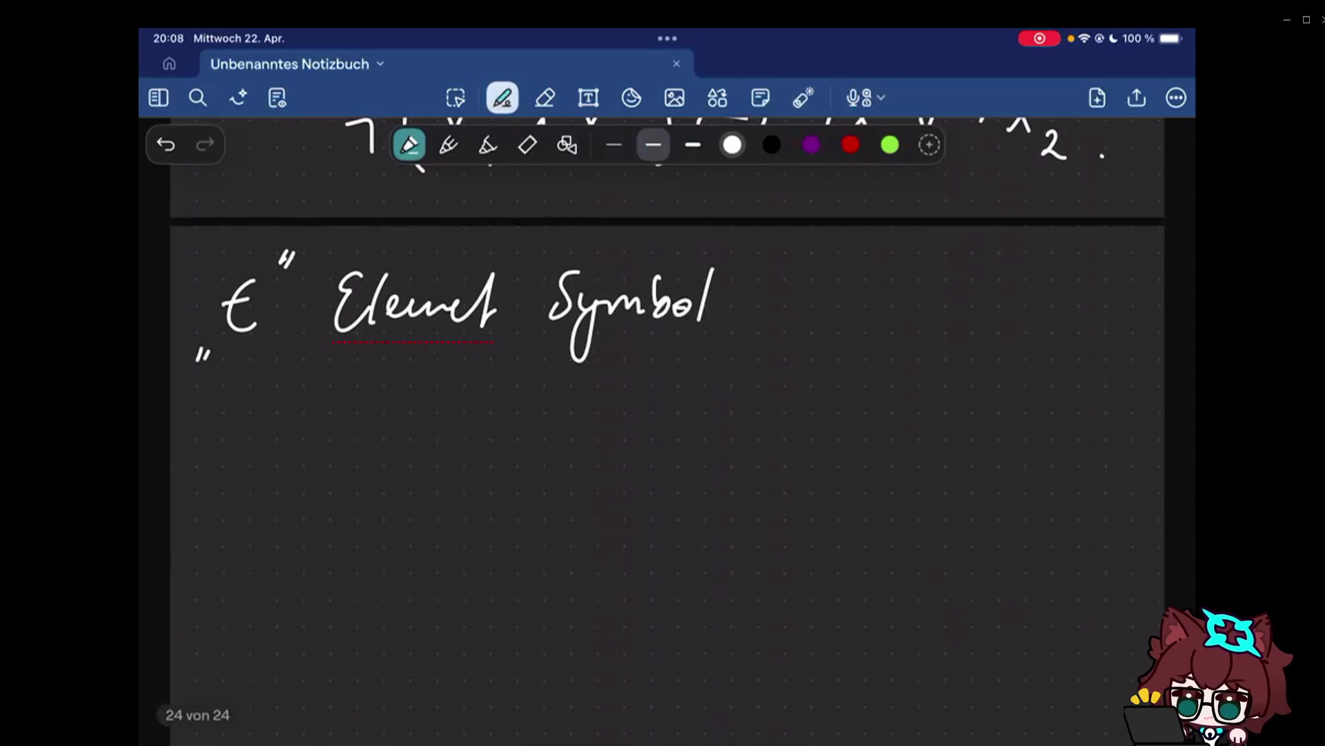
Handwrite 'ZFC: Set Theory' as a heading below the element symbol note.
drag(188, 436, 225, 482)
drag(271, 435, 257, 476)
drag(310, 439, 306, 472)
click(352, 456)
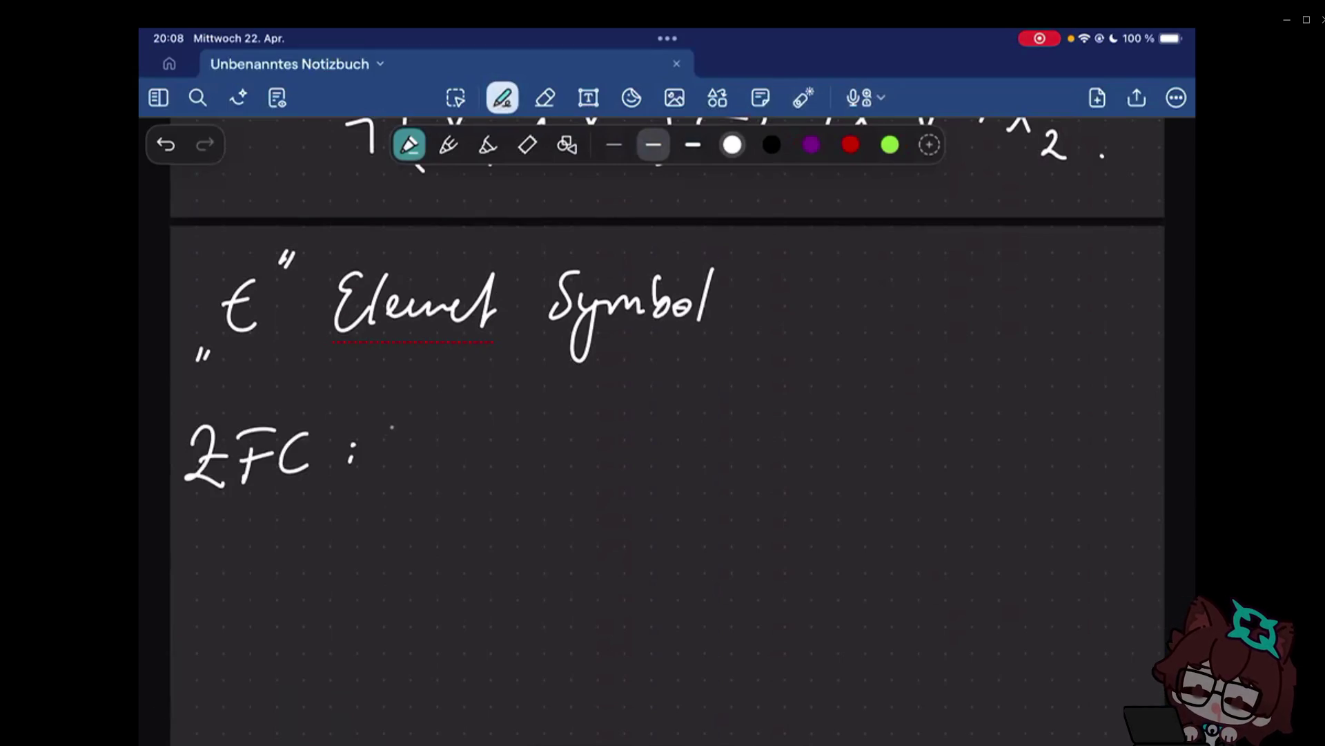
drag(398, 427, 374, 468)
drag(412, 455, 435, 466)
drag(454, 424, 456, 469)
drag(549, 419, 539, 466)
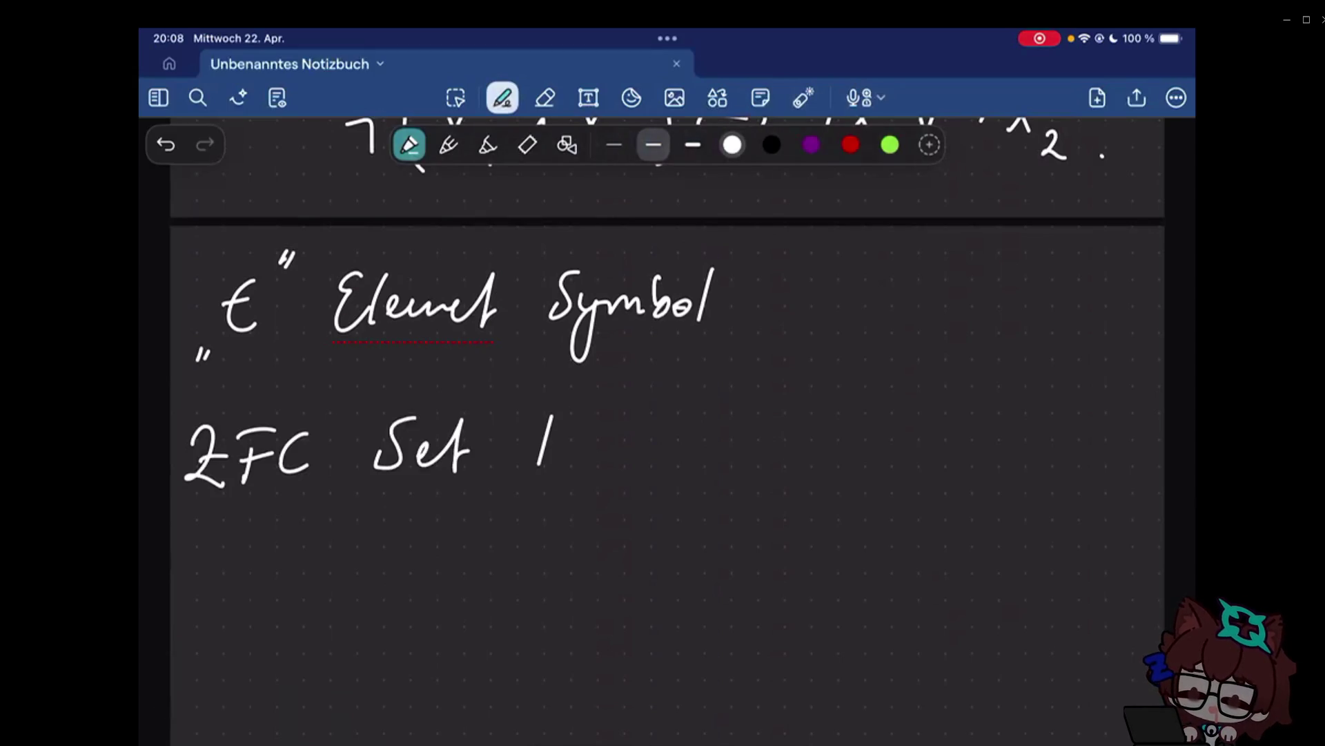
drag(522, 412, 590, 406)
drag(559, 414, 621, 464)
drag(634, 444, 700, 483)
drag(198, 510, 611, 477)
scroll(663, 415, down, 2)
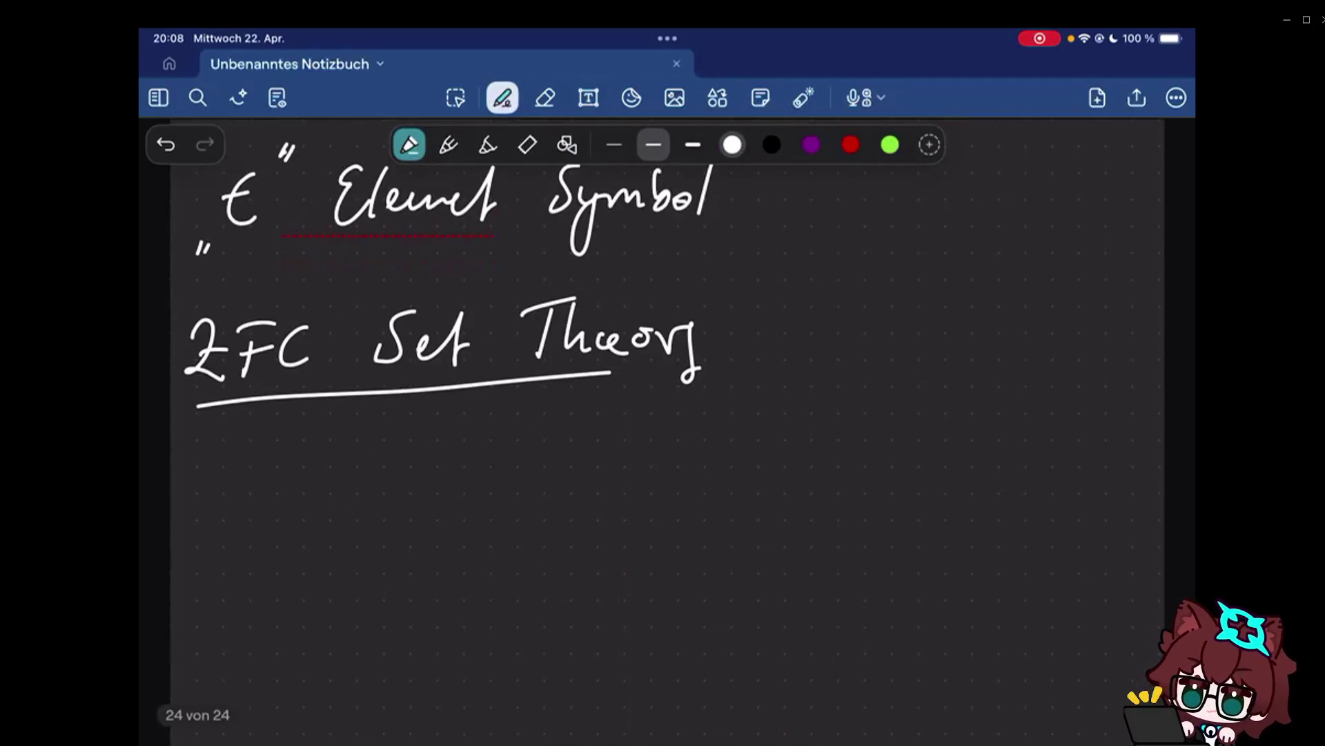
scroll(663, 415, down, 1)
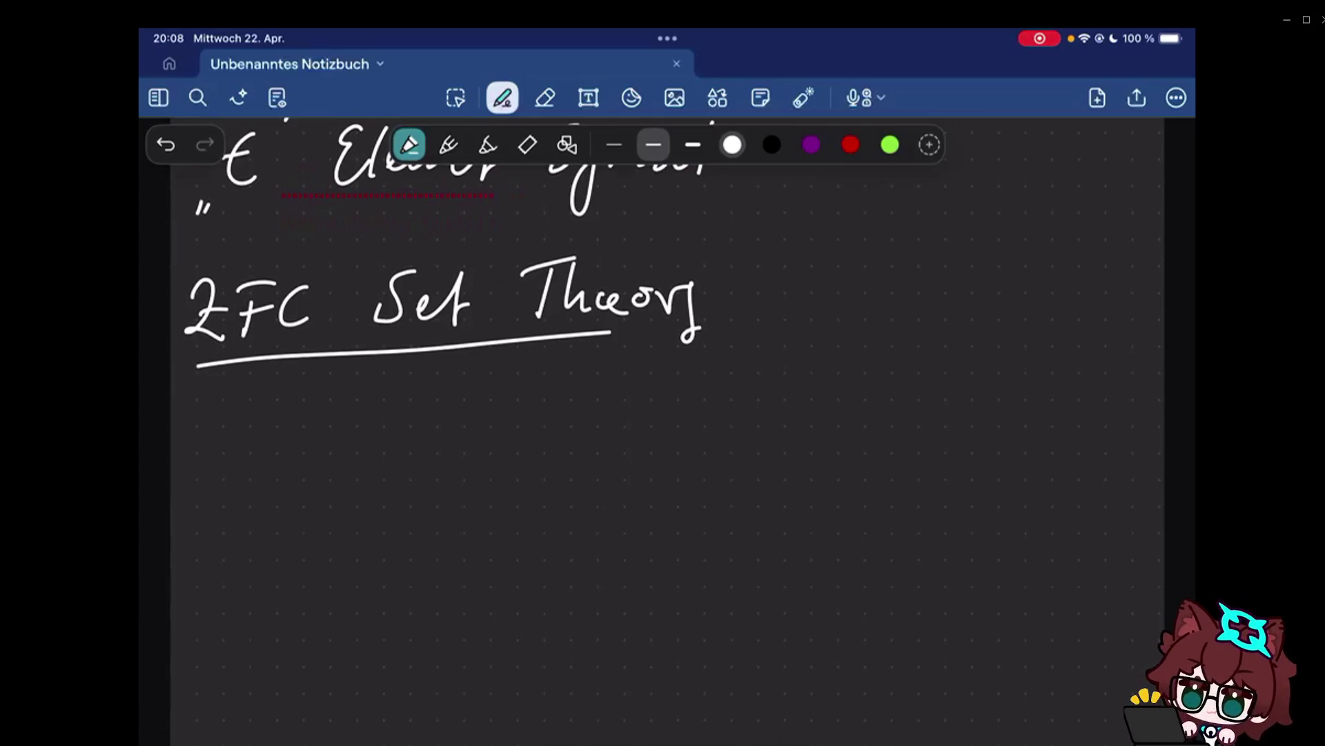
scroll(668, 419, up, 5)
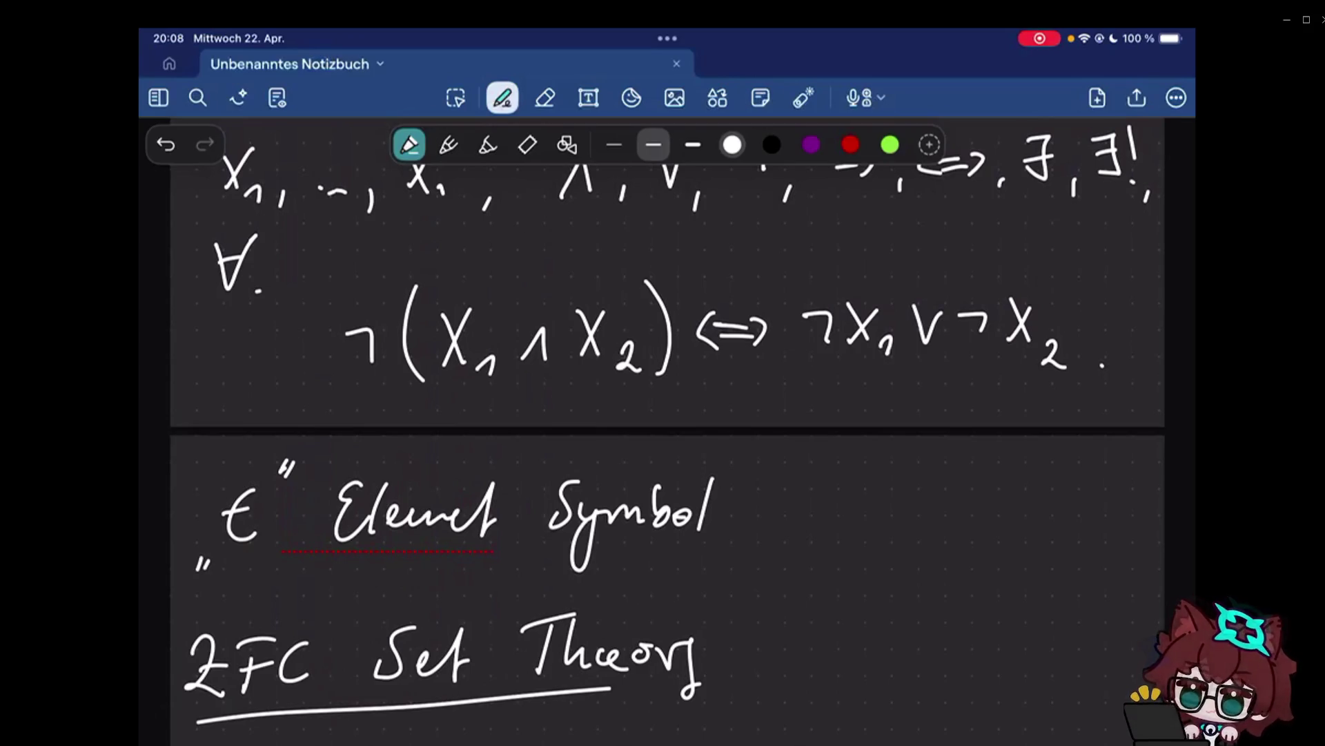
scroll(668, 414, down, 5)
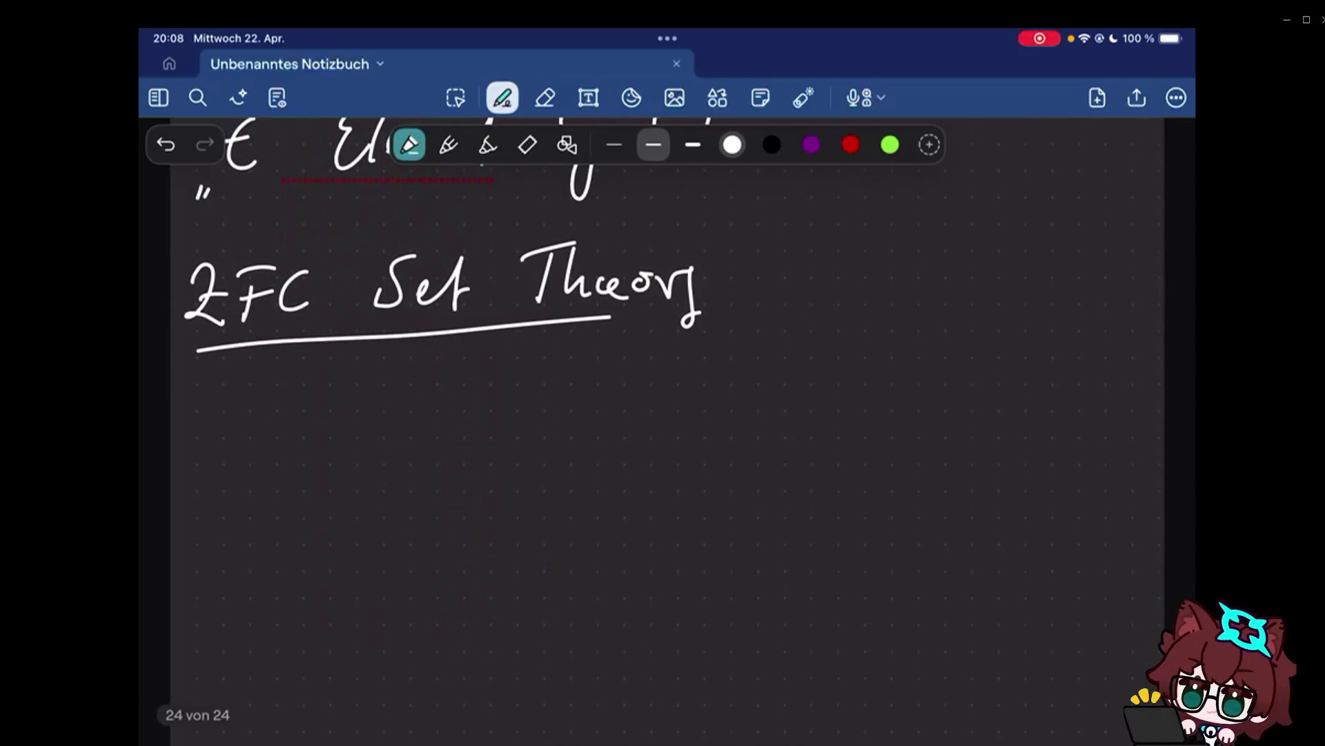
Write axiom 'A0: There exists a set.' below the heading, changing the label from A1 to A0.
drag(193, 457, 220, 455)
drag(232, 419, 249, 454)
click(281, 429)
click(280, 443)
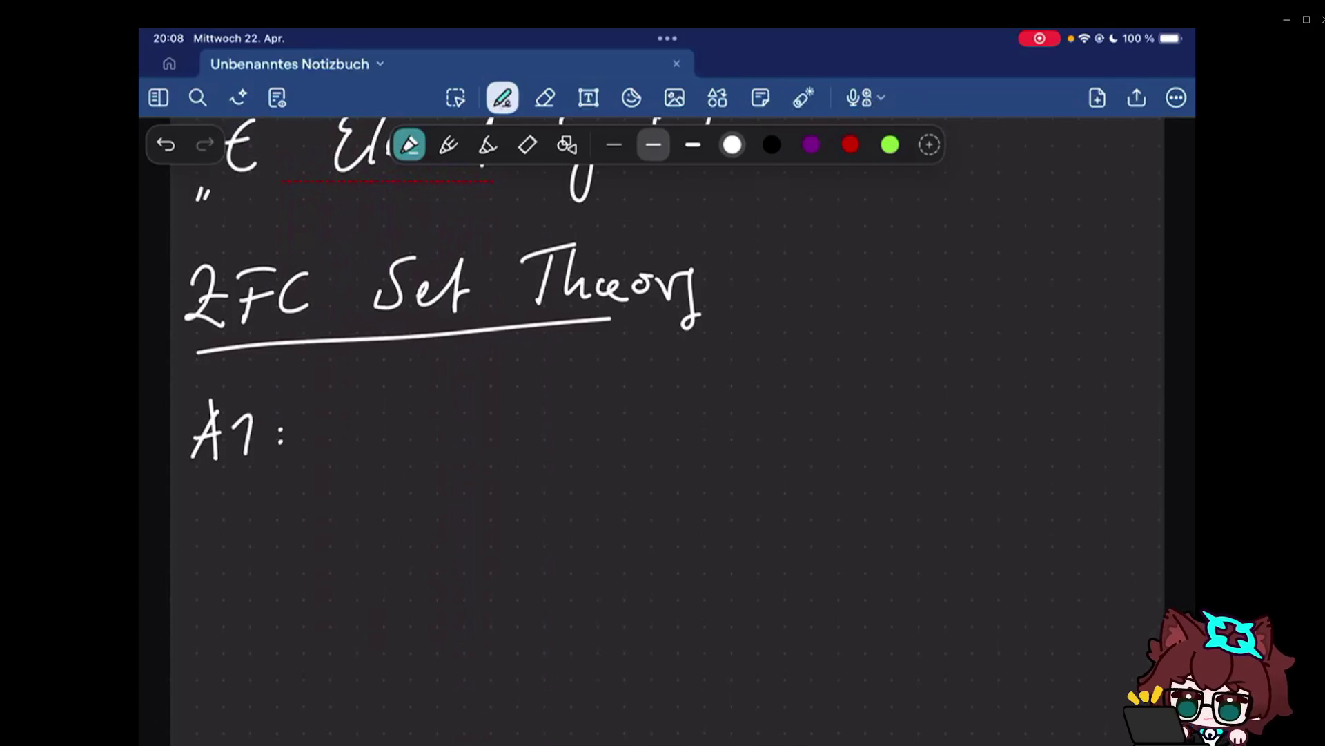
drag(250, 414, 236, 455)
mouse_move(317, 409)
mouse_down()
mouse_move(418, 447)
mouse_move(454, 445)
mouse_up()
mouse_move(498, 436)
mouse_down()
mouse_move(555, 420)
mouse_move(590, 446)
mouse_move(635, 445)
mouse_up()
drag(729, 426, 708, 444)
drag(812, 419, 870, 445)
click(914, 443)
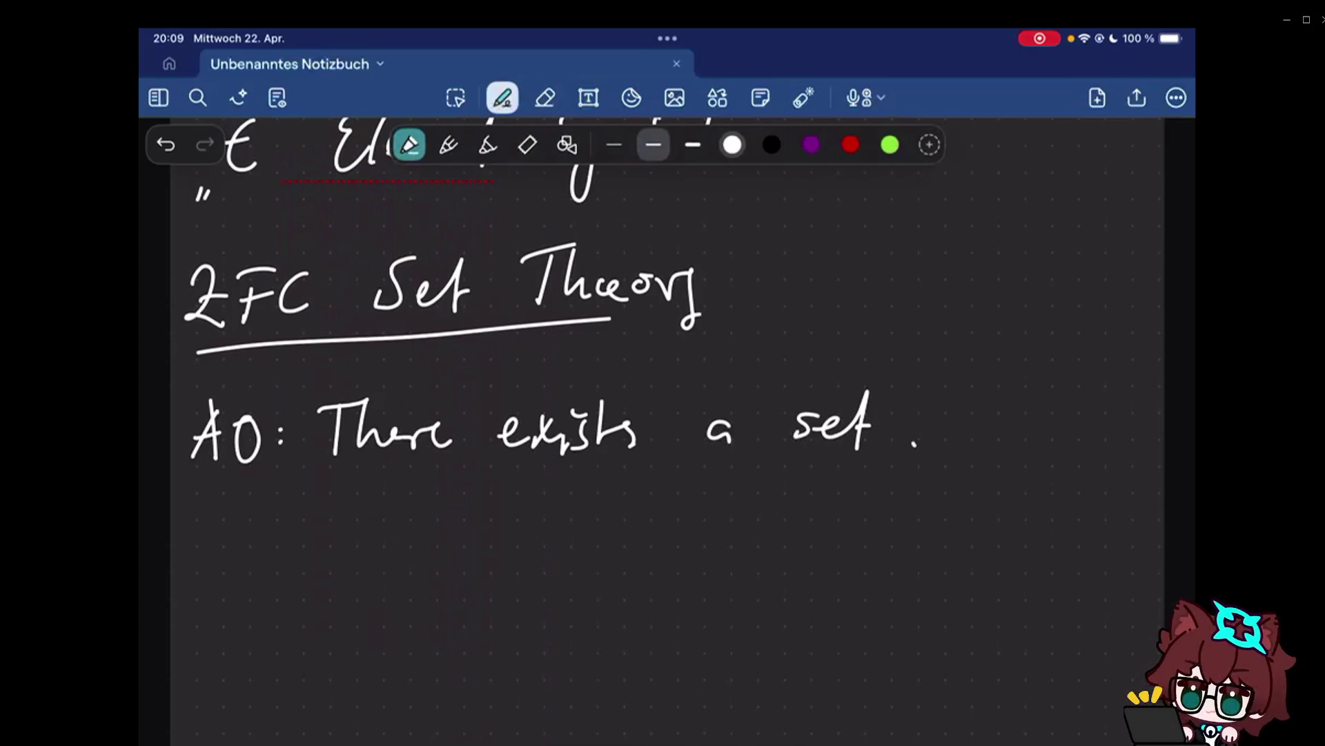
scroll(663, 414, down, 1)
drag(193, 507, 250, 504)
Start axiom A1 with 'sets are equal if'.
click(281, 499)
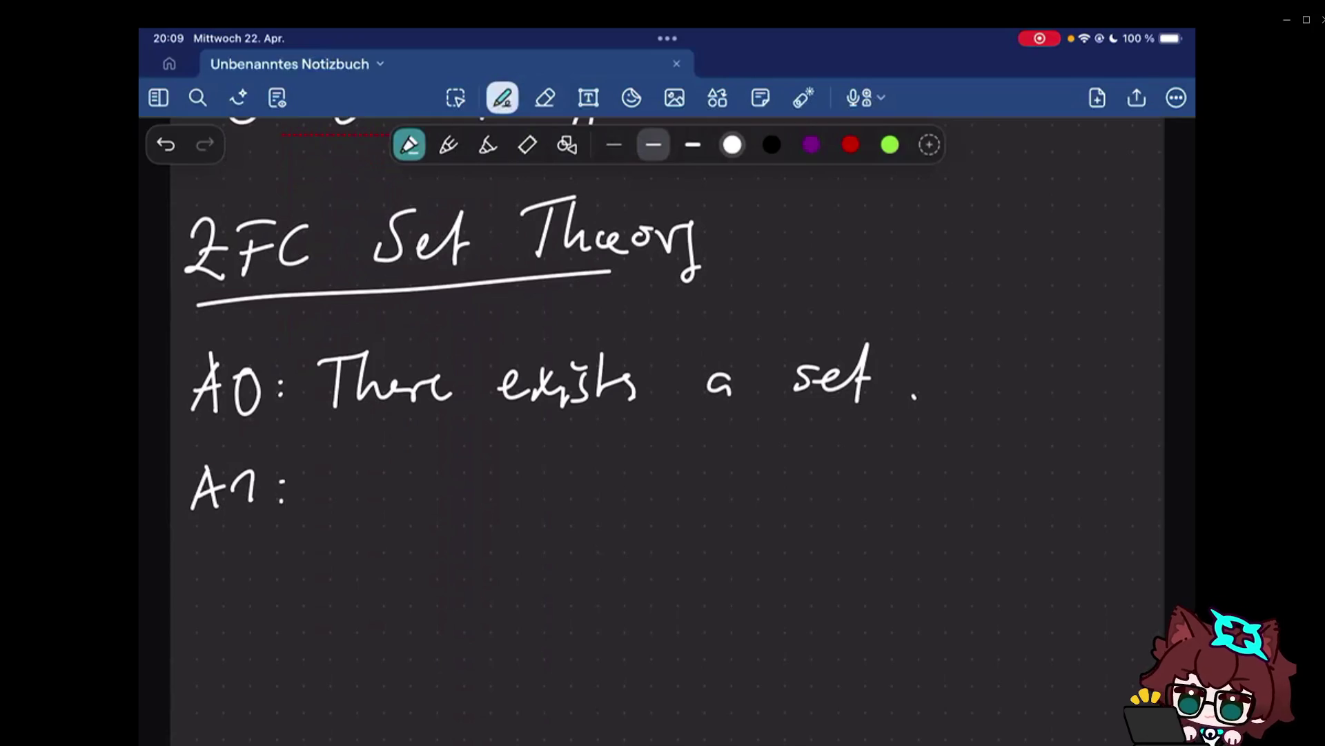
drag(344, 473, 328, 501)
drag(352, 490, 390, 501)
mouse_move(372, 483)
mouse_down()
mouse_move(428, 468)
mouse_move(420, 499)
mouse_up()
drag(480, 479, 548, 483)
drag(601, 479, 617, 497)
drag(645, 468, 634, 536)
drag(656, 468, 675, 487)
drag(683, 472, 707, 486)
mouse_move(721, 455)
mouse_down()
mouse_move(724, 489)
mouse_move(776, 487)
mouse_up()
drag(814, 444, 797, 493)
Continue A1 with 'they contain the', wrapping onto the next line.
drag(877, 444, 868, 487)
drag(863, 462, 893, 460)
drag(897, 441, 932, 512)
drag(1021, 456, 1011, 482)
drag(1023, 464, 1077, 478)
drag(1094, 435, 1100, 478)
drag(1104, 466, 1130, 478)
drag(1132, 460, 1153, 478)
drag(321, 534, 311, 586)
drag(308, 557, 335, 555)
drag(333, 533, 391, 580)
drag(479, 550, 460, 576)
Finish A1 with 'same elements.' and underline the word same.
drag(486, 562, 807, 572)
drag(826, 547, 810, 571)
click(837, 573)
drag(445, 594, 563, 596)
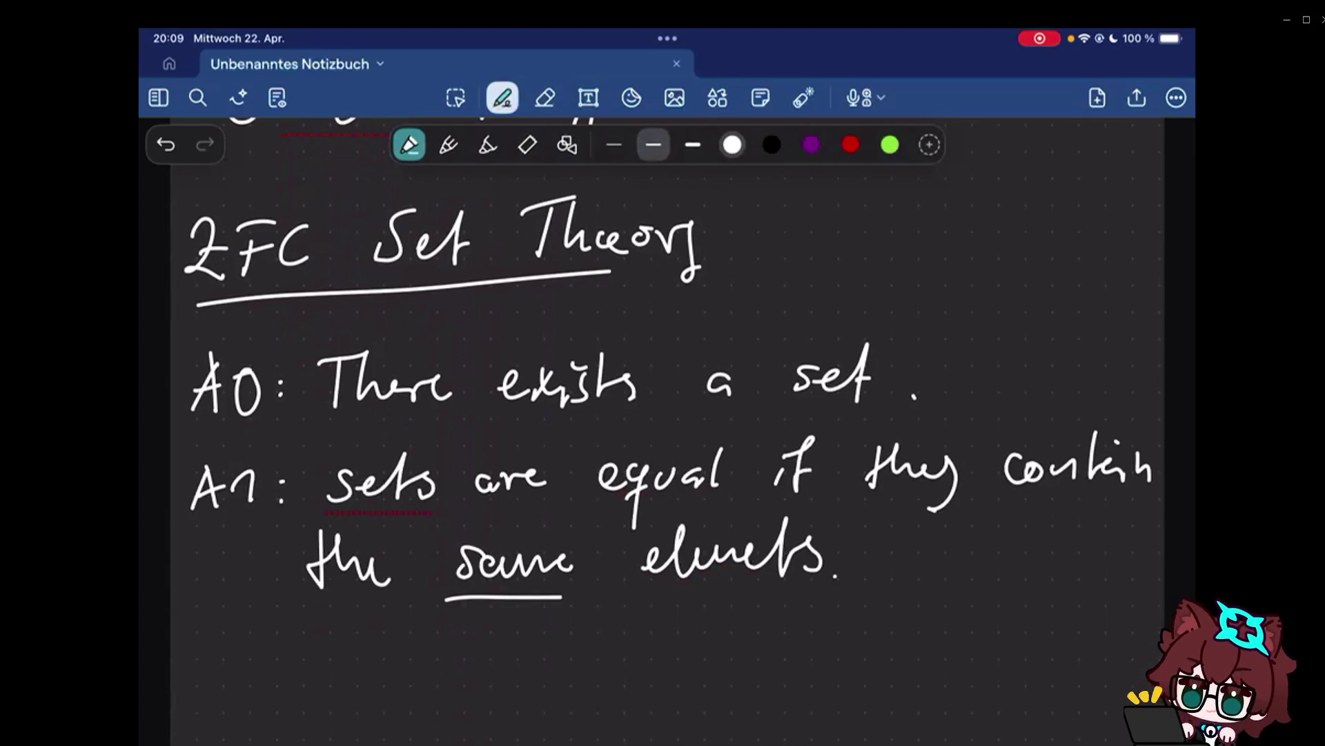
click(544, 98)
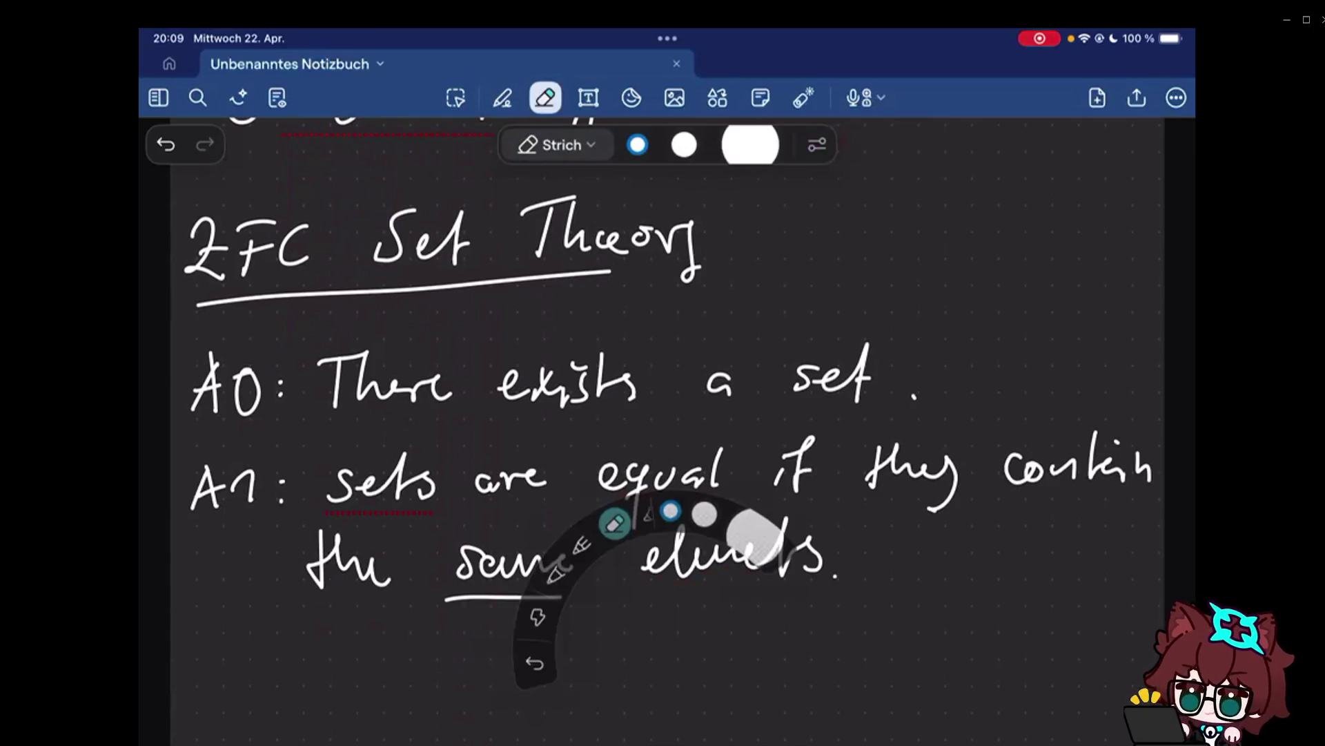
scroll(659, 428, down, 1)
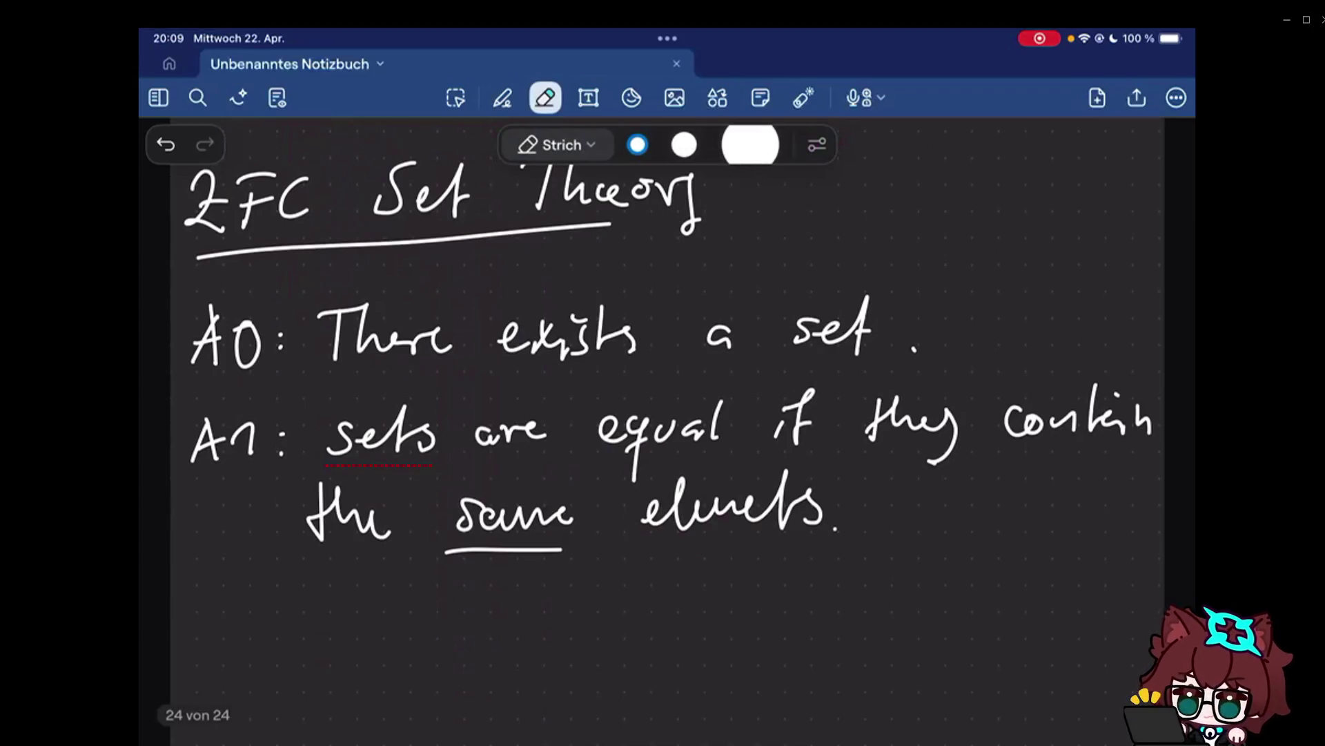
click(502, 98)
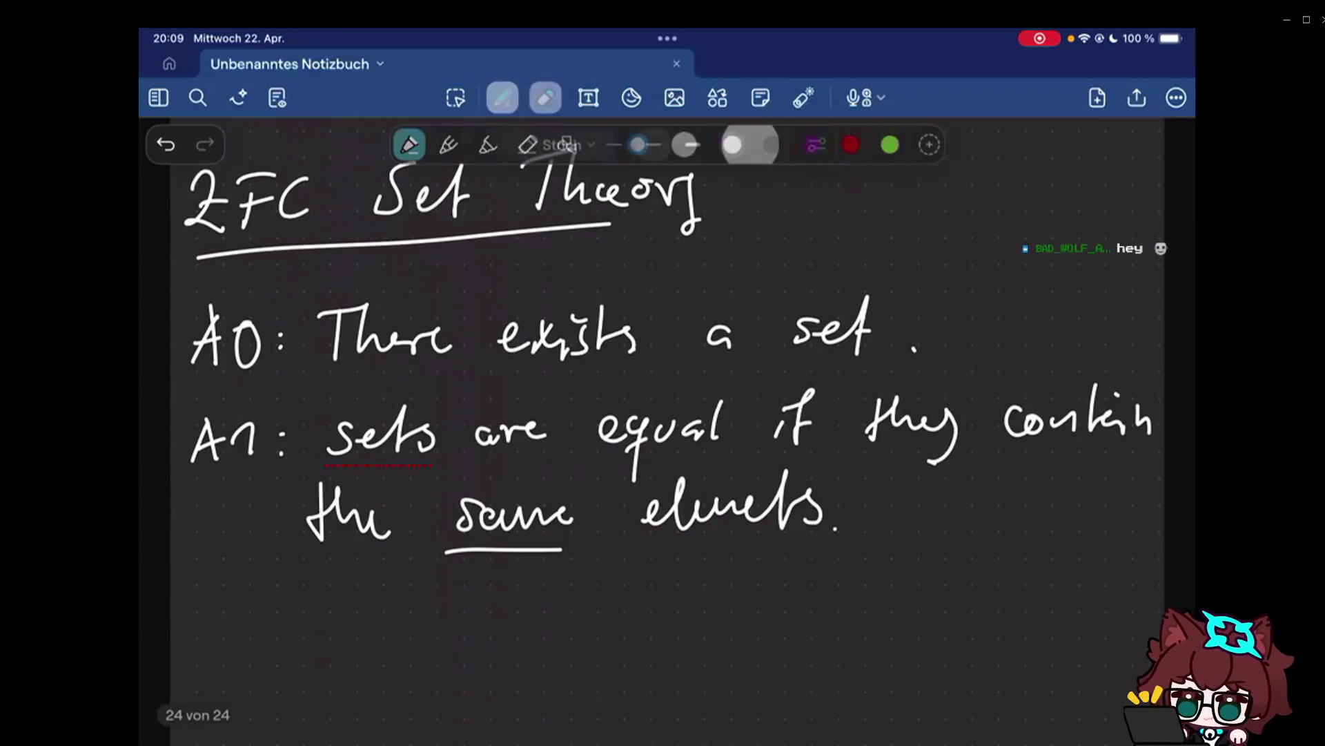
click(546, 97)
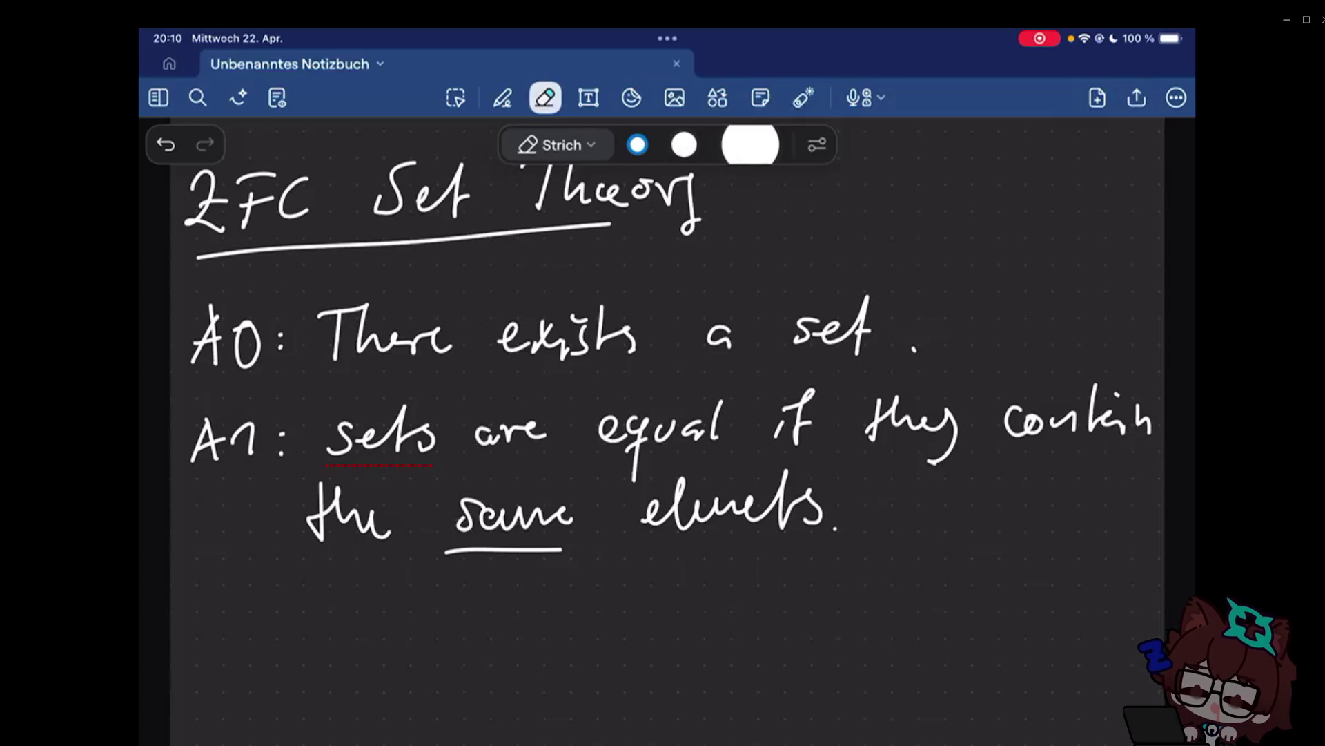
scroll(663, 415, down, 2)
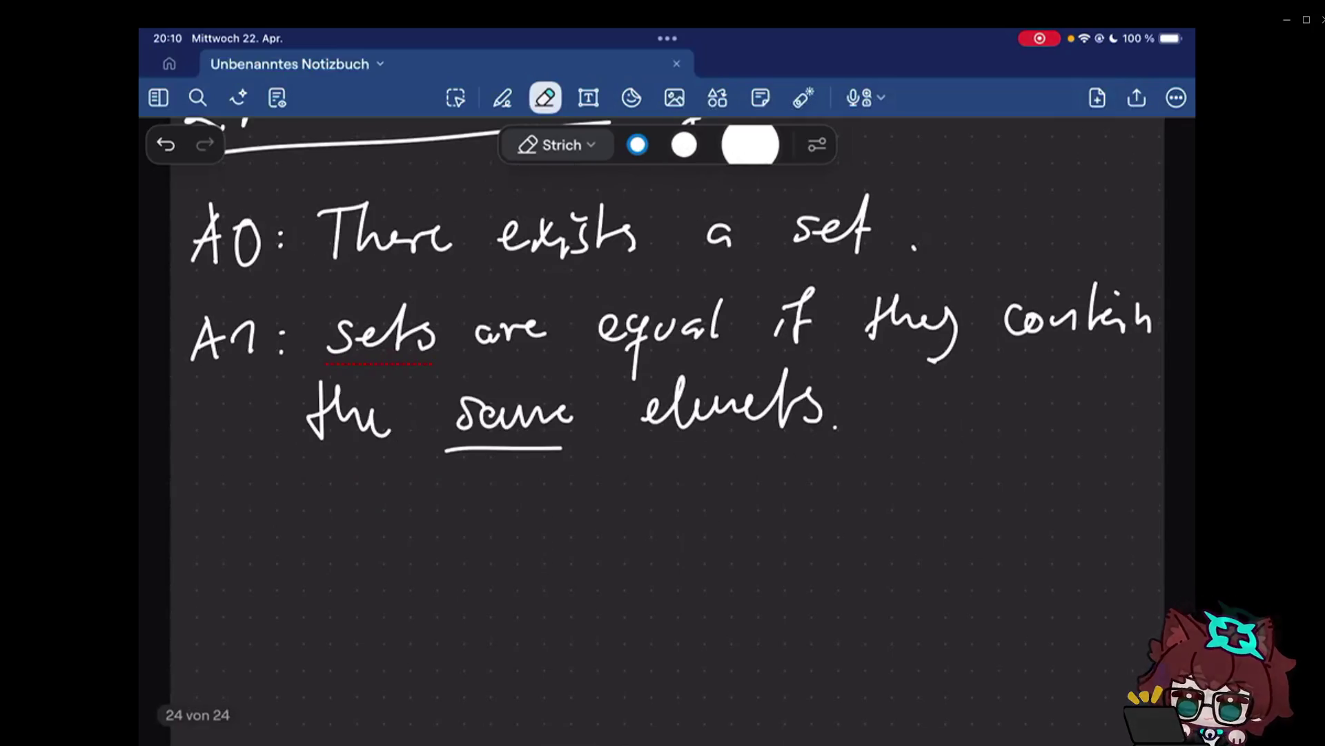
scroll(663, 415, up, 5)
scroll(663, 414, up, 10)
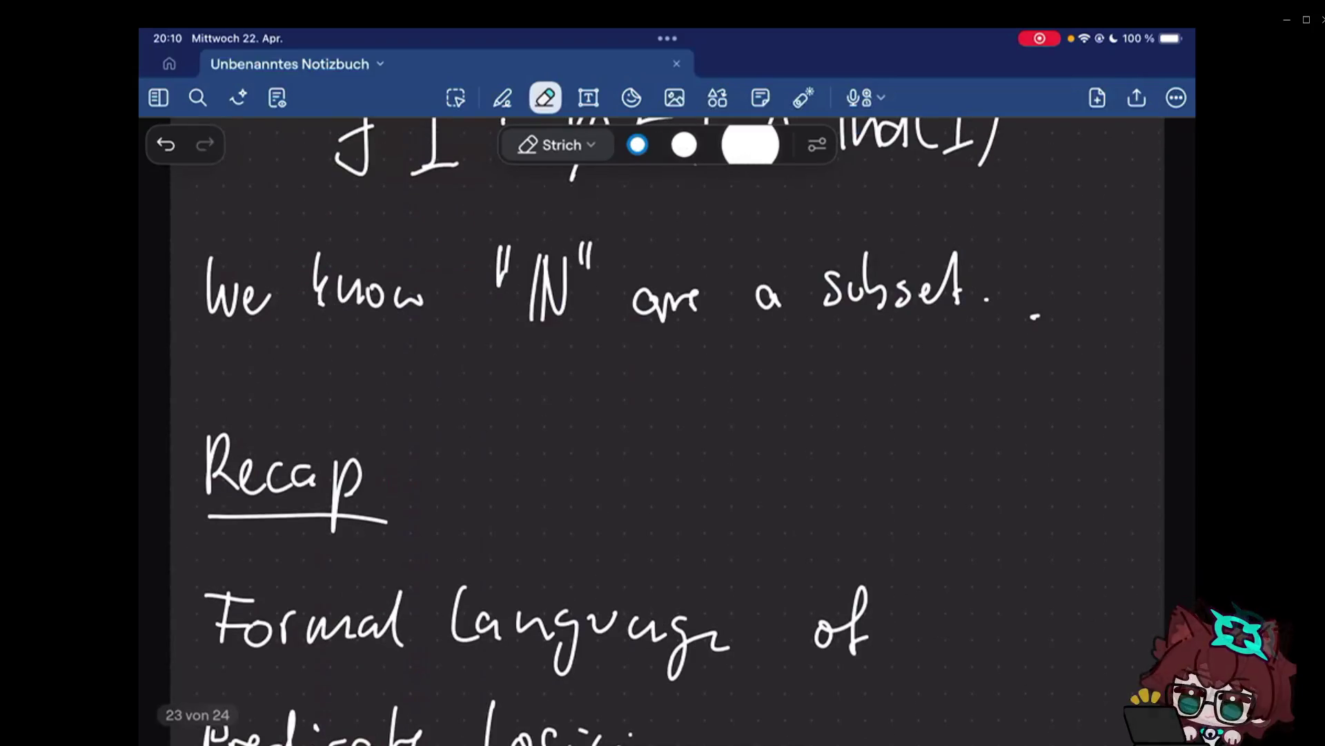
scroll(664, 414, up, 3)
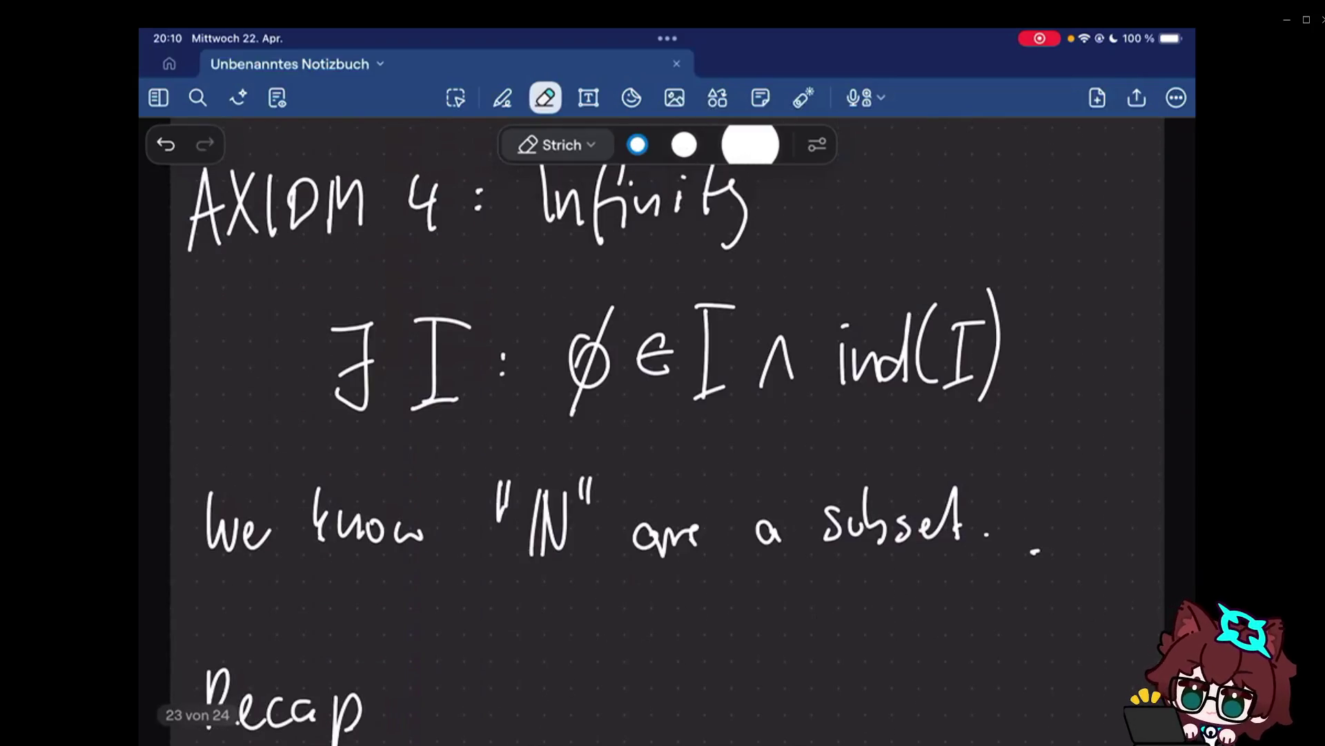
scroll(662, 415, down, 9)
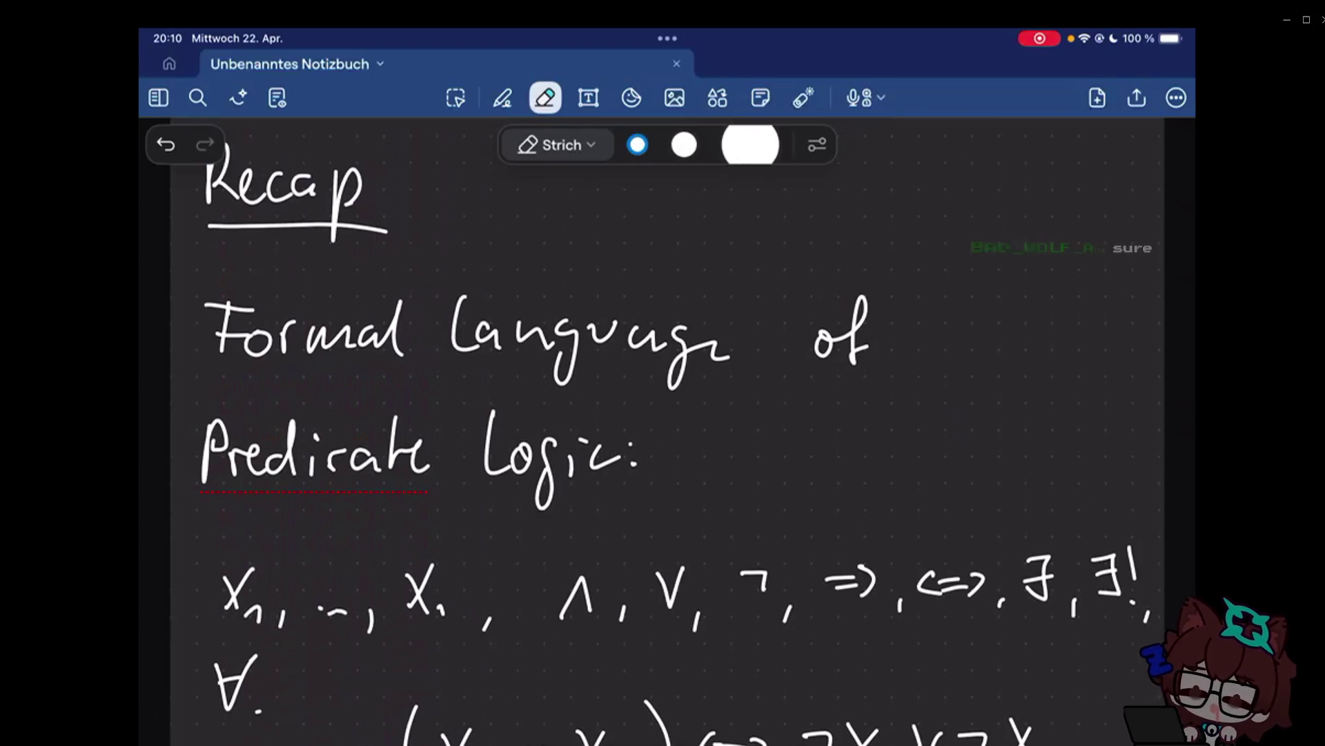
scroll(668, 414, down, 10)
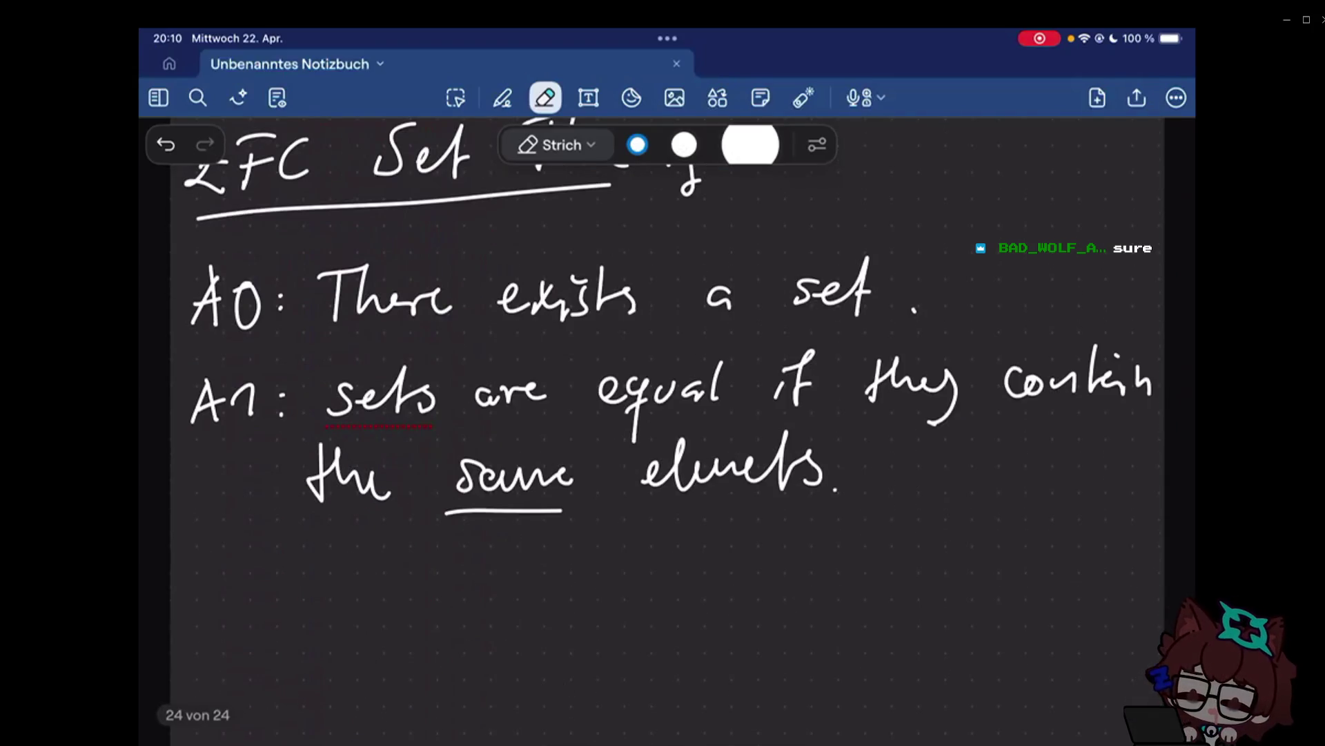
scroll(668, 415, up, 5)
scroll(667, 414, up, 10)
scroll(668, 415, up, 2)
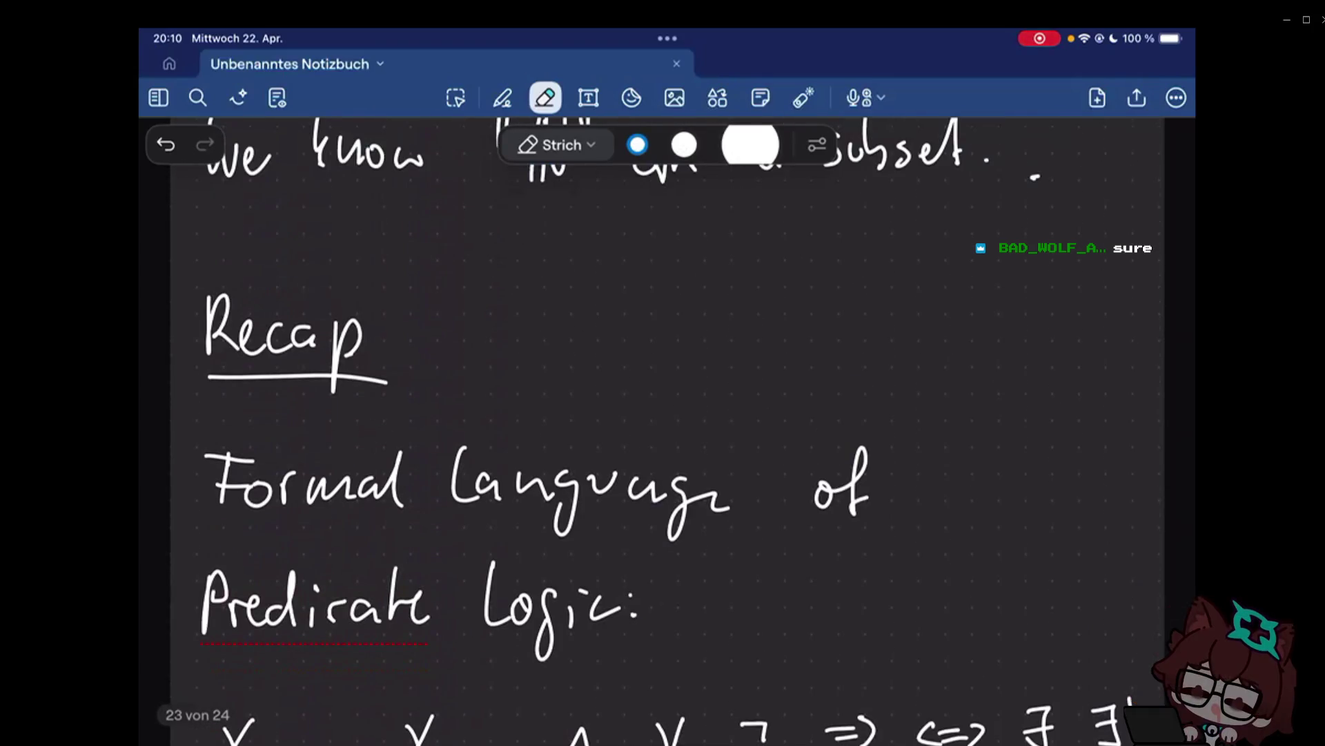
scroll(668, 414, down, 3)
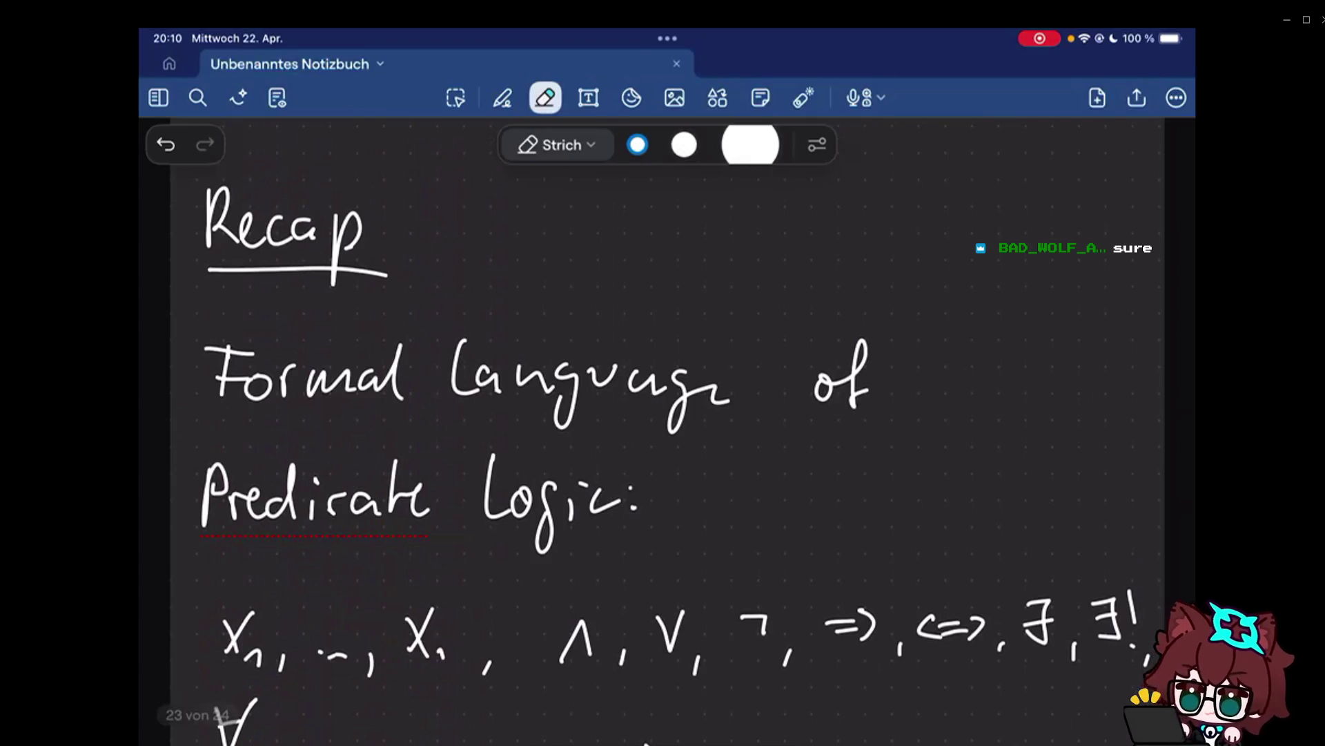
scroll(668, 414, down, 3)
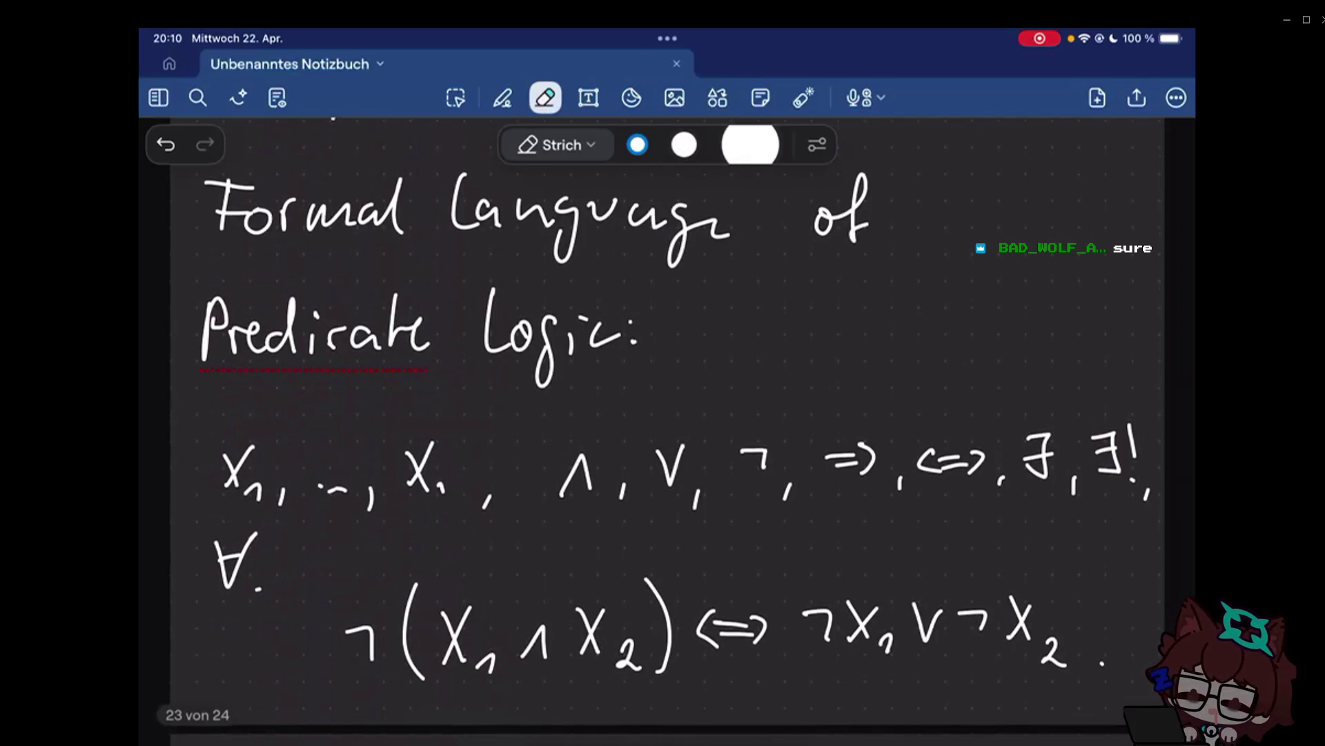
With the laser pointer, trace the variables x1…xn, the ∀ symbol and the negated conjunction ¬(x₁ ∧ x₂).
click(803, 97)
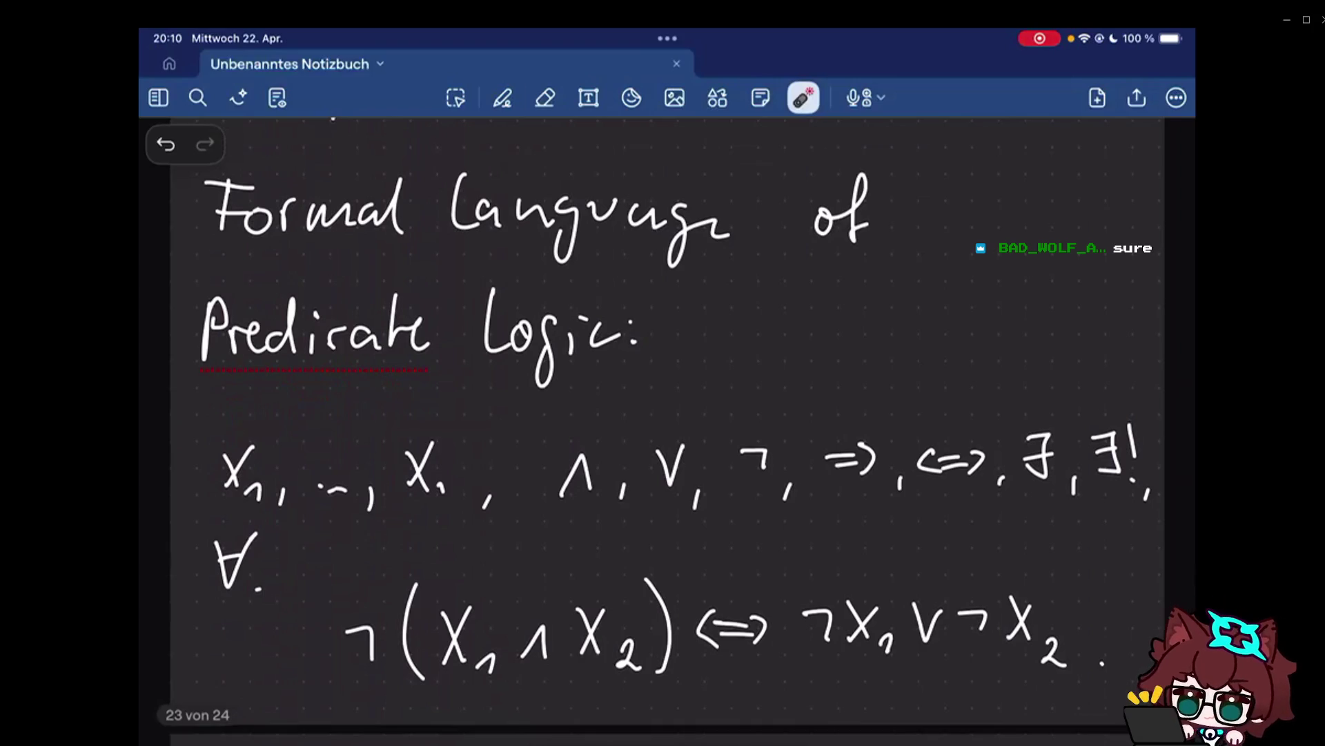
scroll(668, 415, down, 3)
drag(216, 355, 948, 358)
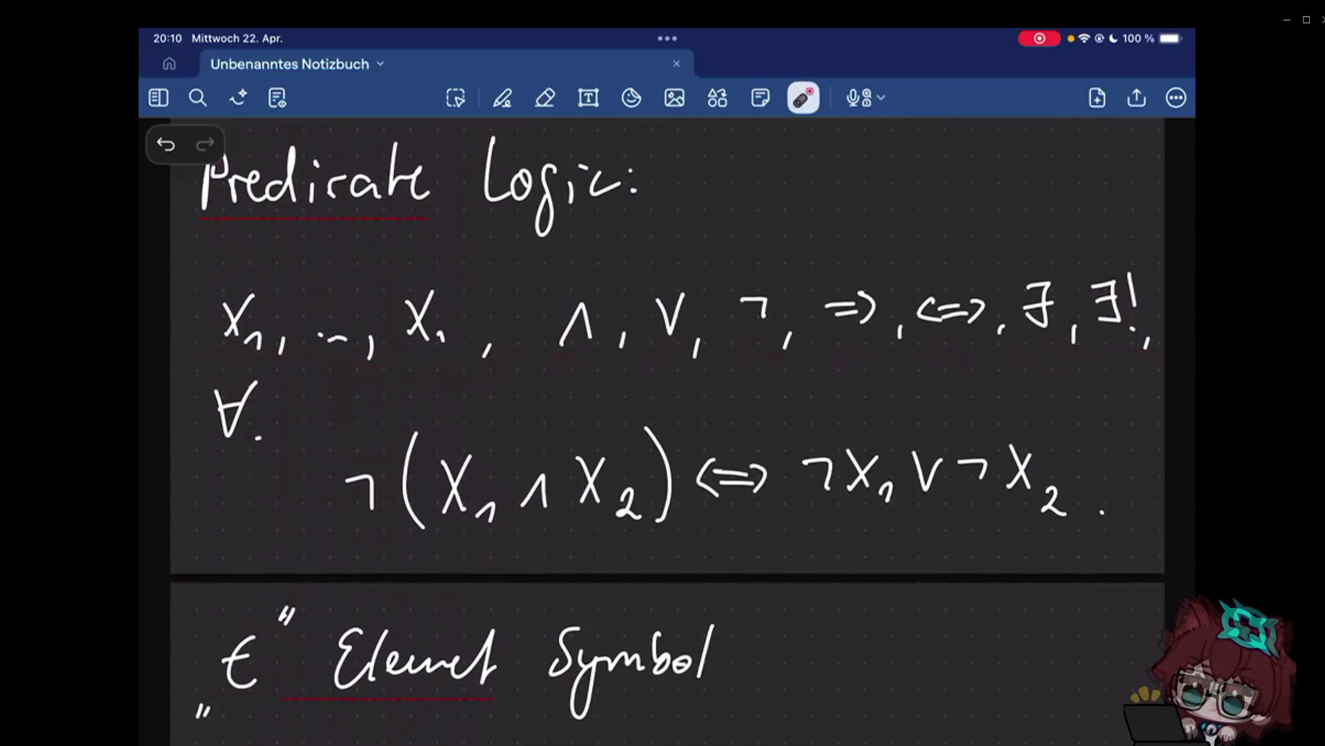
drag(206, 456, 265, 454)
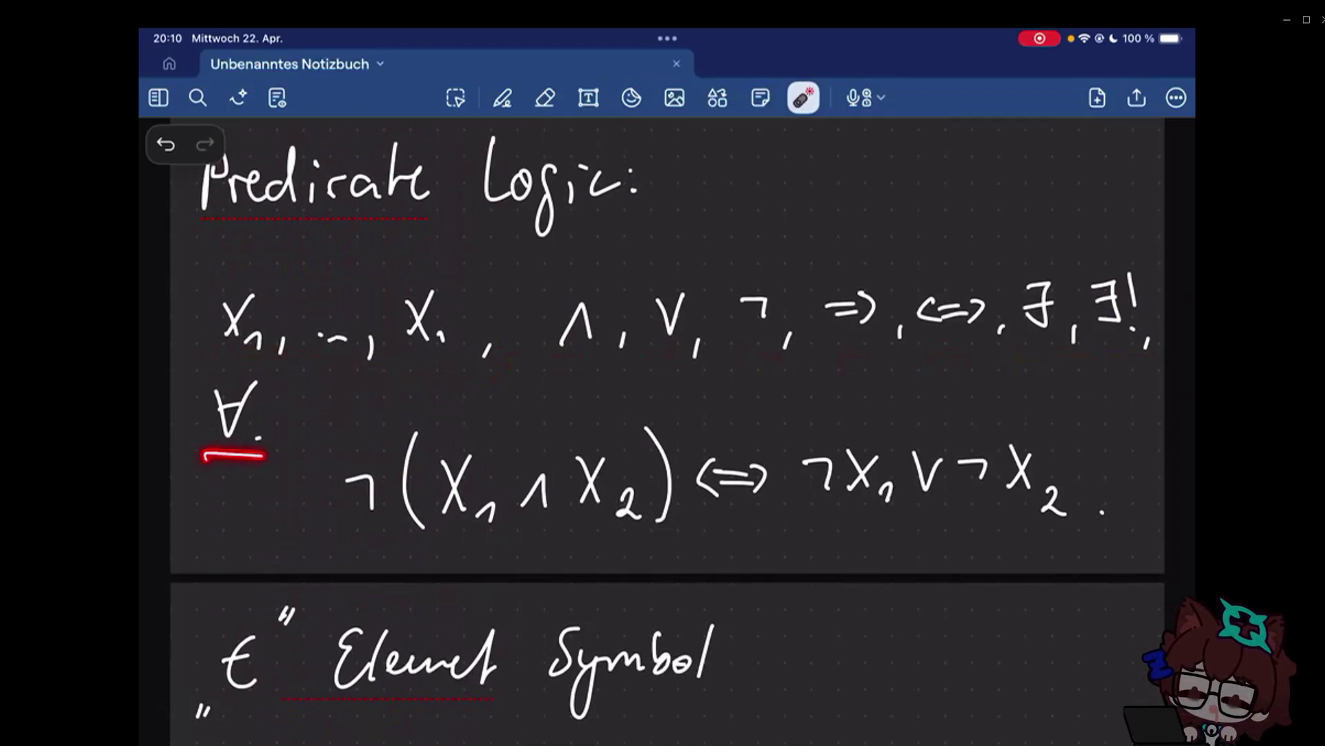
drag(345, 543, 311, 429)
mouse_move(672, 407)
mouse_down()
mouse_move(691, 446)
mouse_move(687, 523)
mouse_up()
Circle ¬(x₁∧x₂) with the equivalence sign and mark the right-hand side ending in x₂.
drag(353, 538, 771, 456)
mouse_move(1069, 415)
mouse_down()
mouse_move(1078, 541)
mouse_move(1072, 392)
mouse_move(1068, 440)
mouse_up()
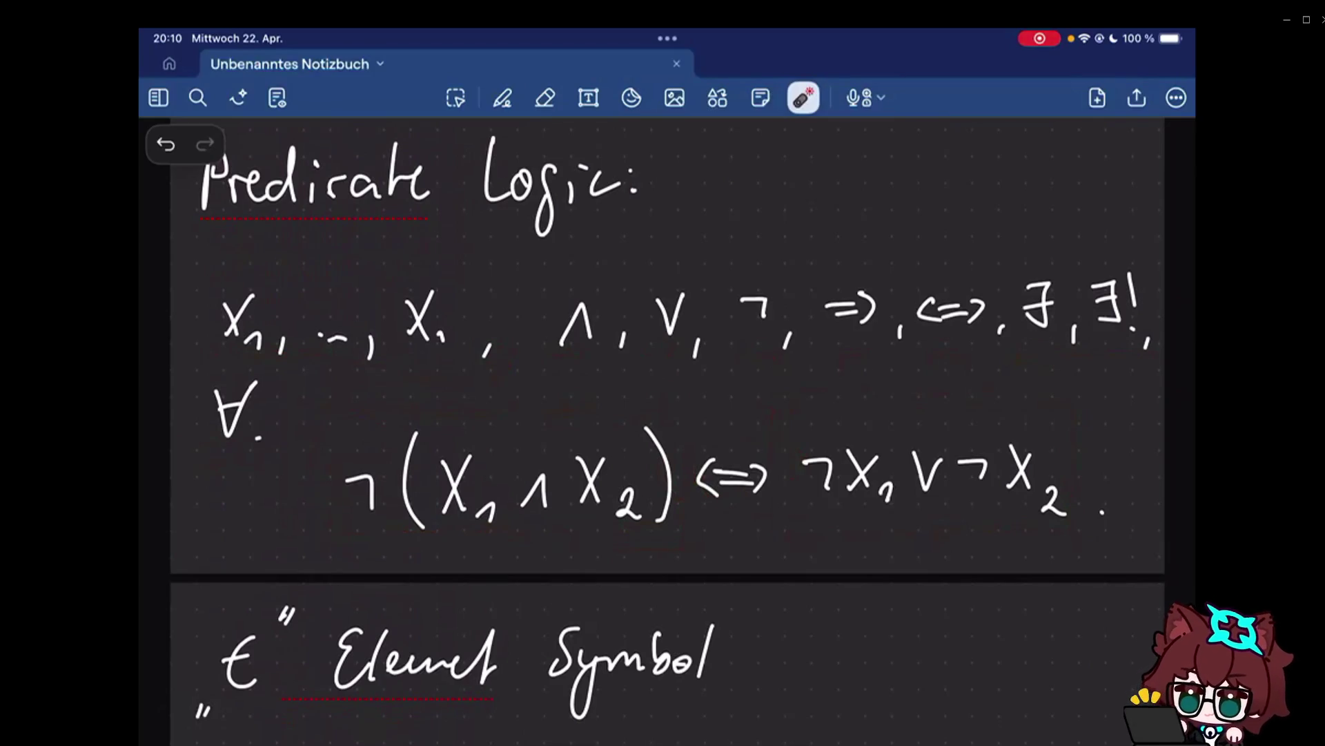
drag(1067, 419, 934, 552)
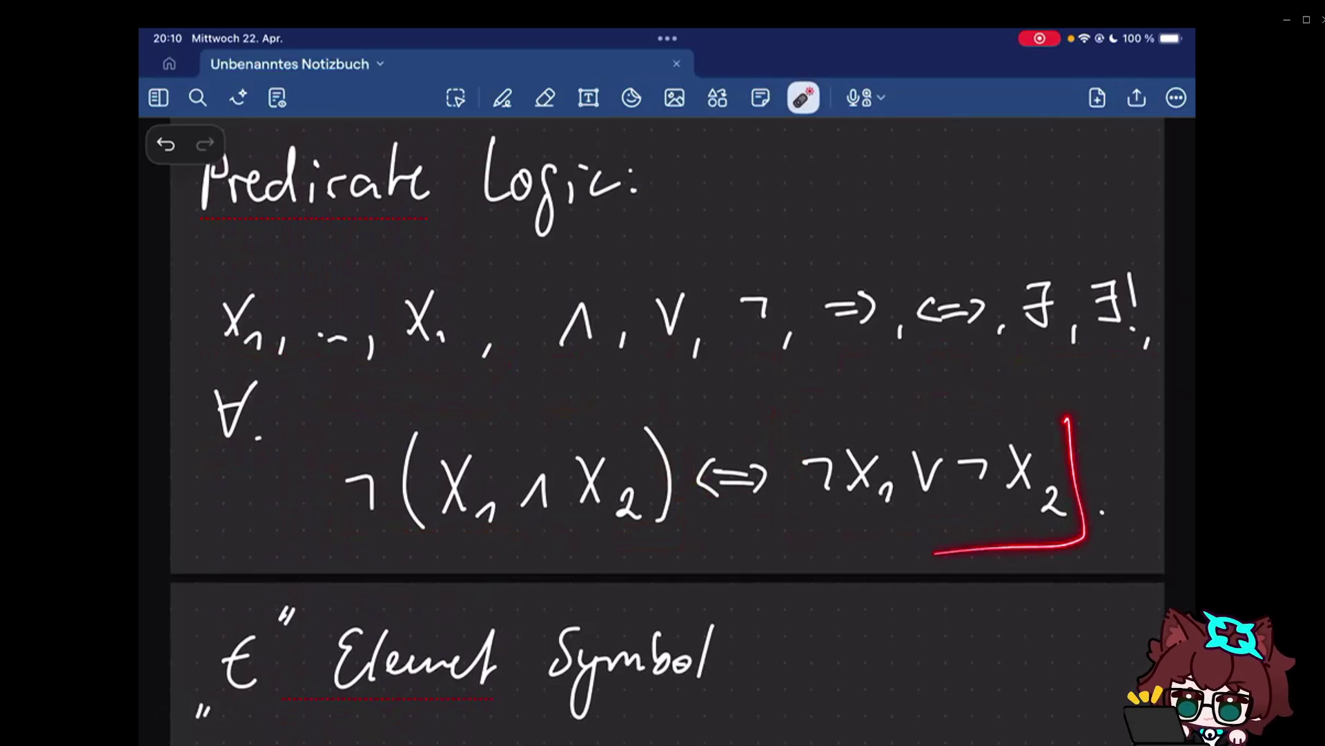
scroll(662, 432, down, 1)
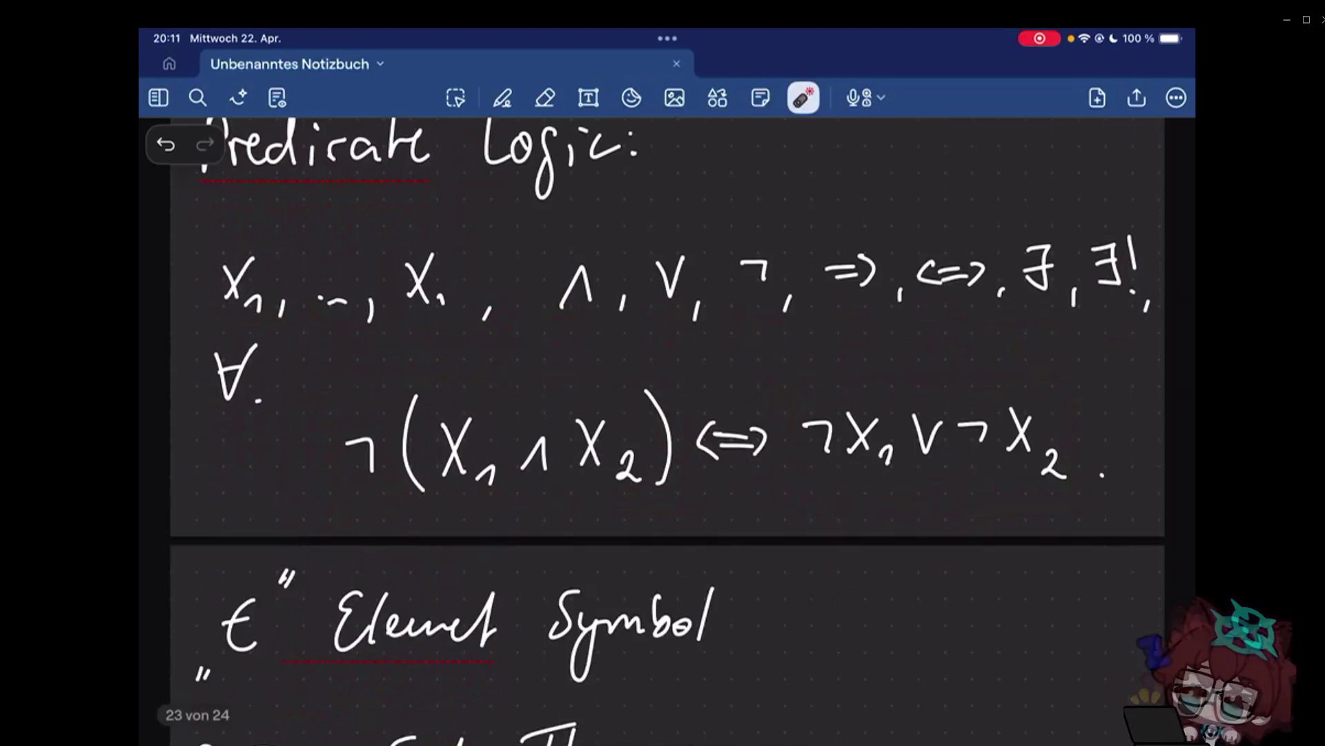
scroll(668, 430, down, 5)
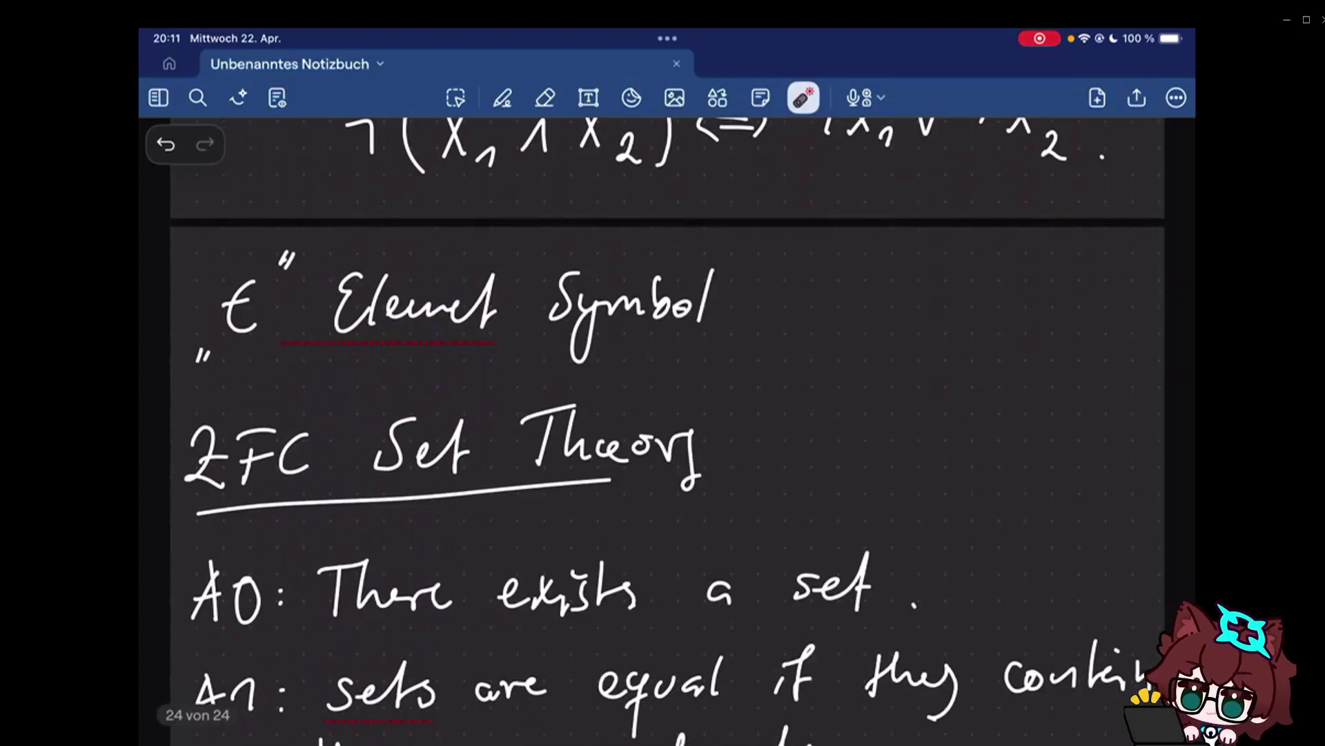
Circle the ∈ element symbol with the laser pointer and switch back to the pen.
drag(295, 258, 199, 381)
scroll(662, 431, down, 2)
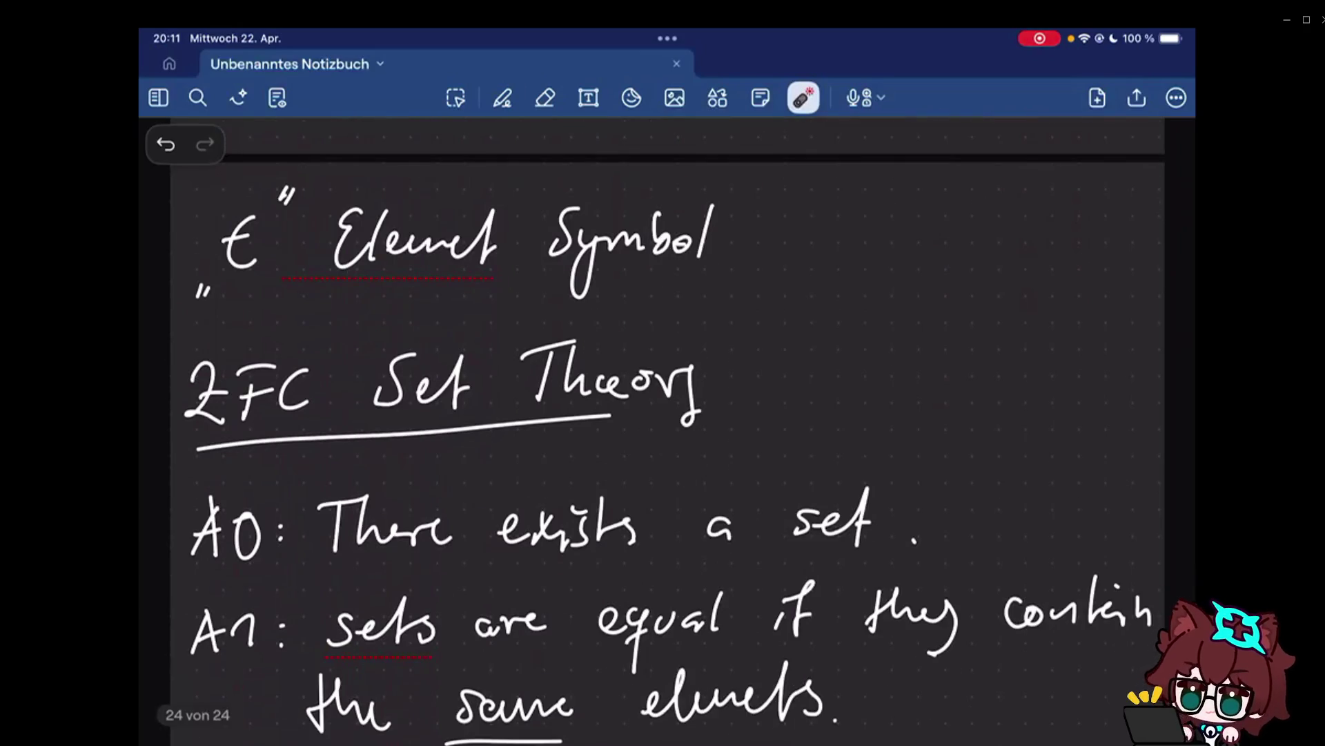
scroll(669, 432, down, 4)
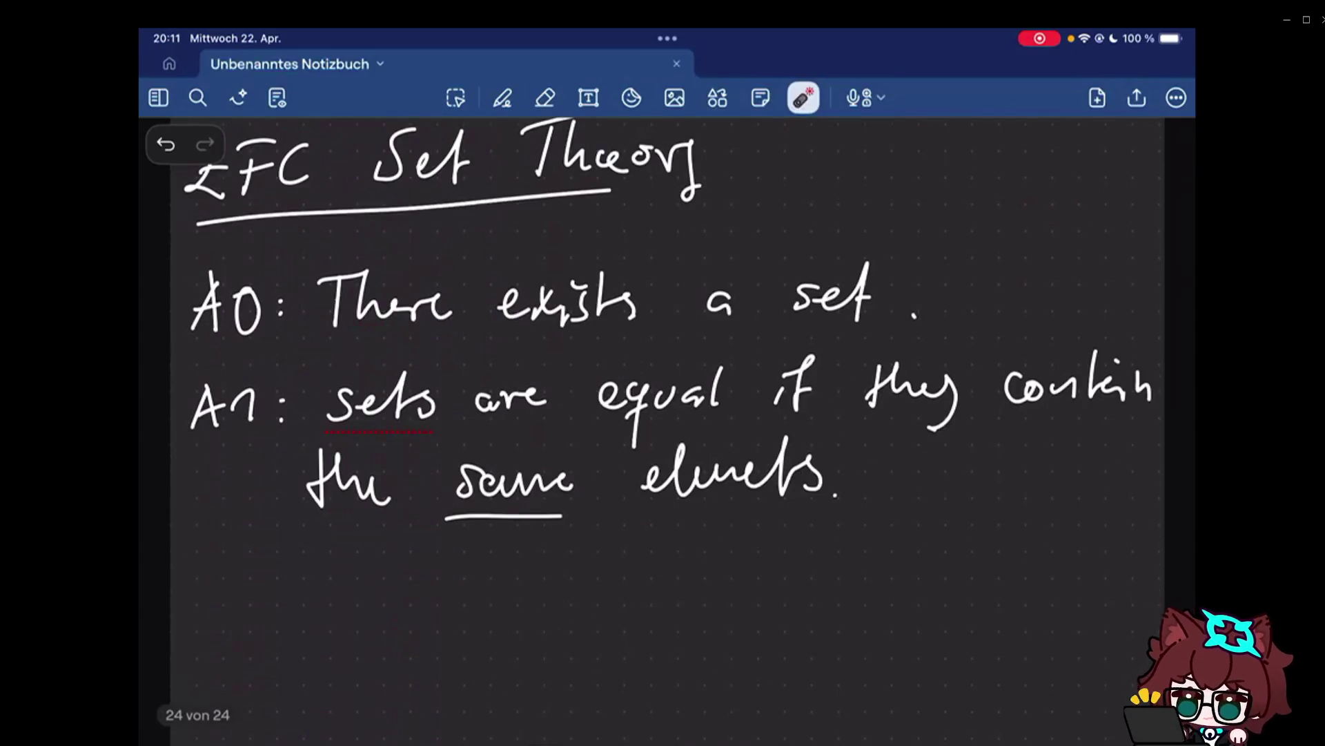
scroll(668, 415, up, 1)
scroll(668, 336, down, 1)
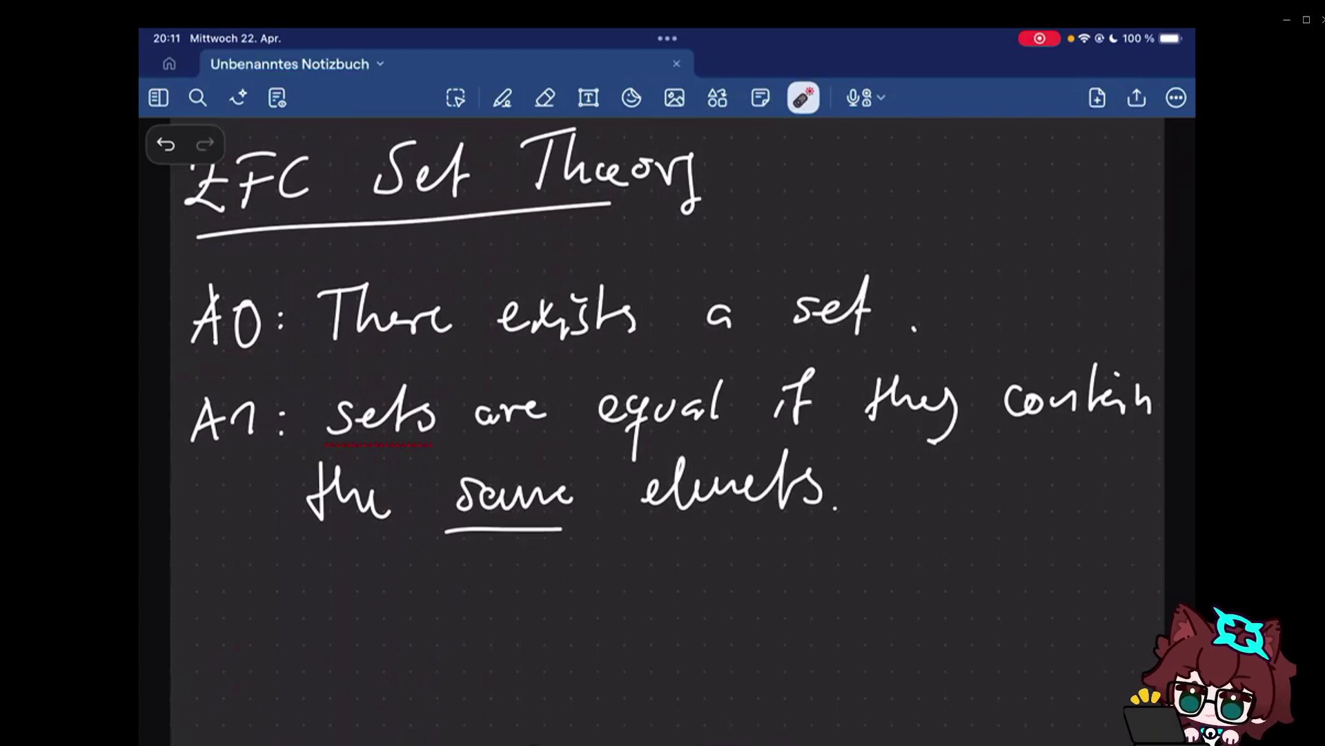
click(502, 98)
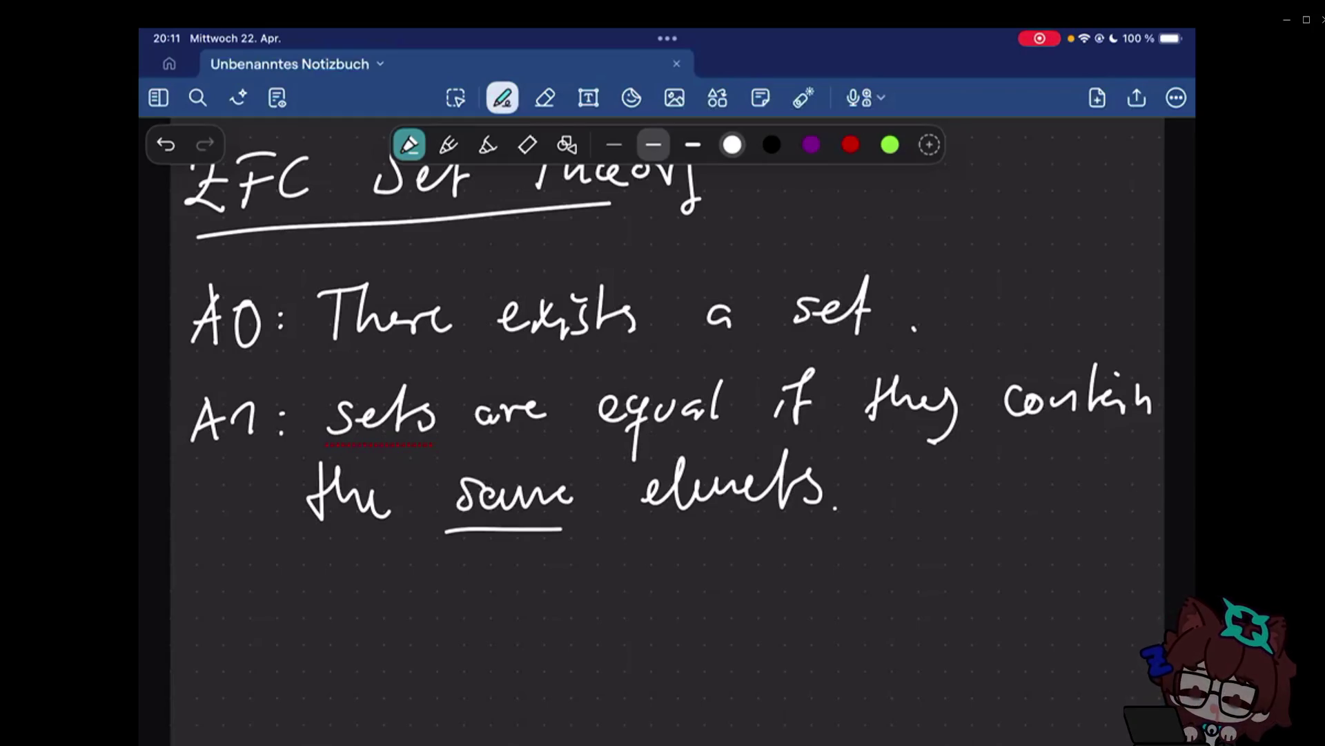
scroll(663, 415, down, 3)
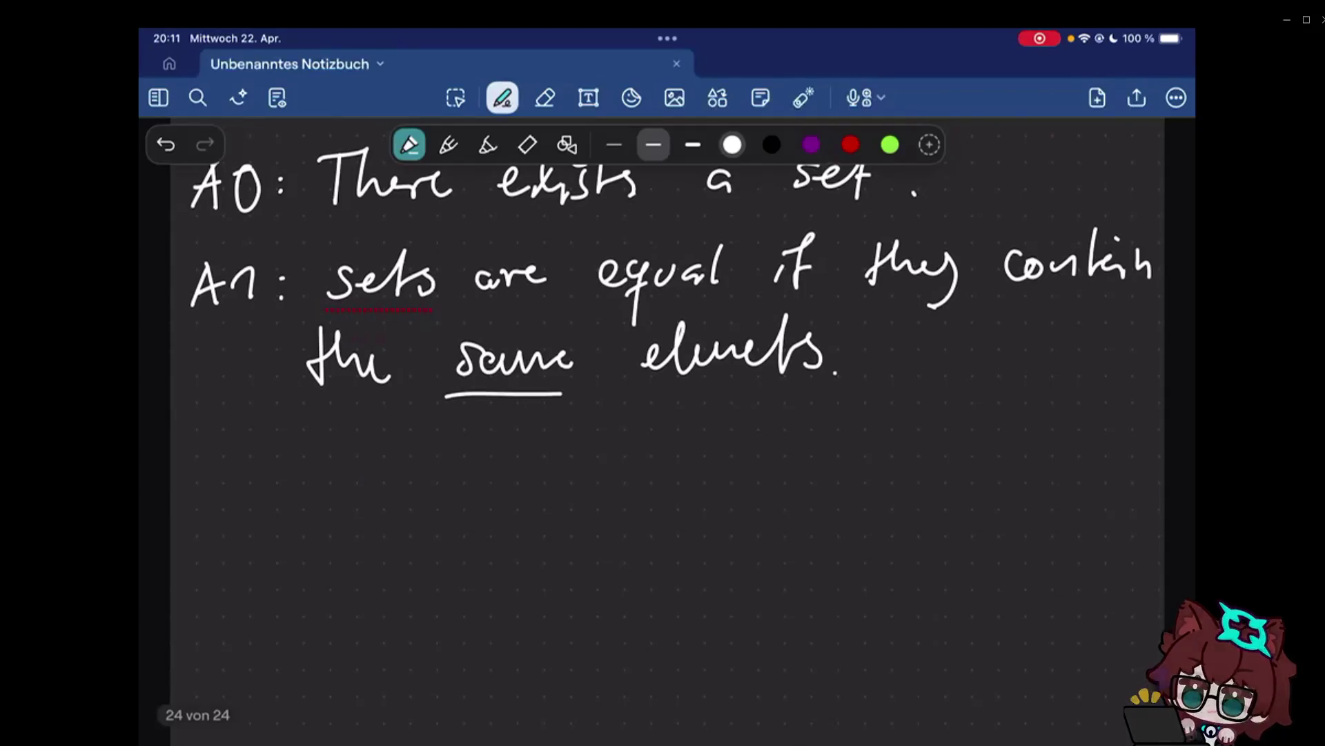
Handwrite '⇝ ∅, ⊆/⊂' below A1, undoing a miswritten comma and subset symbol.
drag(205, 483, 261, 480)
drag(323, 448, 326, 450)
drag(355, 432, 301, 524)
drag(415, 495, 412, 514)
drag(518, 456, 518, 485)
drag(472, 494, 520, 494)
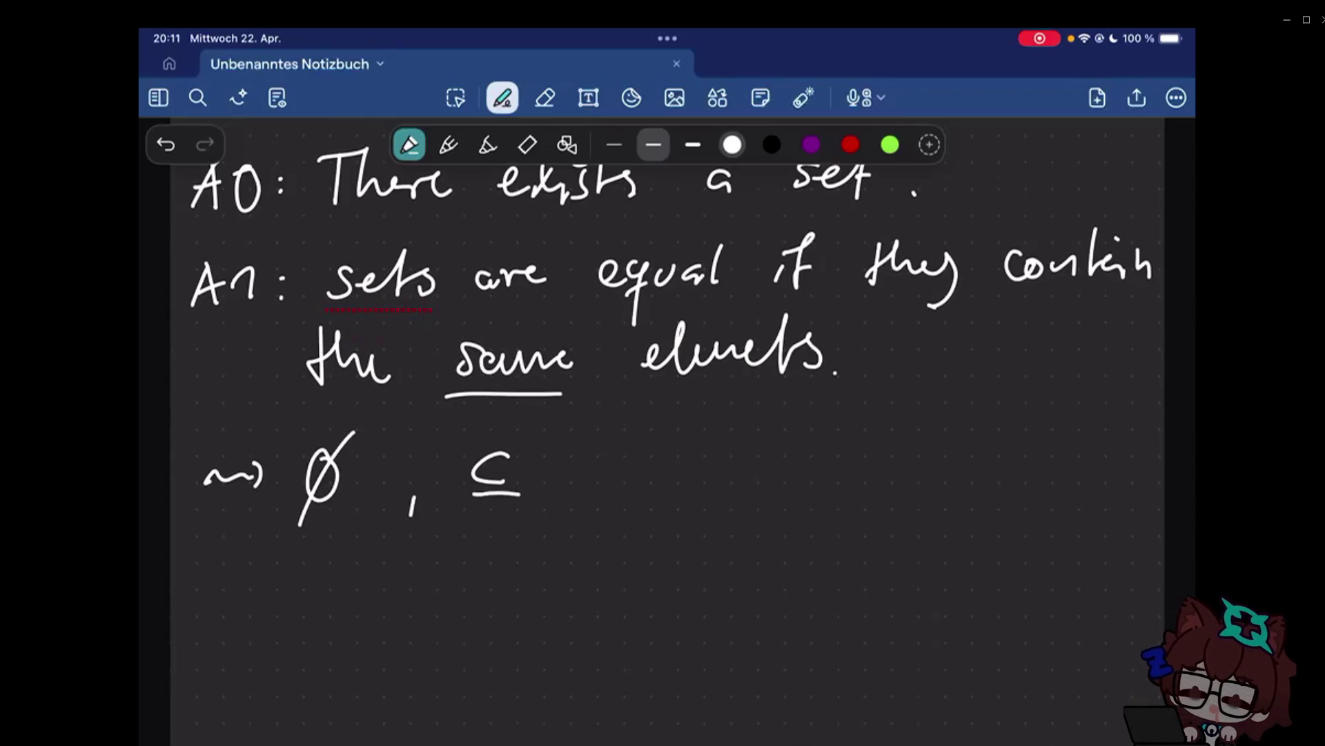
drag(574, 497, 564, 516)
drag(669, 455, 669, 487)
key(ctrl+z)
key(ctrl+z)
drag(576, 443, 543, 516)
drag(620, 462, 621, 495)
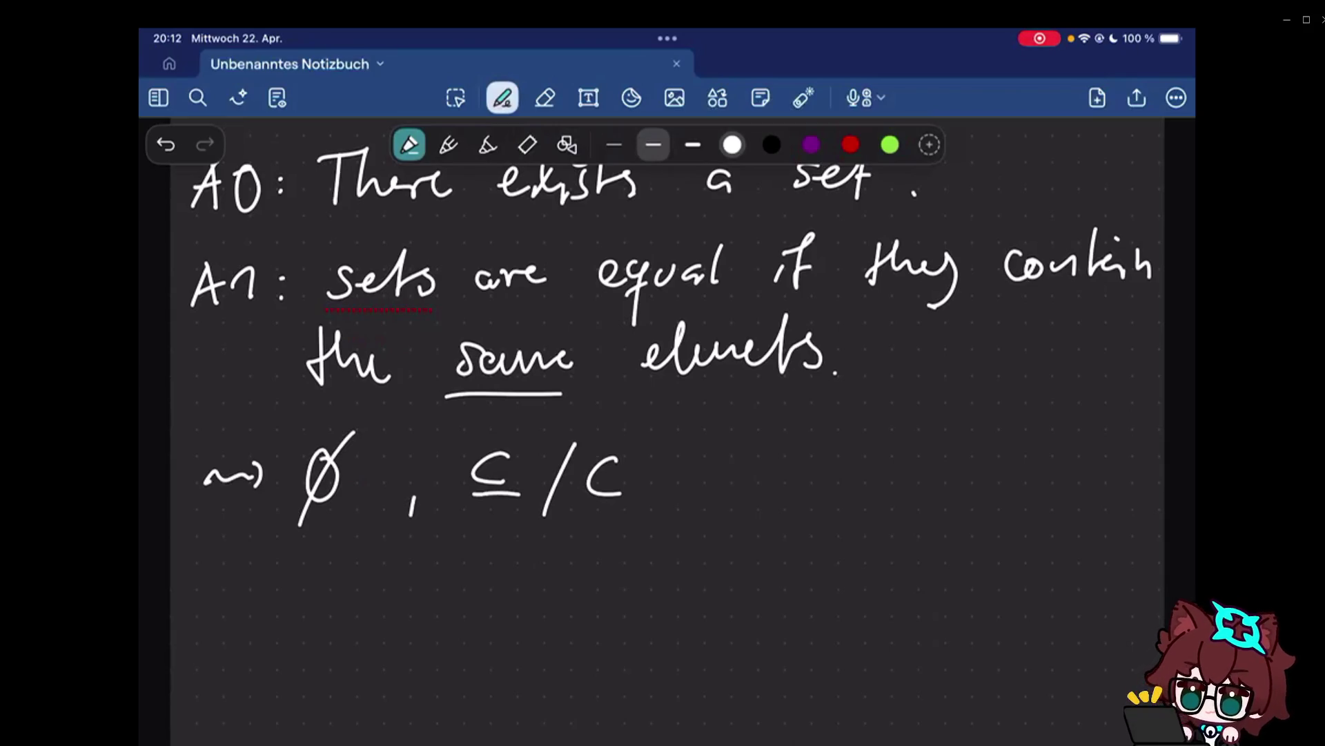
Start axiom 'A2: We can make a' on a new line and begin the word pair.
mouse_move(195, 613)
mouse_down()
mouse_move(222, 617)
mouse_move(215, 595)
mouse_move(259, 613)
mouse_up()
click(277, 586)
click(278, 606)
scroll(663, 414, down, 3)
mouse_move(322, 406)
mouse_down()
mouse_move(359, 406)
mouse_move(389, 434)
mouse_up()
mouse_move(450, 419)
mouse_down()
mouse_move(433, 437)
mouse_move(708, 423)
mouse_up()
drag(796, 404, 800, 424)
drag(847, 462, 892, 419)
Finish 'pair.' and write 'Given x, y sets,' below A2.
drag(903, 401, 906, 418)
drag(923, 419, 959, 397)
click(986, 413)
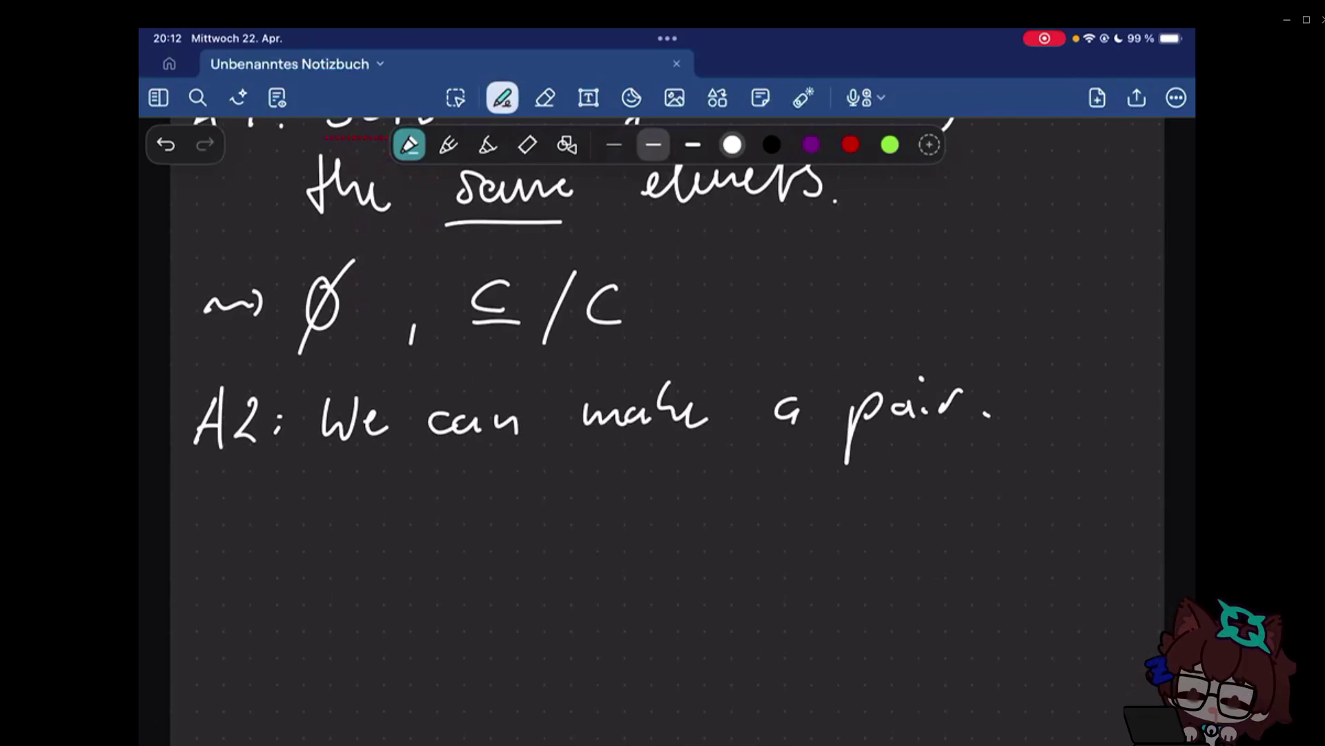
drag(237, 502, 240, 526)
mouse_move(246, 520)
mouse_down()
mouse_move(263, 504)
mouse_move(400, 539)
mouse_up()
drag(400, 507, 383, 539)
drag(412, 529, 410, 540)
drag(424, 514, 435, 555)
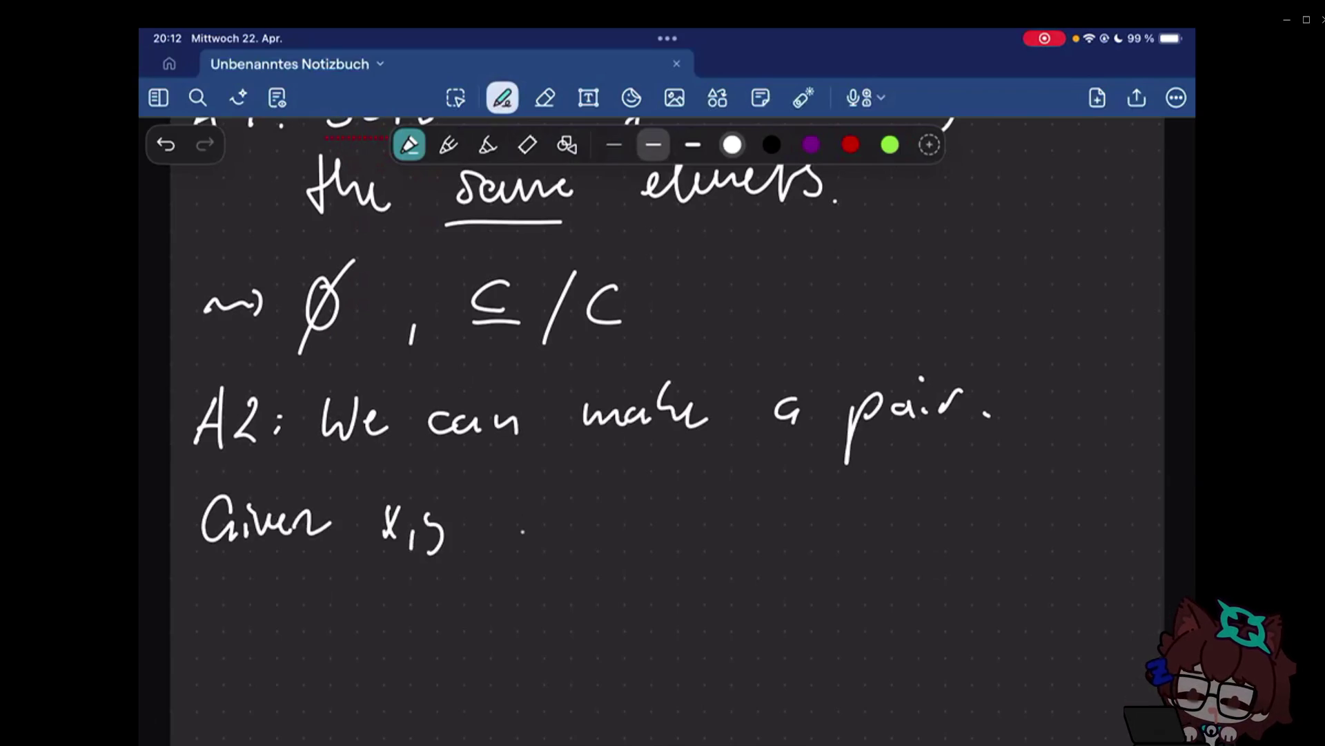
mouse_move(525, 505)
mouse_down()
mouse_move(508, 531)
mouse_move(582, 526)
mouse_up()
drag(595, 524, 593, 542)
mouse_move(682, 499)
mouse_down()
mouse_move(708, 533)
mouse_move(746, 527)
mouse_up()
Write '{x, y} is a set.' to complete the pairing statement.
mouse_move(746, 504)
mouse_down()
mouse_move(729, 526)
mouse_move(766, 532)
mouse_up()
drag(793, 504, 808, 547)
drag(823, 488, 824, 539)
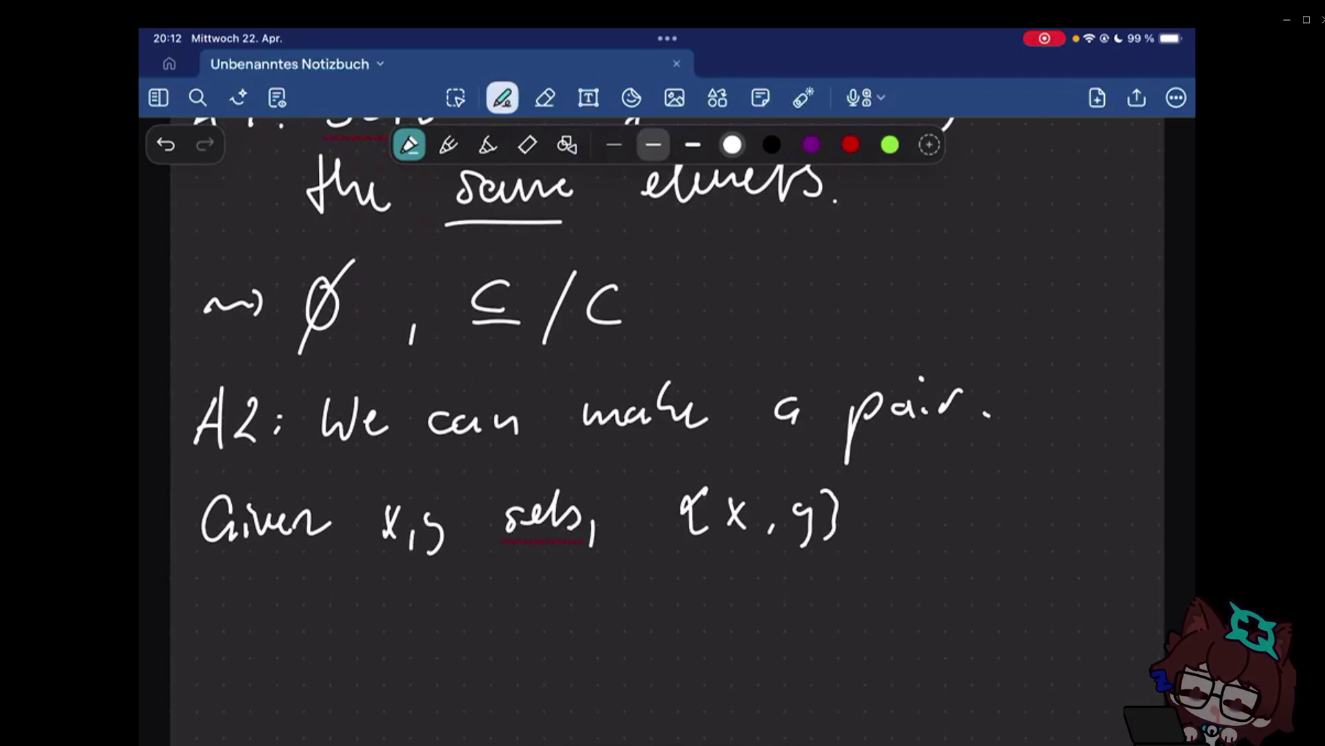
drag(901, 504, 902, 525)
drag(925, 502, 915, 524)
drag(978, 503, 983, 524)
mouse_move(1014, 499)
mouse_down()
mouse_move(1002, 522)
mouse_move(1081, 517)
mouse_up()
click(1108, 513)
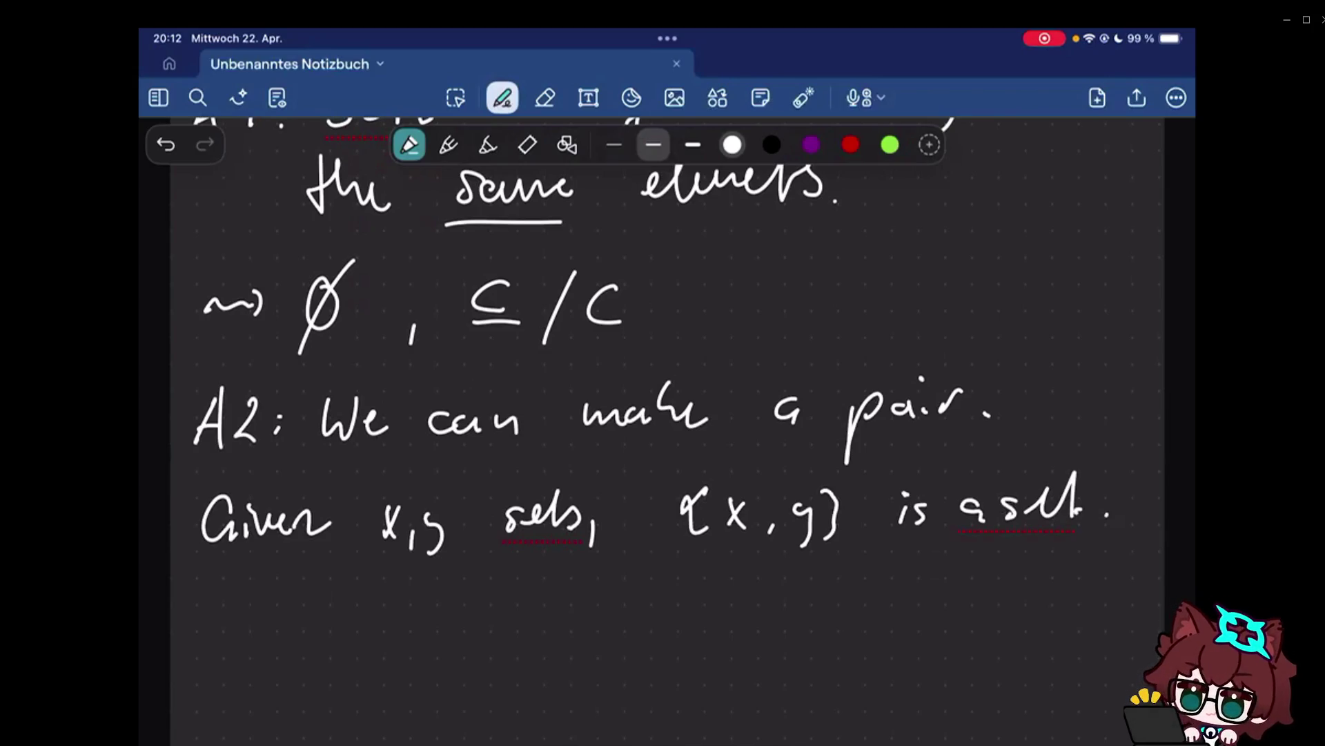
scroll(622, 414, down, 3)
drag(205, 510, 246, 497)
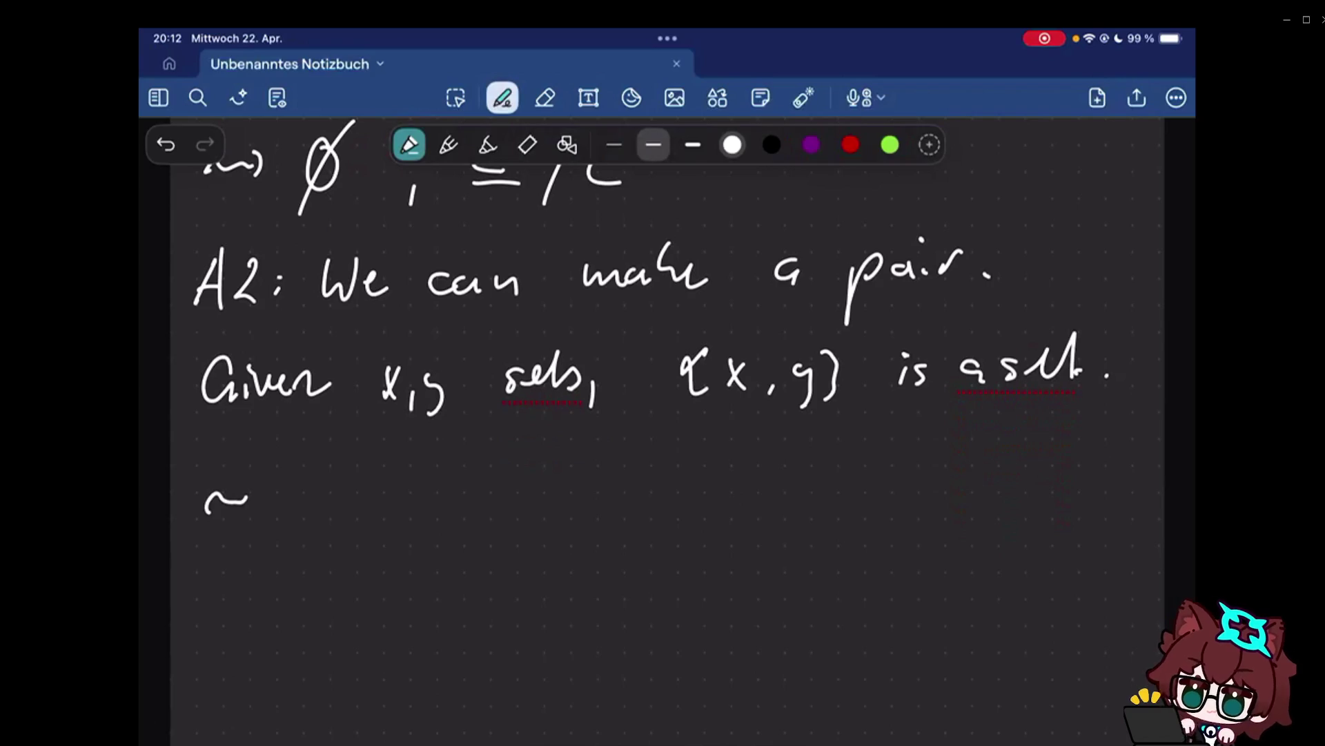
Write '(x, y) :=' with the opening brace of the pair definition.
drag(253, 478, 253, 510)
drag(325, 454, 321, 524)
mouse_move(349, 478)
mouse_down()
mouse_move(366, 510)
mouse_move(416, 527)
mouse_up()
drag(443, 454, 448, 513)
click(496, 489)
drag(512, 481, 541, 481)
drag(512, 492, 540, 491)
mouse_move(607, 452)
mouse_down()
mouse_move(613, 464)
mouse_move(576, 502)
mouse_move(611, 524)
mouse_up()
Write '{x, {x, y}}' to finish the ordered-pair definition.
drag(624, 483, 642, 514)
drag(642, 483, 624, 514)
drag(655, 519, 653, 527)
drag(712, 467, 710, 522)
drag(742, 484, 738, 509)
drag(755, 518, 754, 530)
drag(792, 485, 774, 535)
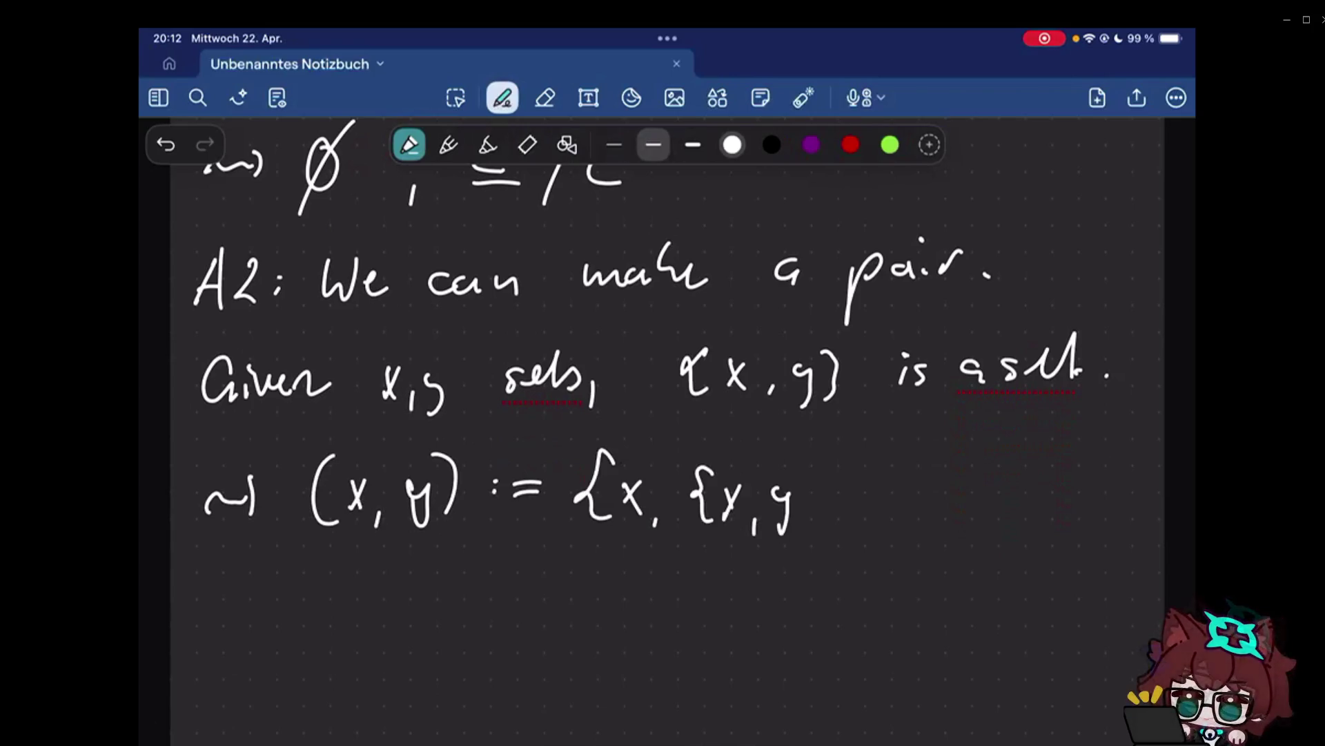
drag(806, 462, 807, 526)
drag(841, 449, 843, 541)
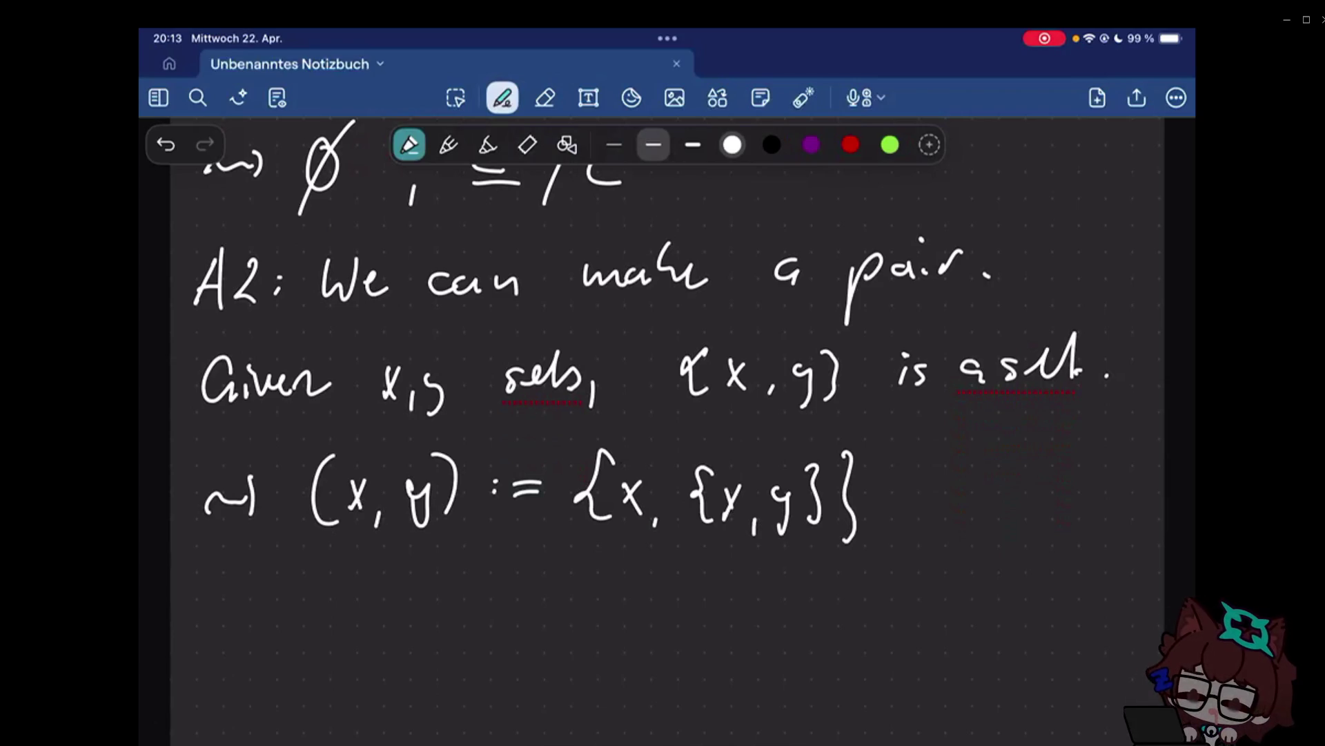
scroll(663, 414, down, 2)
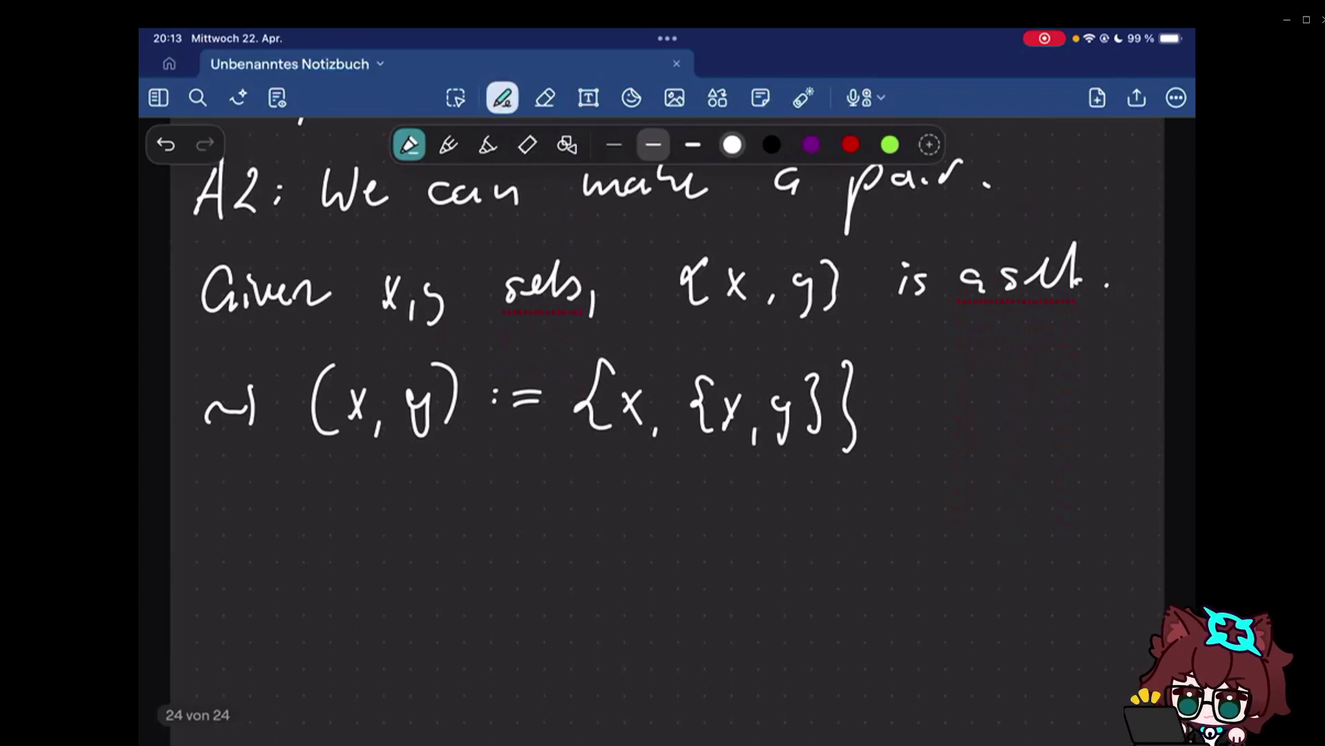
Handwrite '~> Van Neuman Numbers' under the pair formula.
drag(228, 504, 361, 485)
mouse_move(379, 507)
mouse_down()
mouse_move(385, 522)
mouse_move(417, 519)
mouse_move(492, 469)
mouse_up()
mouse_move(498, 497)
mouse_down()
mouse_move(642, 504)
mouse_move(746, 469)
mouse_move(824, 501)
mouse_up()
mouse_move(829, 468)
mouse_down()
mouse_move(862, 503)
mouse_move(903, 503)
mouse_up()
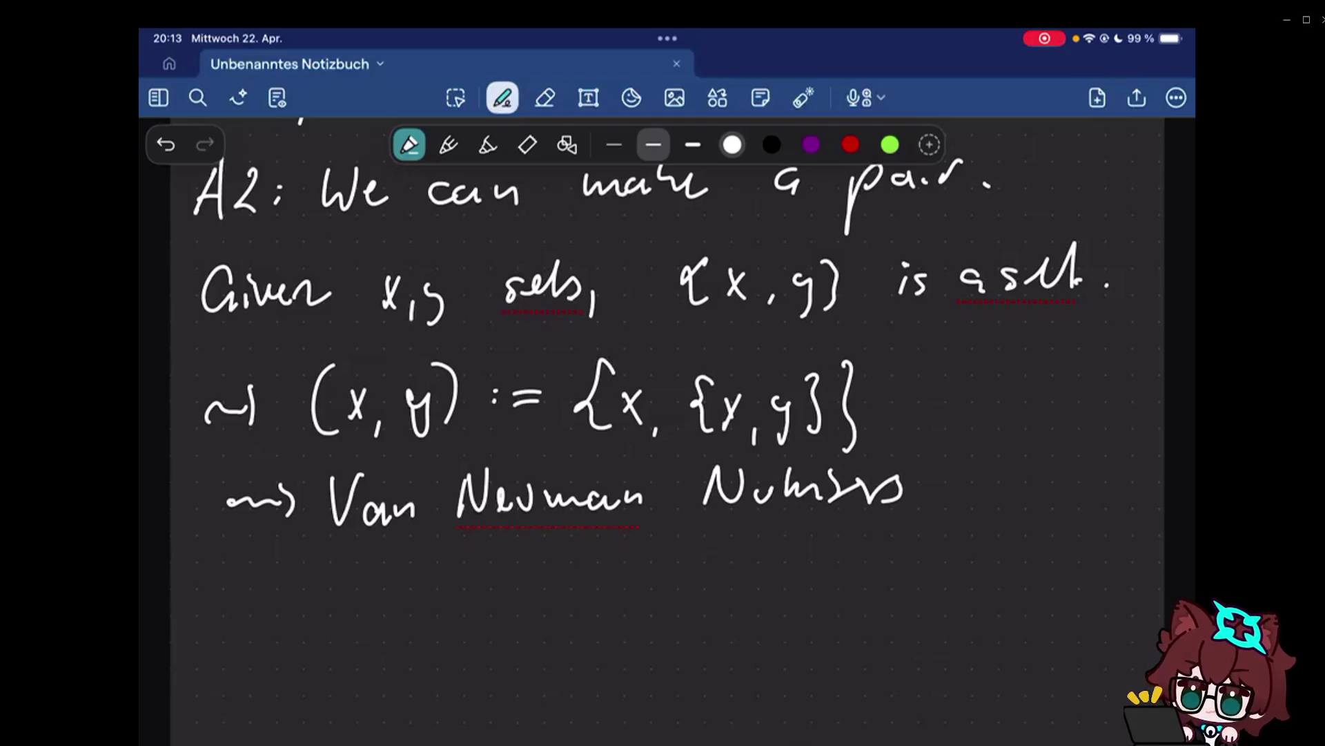
scroll(659, 429, up, 1)
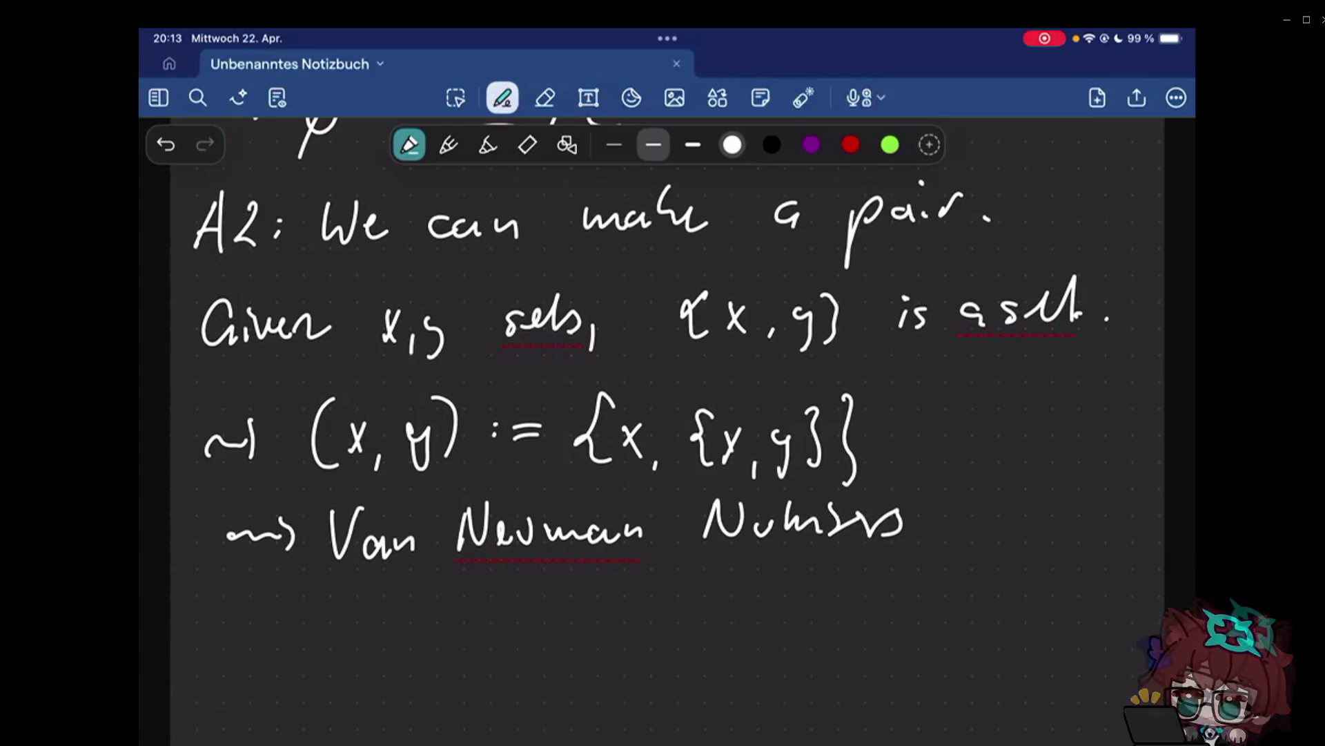
scroll(664, 415, down, 3)
Write and underline the 'A3:' axiom label.
drag(195, 556, 221, 553)
drag(199, 531, 217, 528)
mouse_move(232, 502)
mouse_down()
mouse_move(234, 544)
mouse_move(297, 560)
mouse_up()
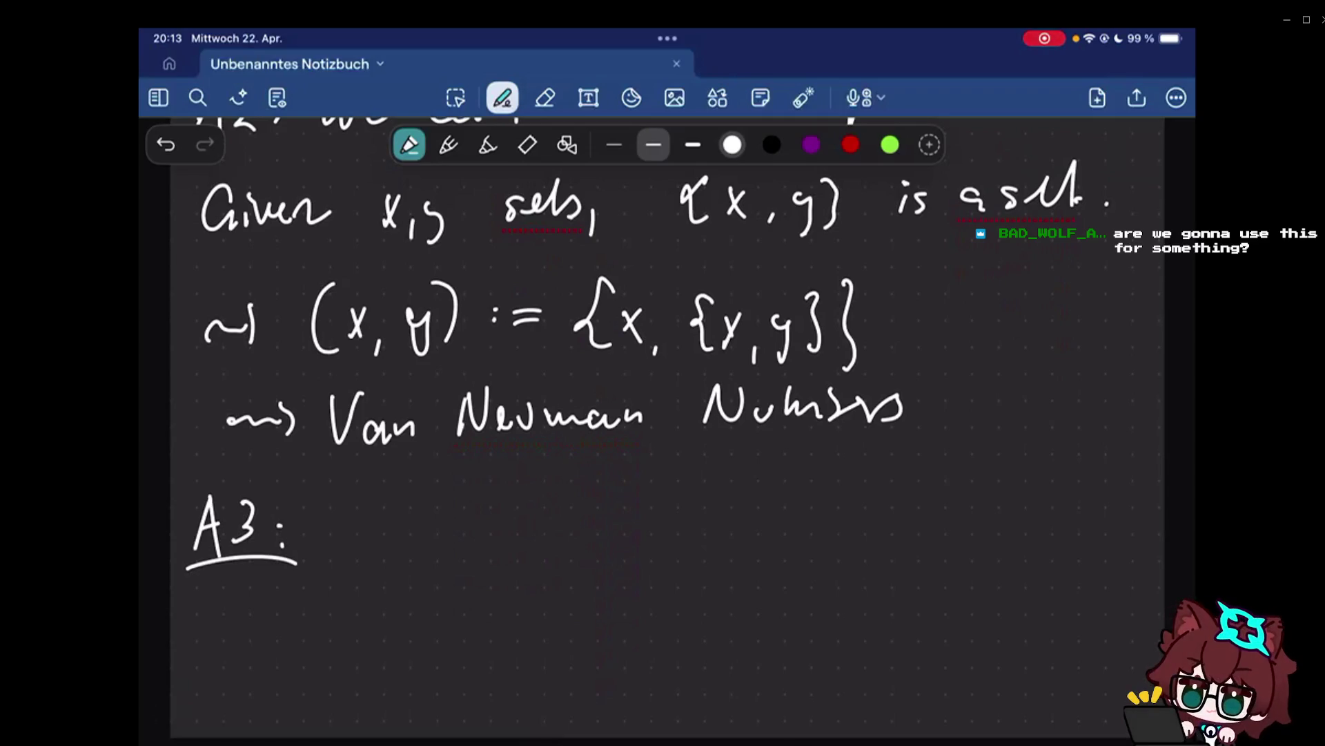
scroll(662, 435, down, 10)
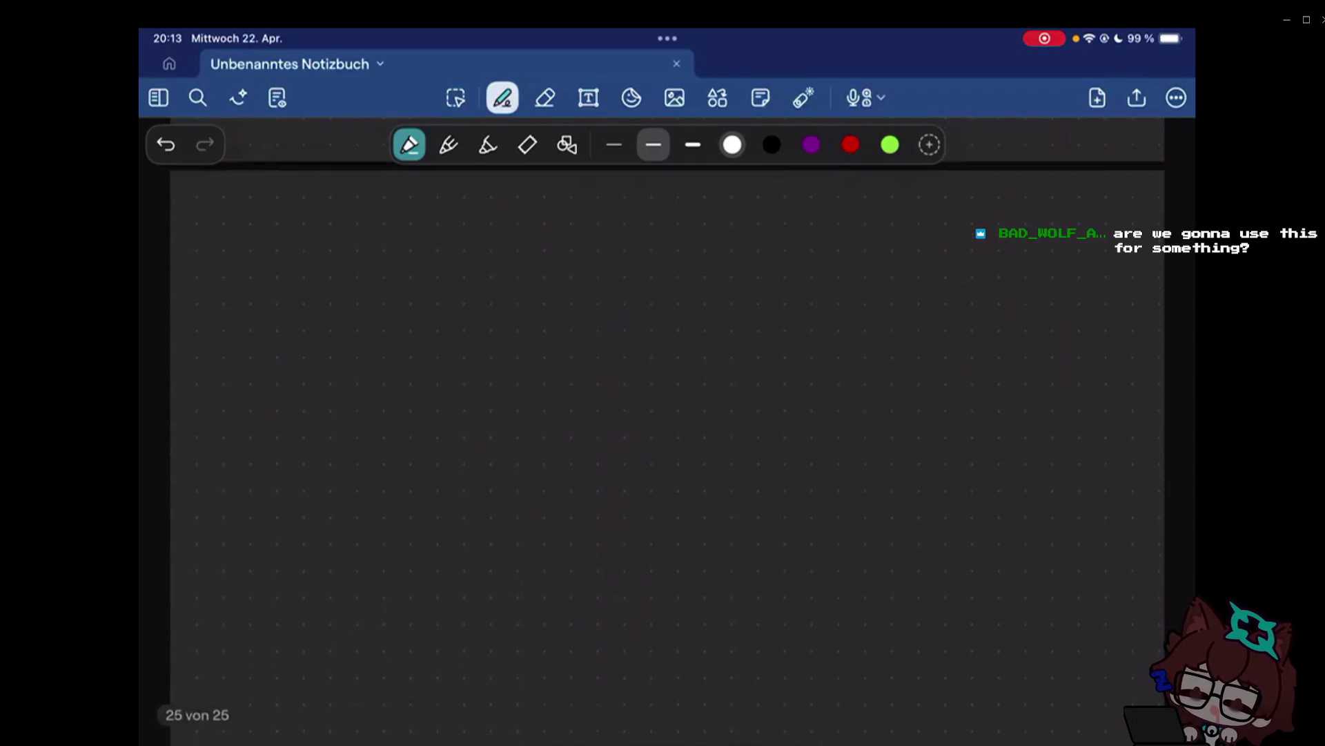
scroll(664, 435, up, 10)
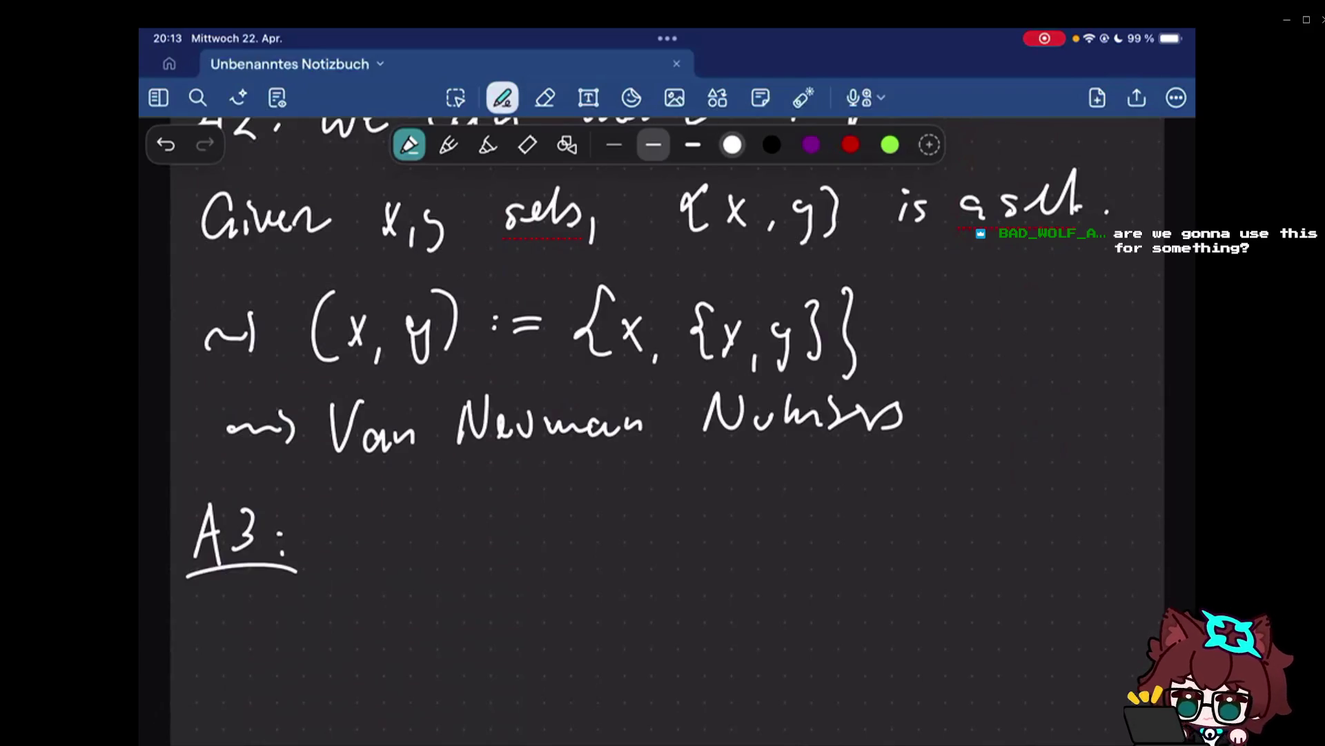
click(341, 580)
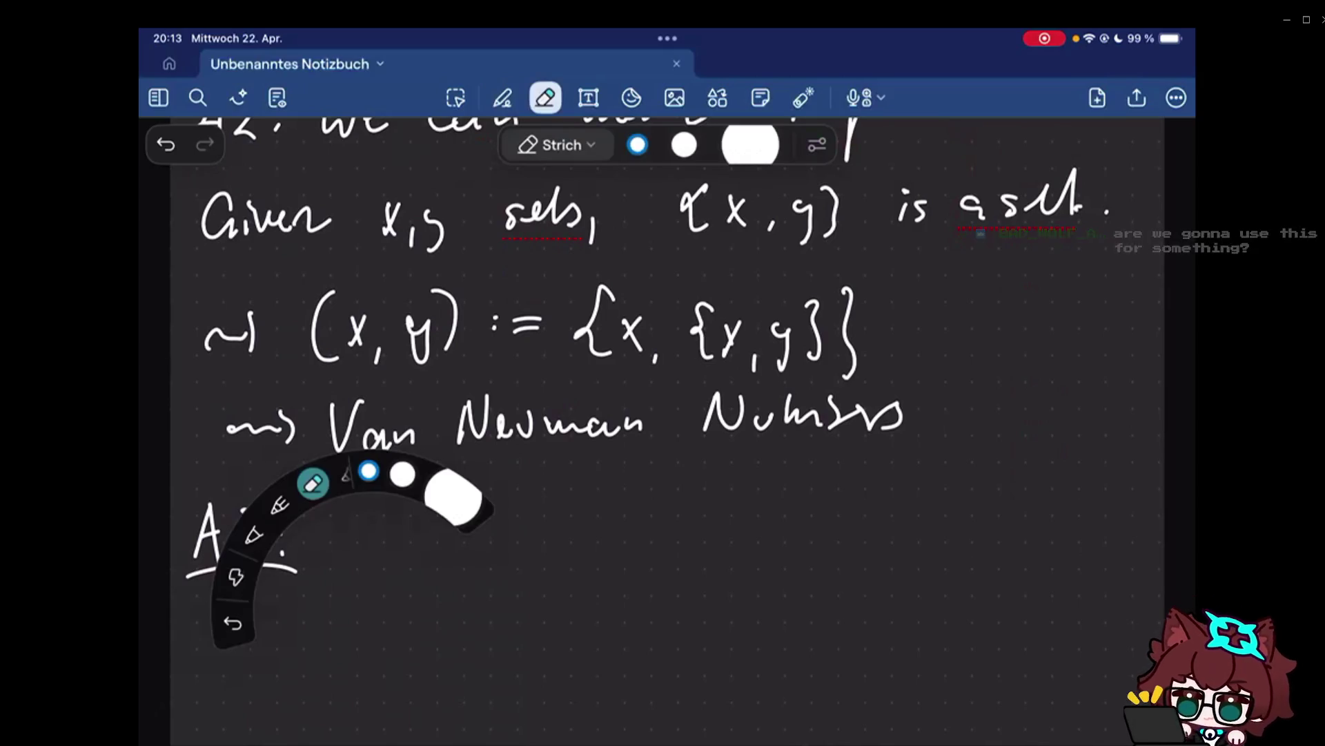
click(502, 97)
mouse_move(932, 578)
mouse_down()
mouse_move(957, 580)
mouse_move(955, 518)
mouse_move(962, 528)
mouse_up()
click(502, 97)
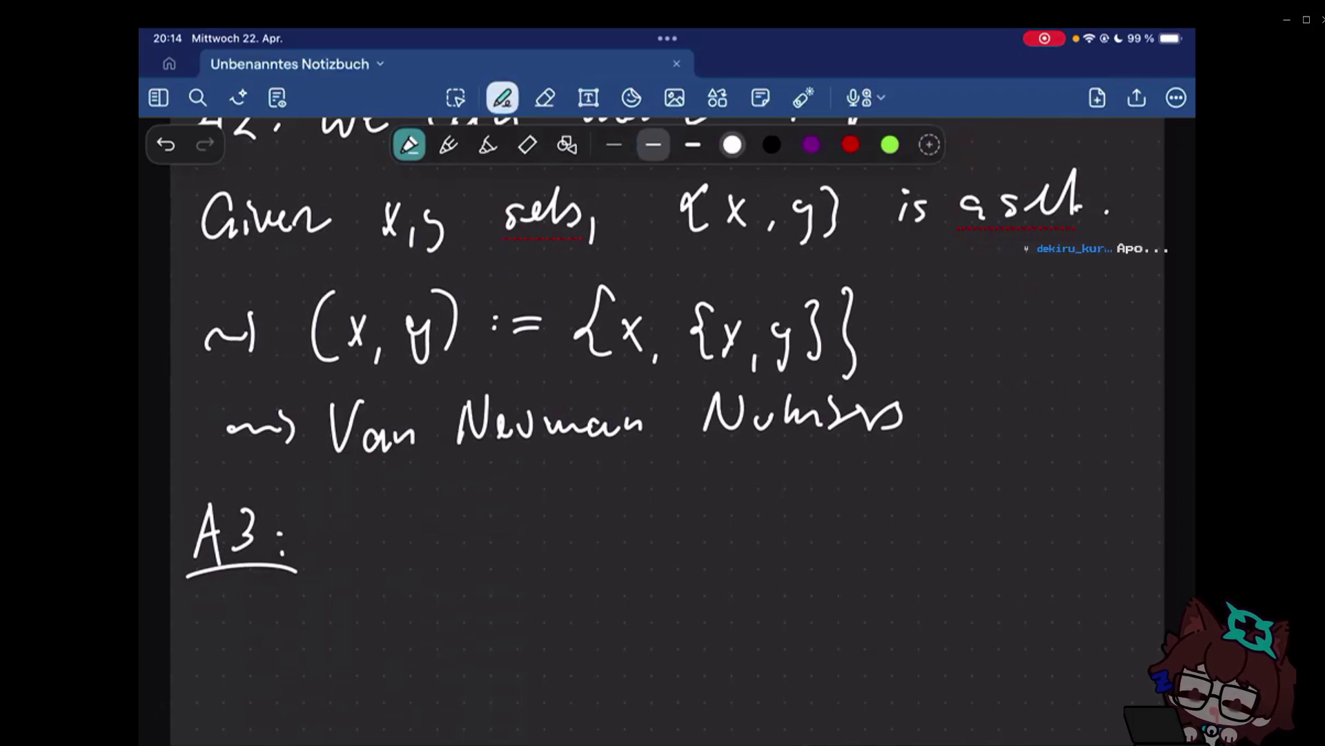
scroll(663, 414, down, 2)
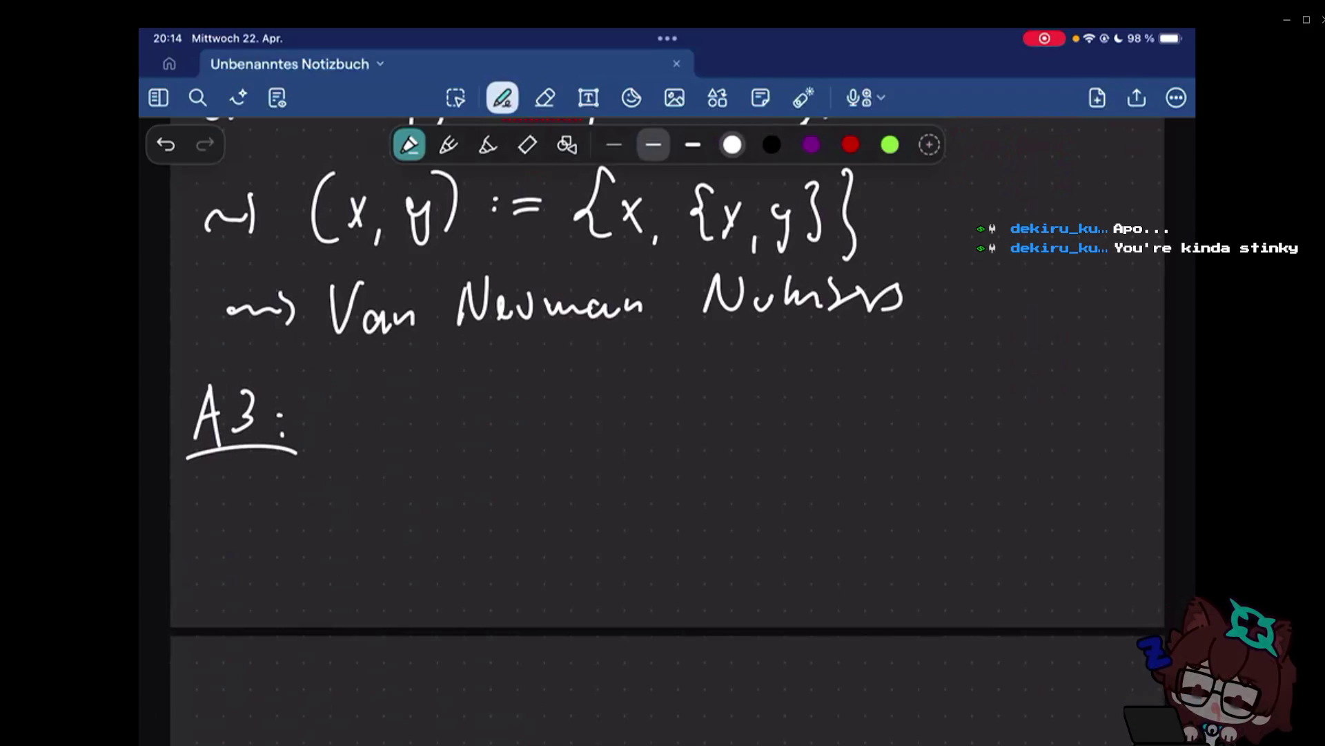
Handwrite 'Take unions' after the A3 label.
drag(343, 407, 399, 404)
mouse_move(362, 406)
mouse_down()
mouse_move(361, 450)
mouse_move(406, 441)
mouse_up()
drag(419, 389, 457, 441)
mouse_move(518, 410)
mouse_down()
mouse_move(580, 433)
mouse_move(698, 436)
mouse_up()
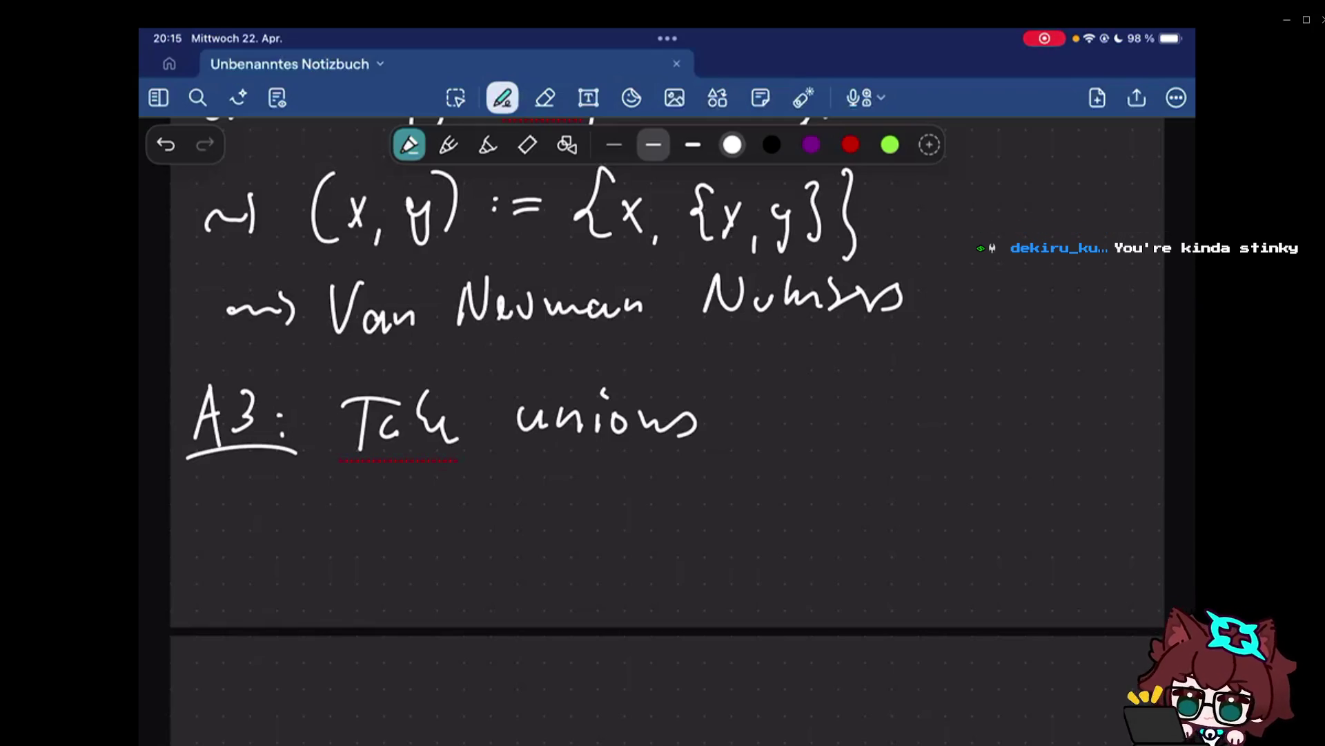
scroll(667, 414, down, 3)
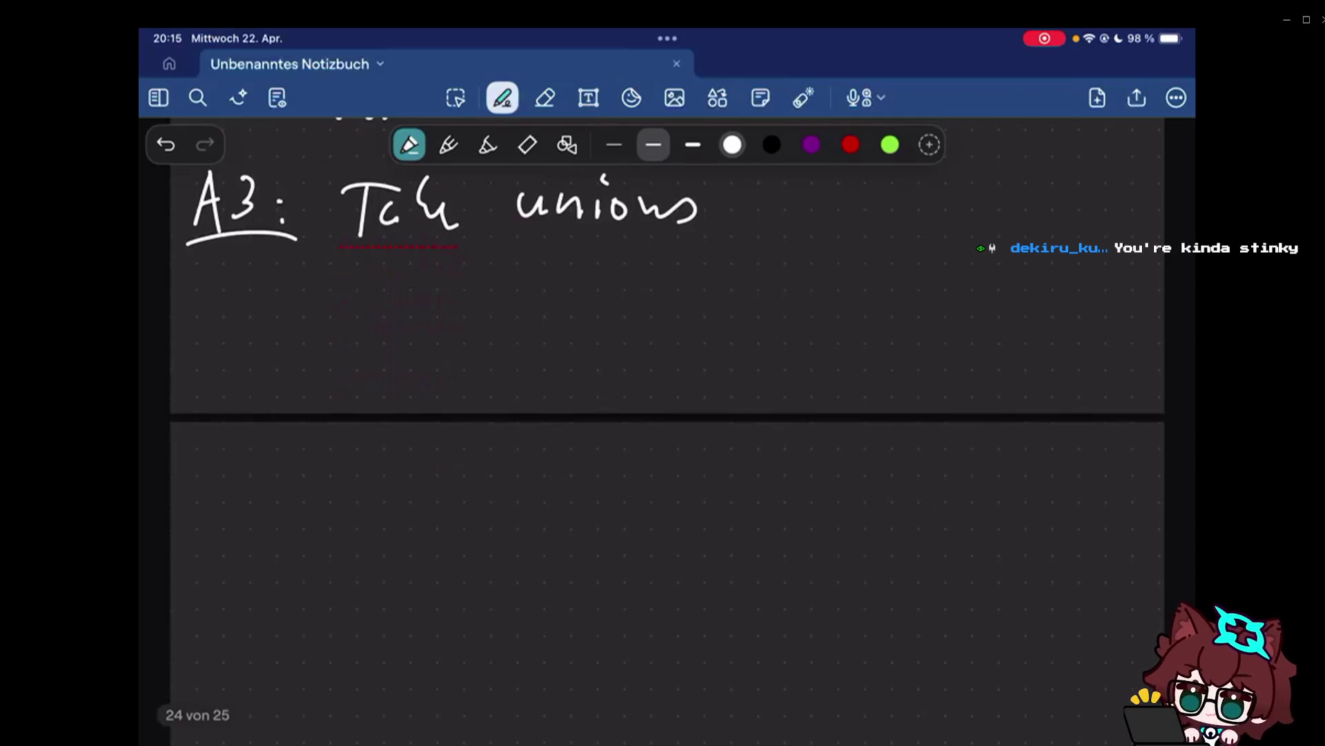
Write and underline 'A4:', then underline the A2 label.
mouse_move(190, 375)
mouse_down()
mouse_move(220, 314)
mouse_move(223, 375)
mouse_up()
mouse_move(195, 348)
mouse_down()
mouse_move(230, 344)
mouse_move(265, 368)
mouse_up()
click(290, 333)
click(290, 362)
scroll(667, 414, up, 5)
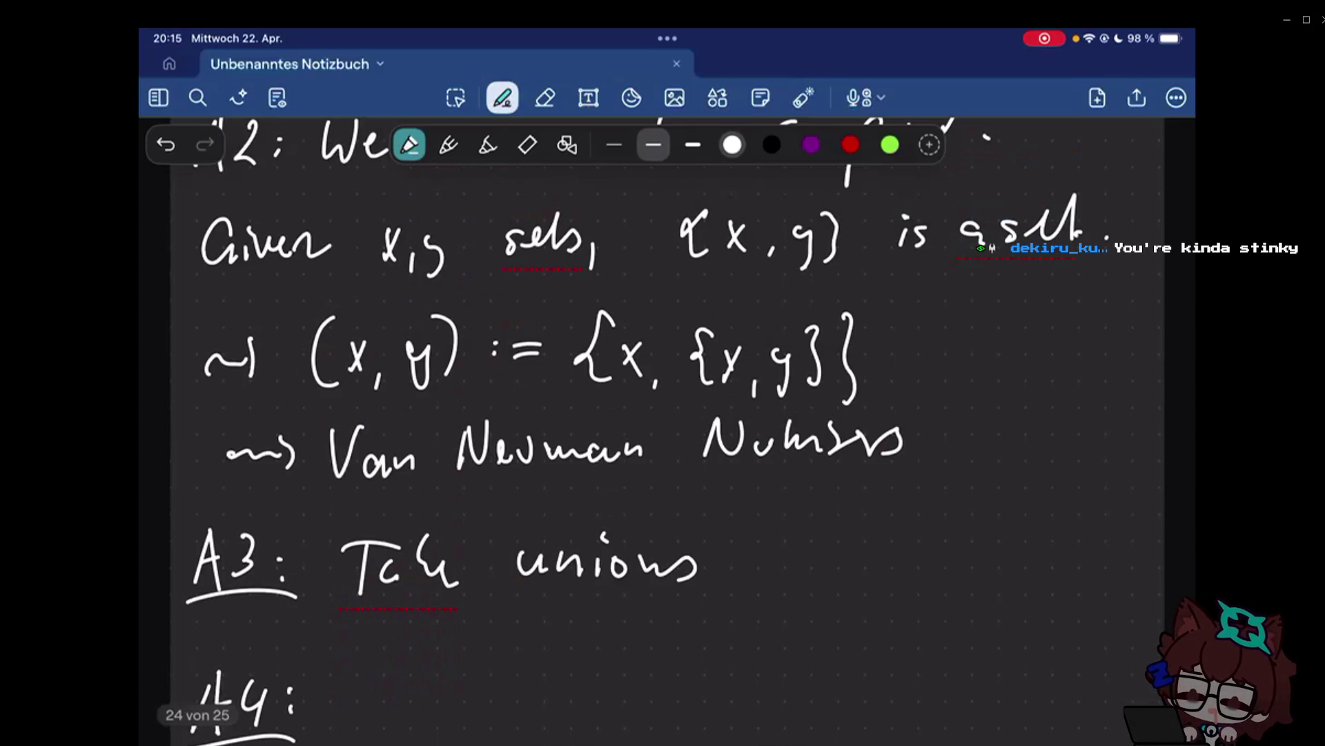
scroll(668, 415, up, 3)
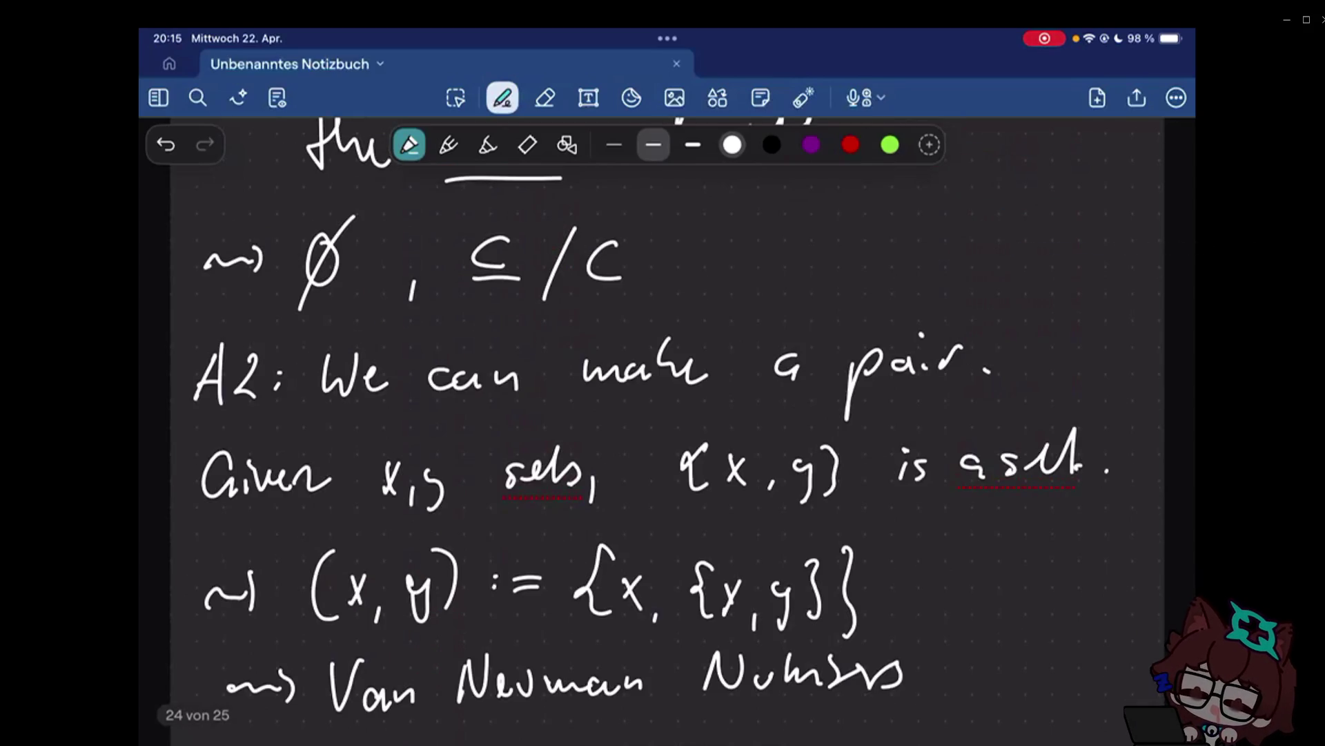
drag(278, 395, 193, 396)
scroll(667, 415, down, 8)
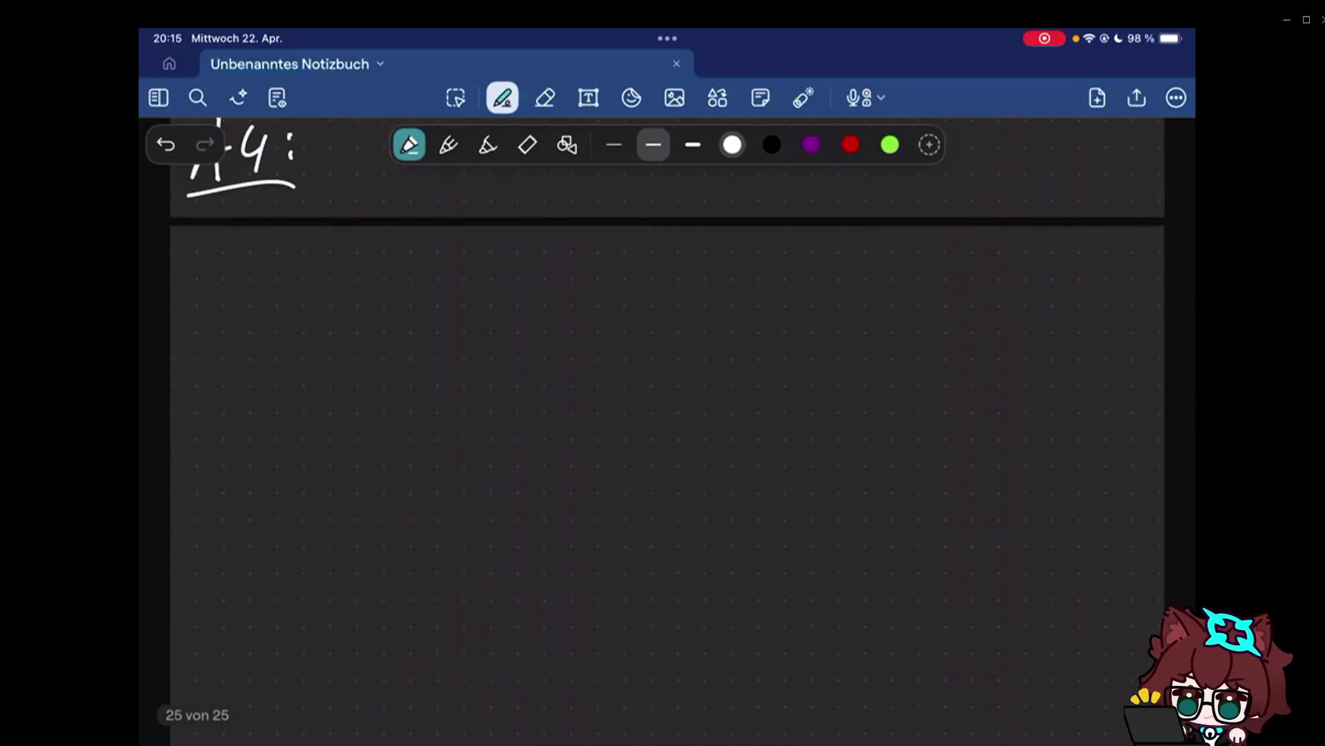
scroll(667, 415, up, 2)
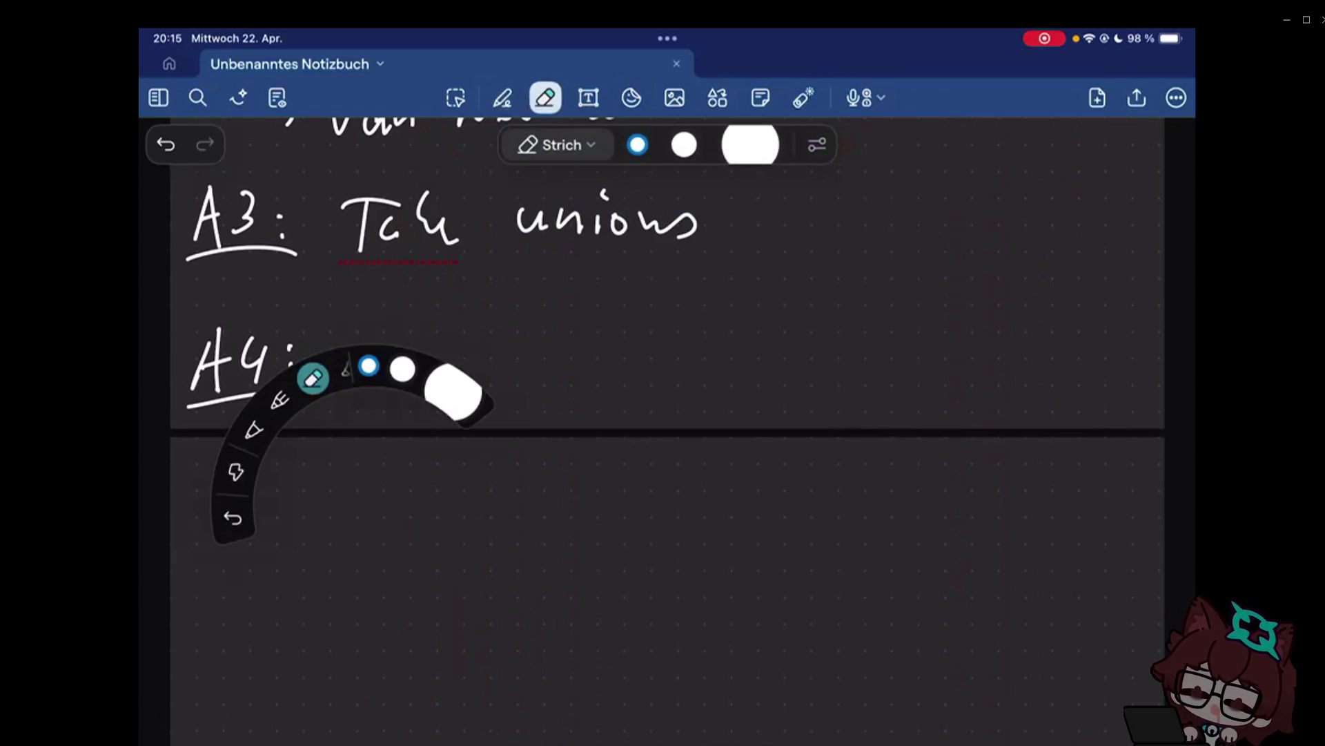
Handwrite 'There exists an infinite inductive set' for A4, continuing onto the next page.
click(281, 399)
mouse_move(334, 342)
mouse_down()
mouse_move(405, 379)
mouse_move(483, 370)
mouse_up()
mouse_move(530, 365)
mouse_down()
mouse_move(591, 394)
mouse_move(681, 392)
mouse_up()
drag(748, 363, 796, 381)
mouse_move(848, 353)
mouse_down()
mouse_move(955, 373)
mouse_move(1040, 370)
mouse_up()
mouse_move(212, 496)
mouse_down()
mouse_move(254, 530)
mouse_move(450, 509)
mouse_move(640, 531)
mouse_up()
Erase the underline beneath 'set' and box the word 'infinite'.
click(545, 98)
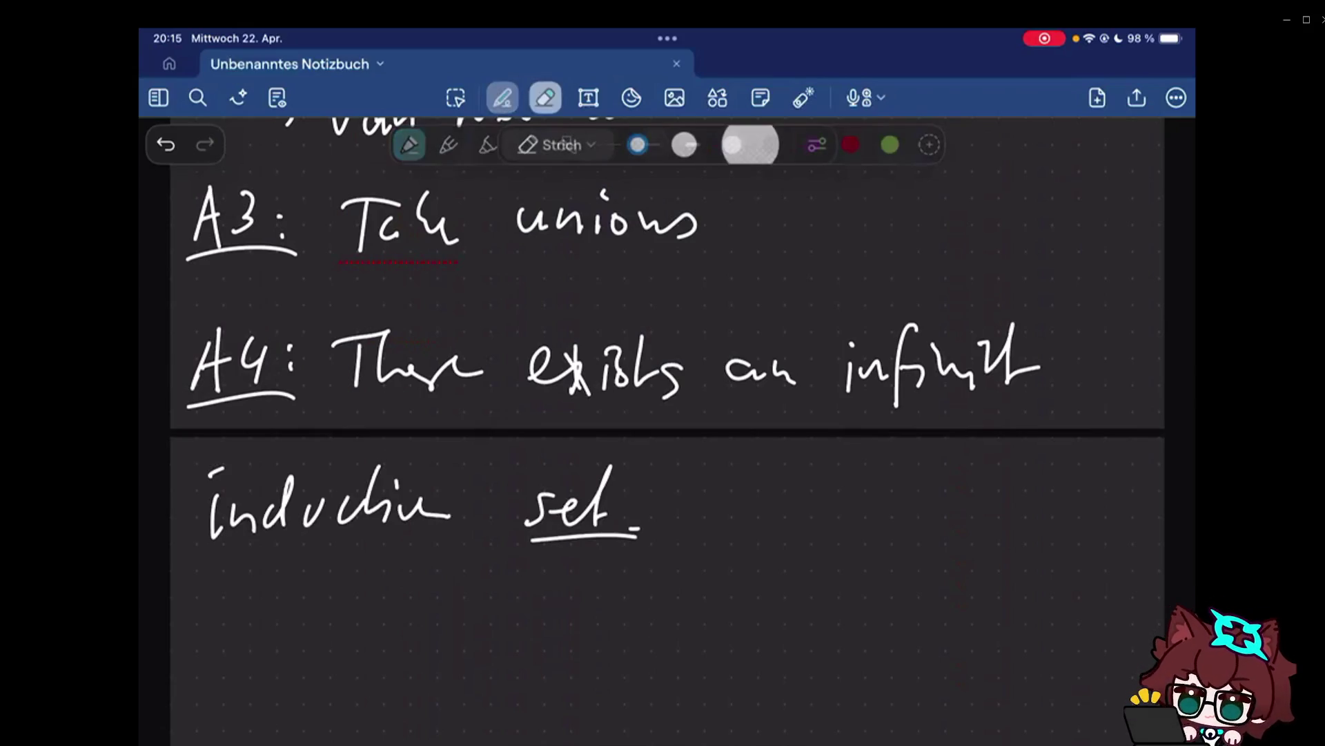
drag(531, 537, 638, 535)
click(503, 98)
mouse_move(1056, 308)
mouse_down()
mouse_move(1055, 420)
mouse_move(1055, 303)
mouse_up()
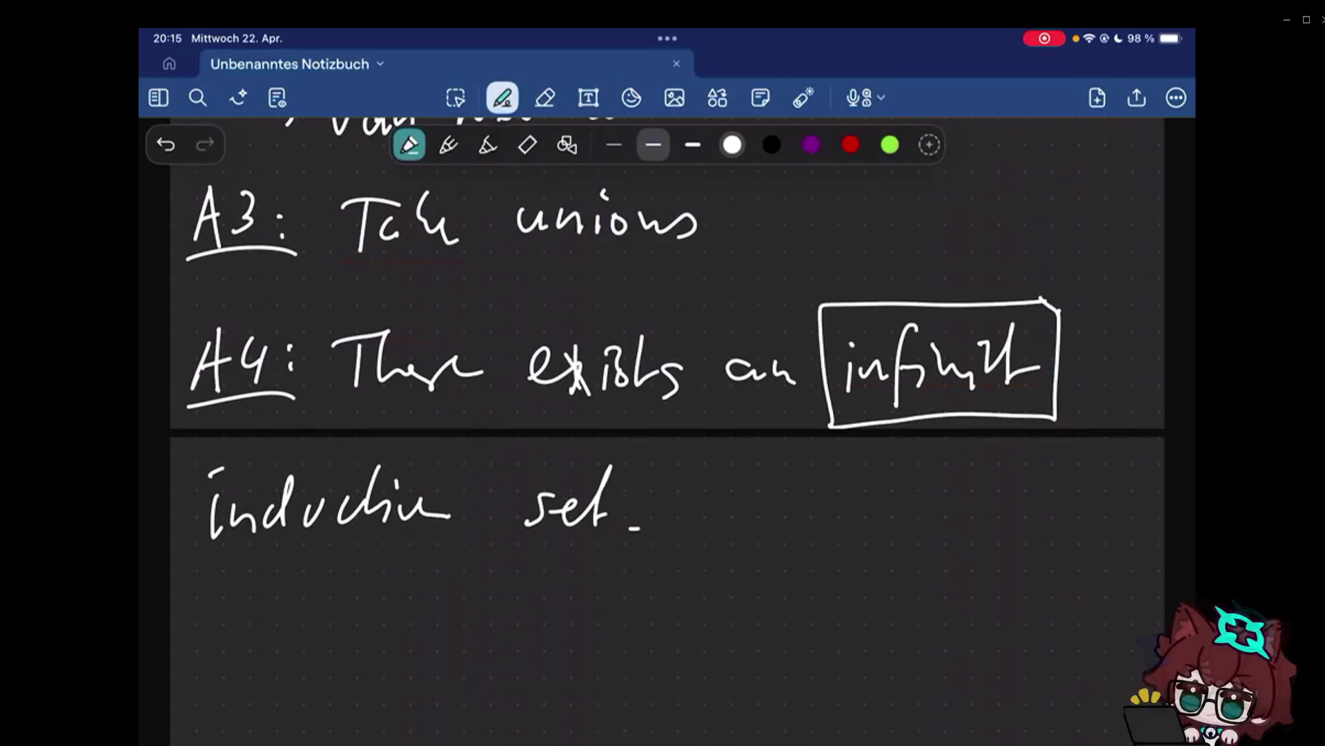
scroll(668, 415, down, 3)
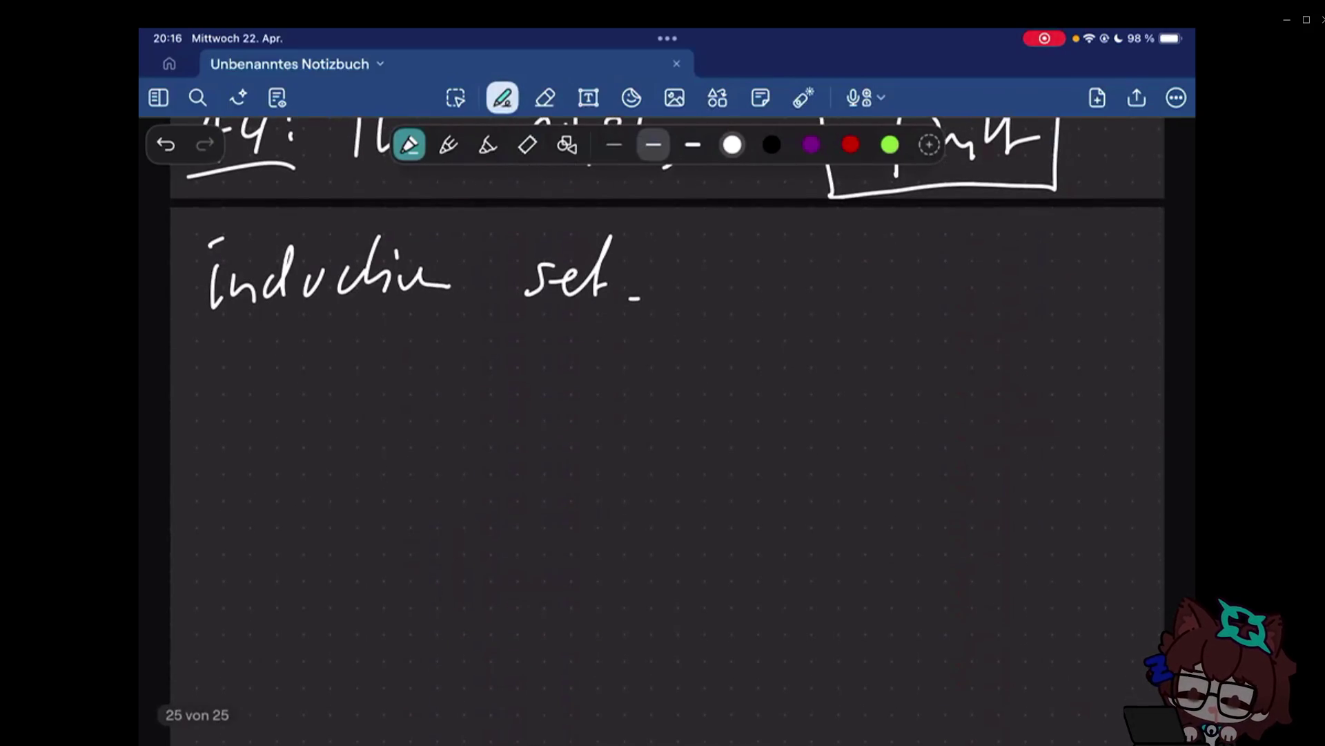
Draw a long horizontal divider stroke below 'inductive set.'.
drag(184, 359, 1151, 362)
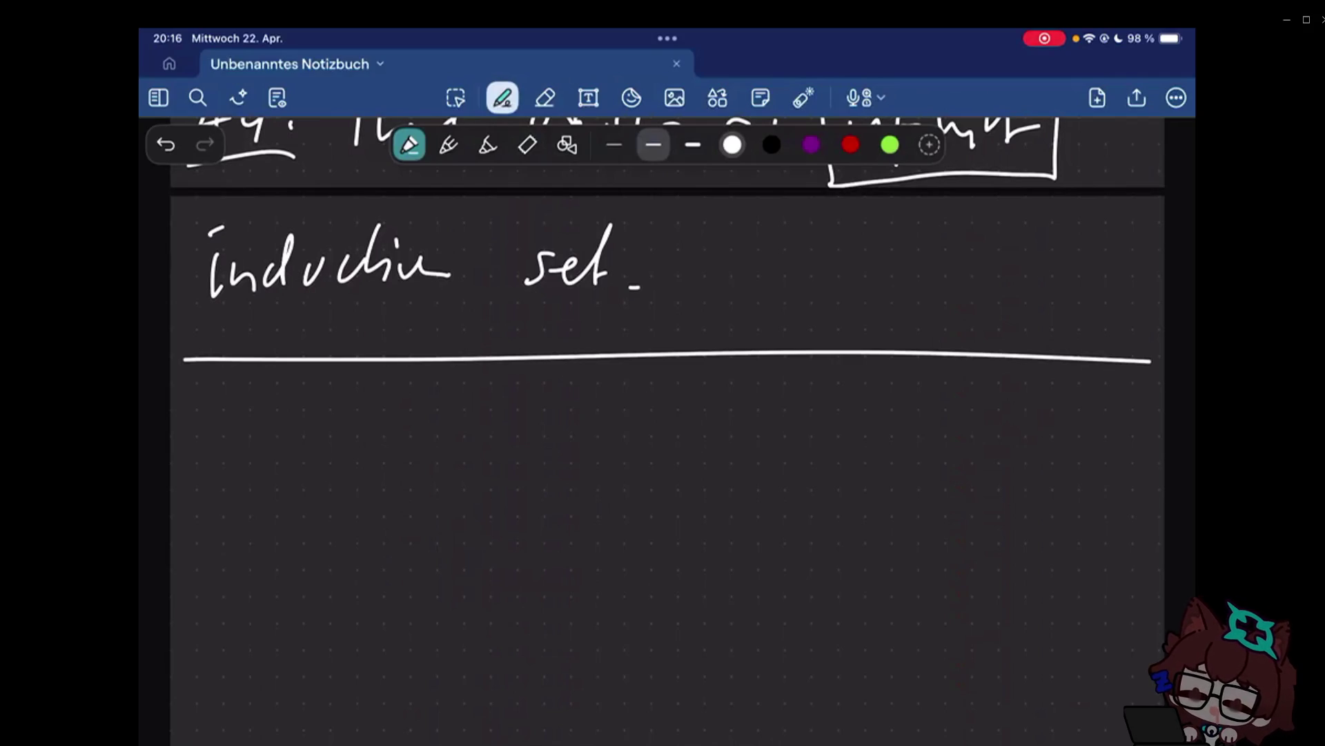
scroll(663, 436, up, 10)
scroll(663, 435, up, 3)
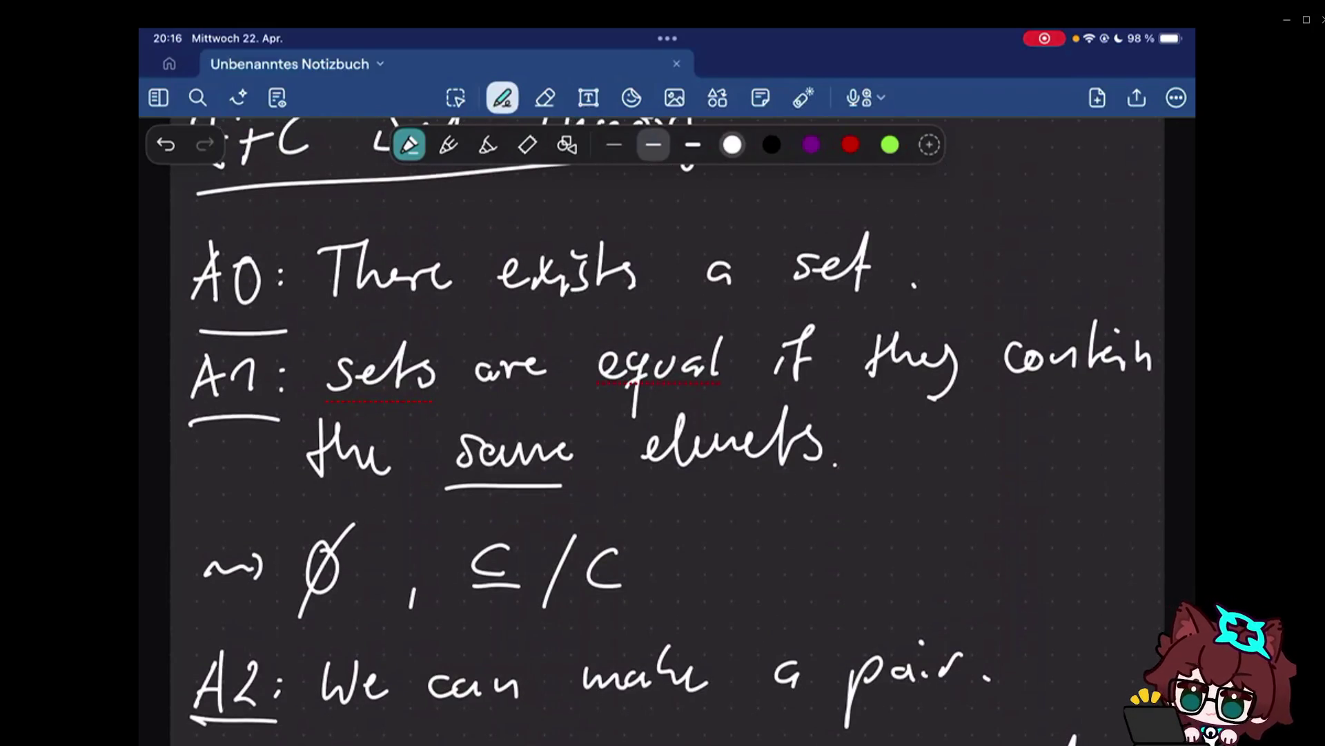
scroll(663, 435, down, 2)
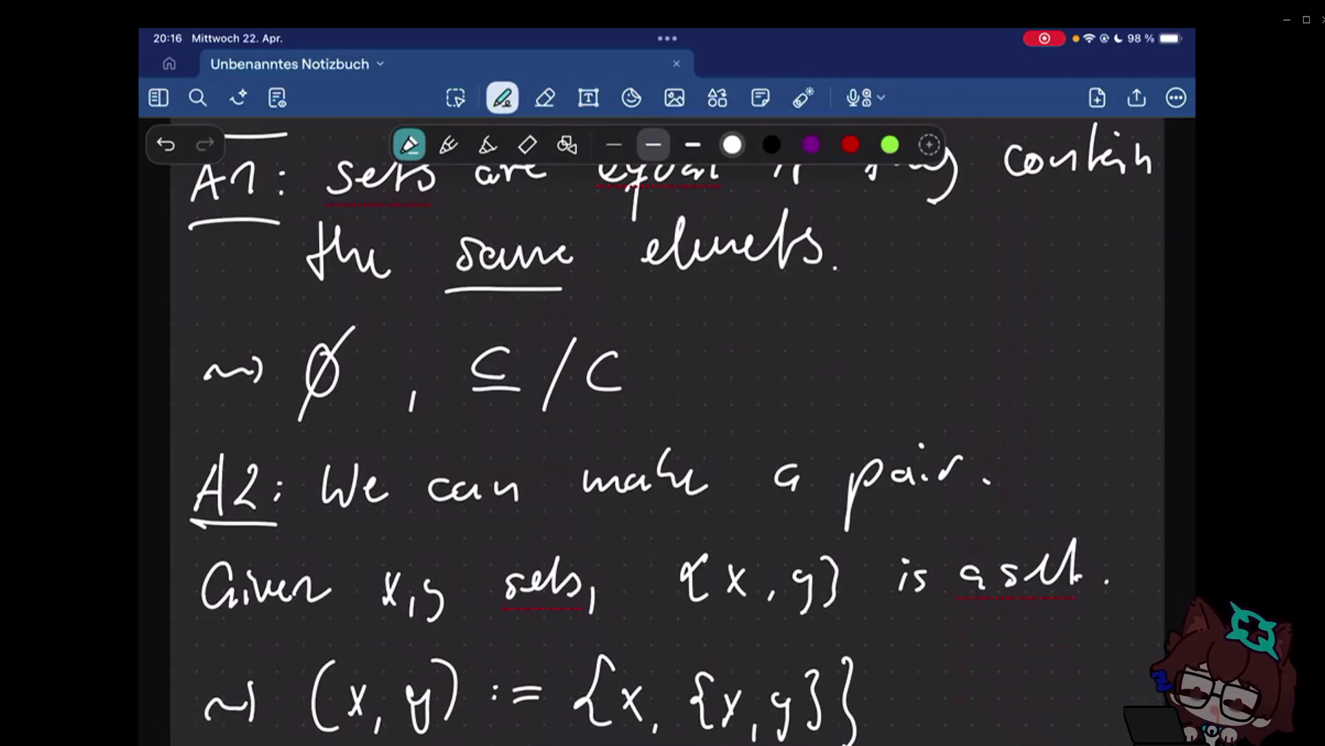
scroll(668, 436, down, 5)
scroll(668, 435, down, 8)
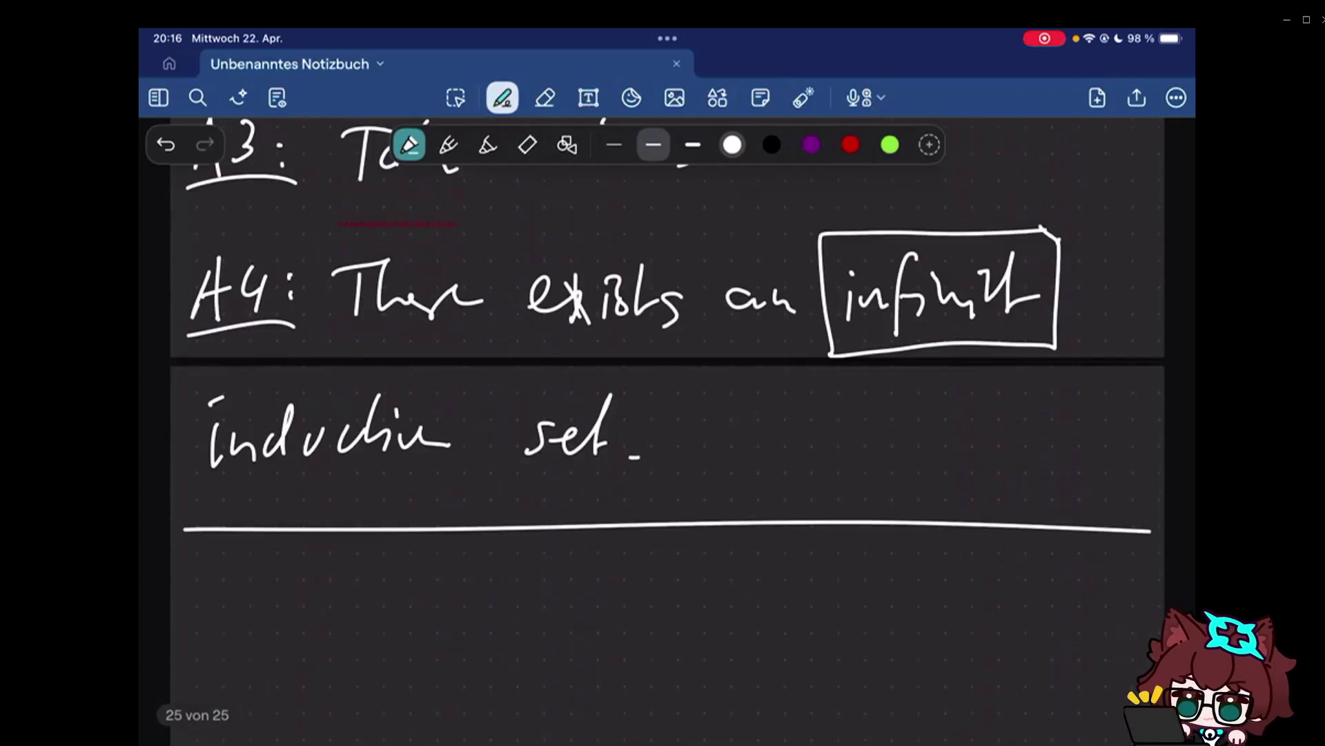
scroll(668, 435, up, 5)
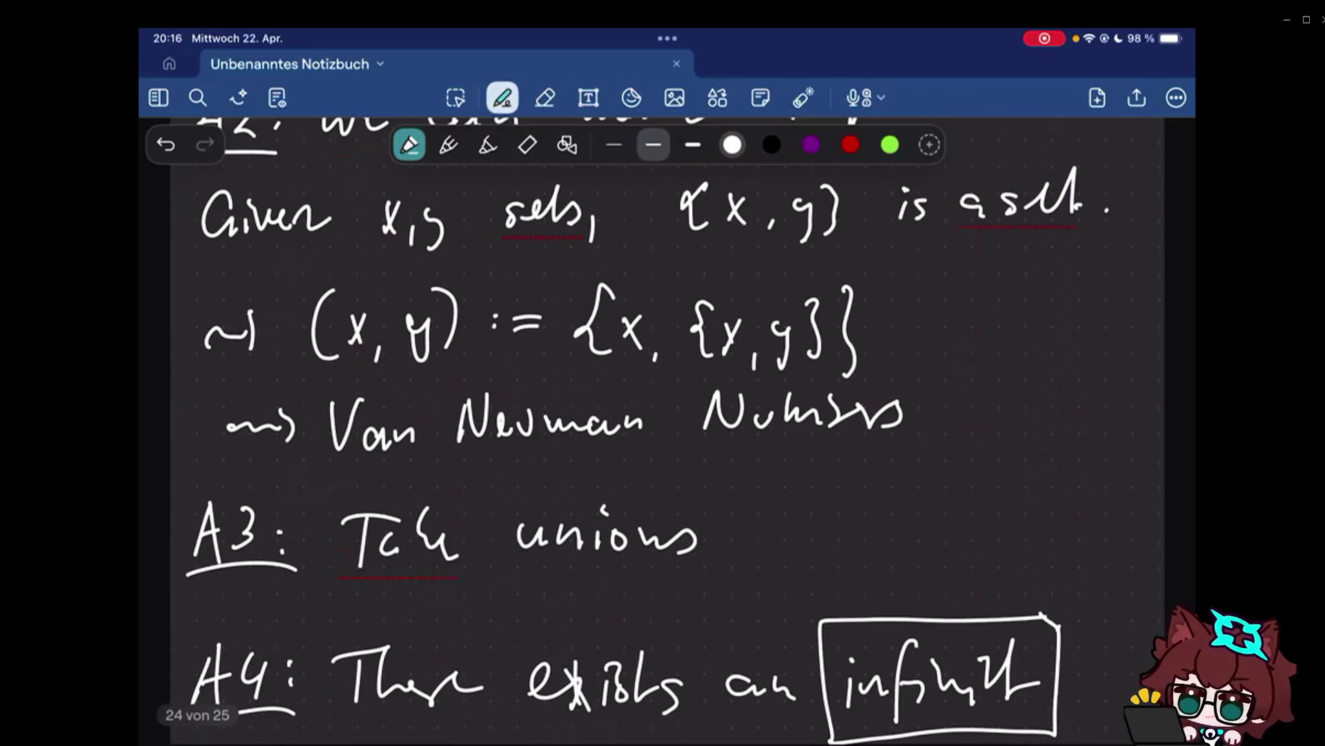
scroll(668, 436, up, 5)
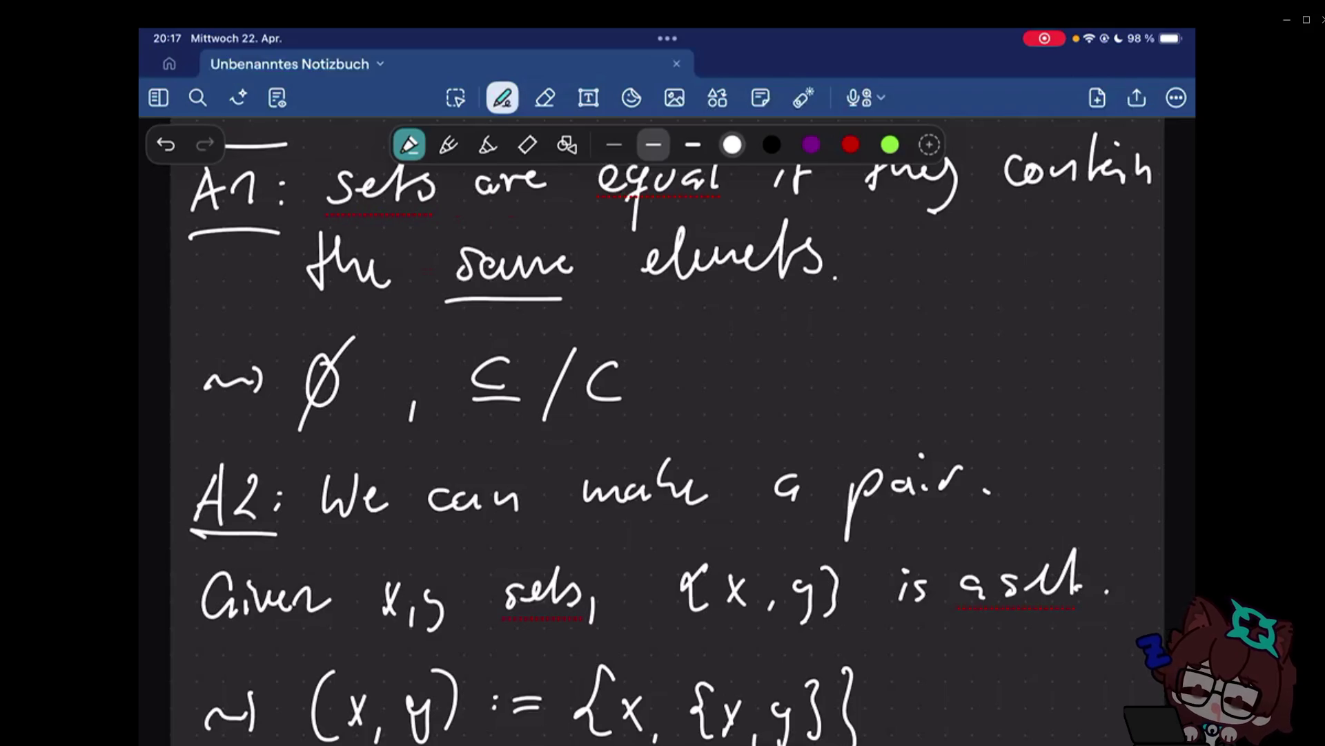
scroll(668, 434, down, 15)
scroll(669, 435, down, 5)
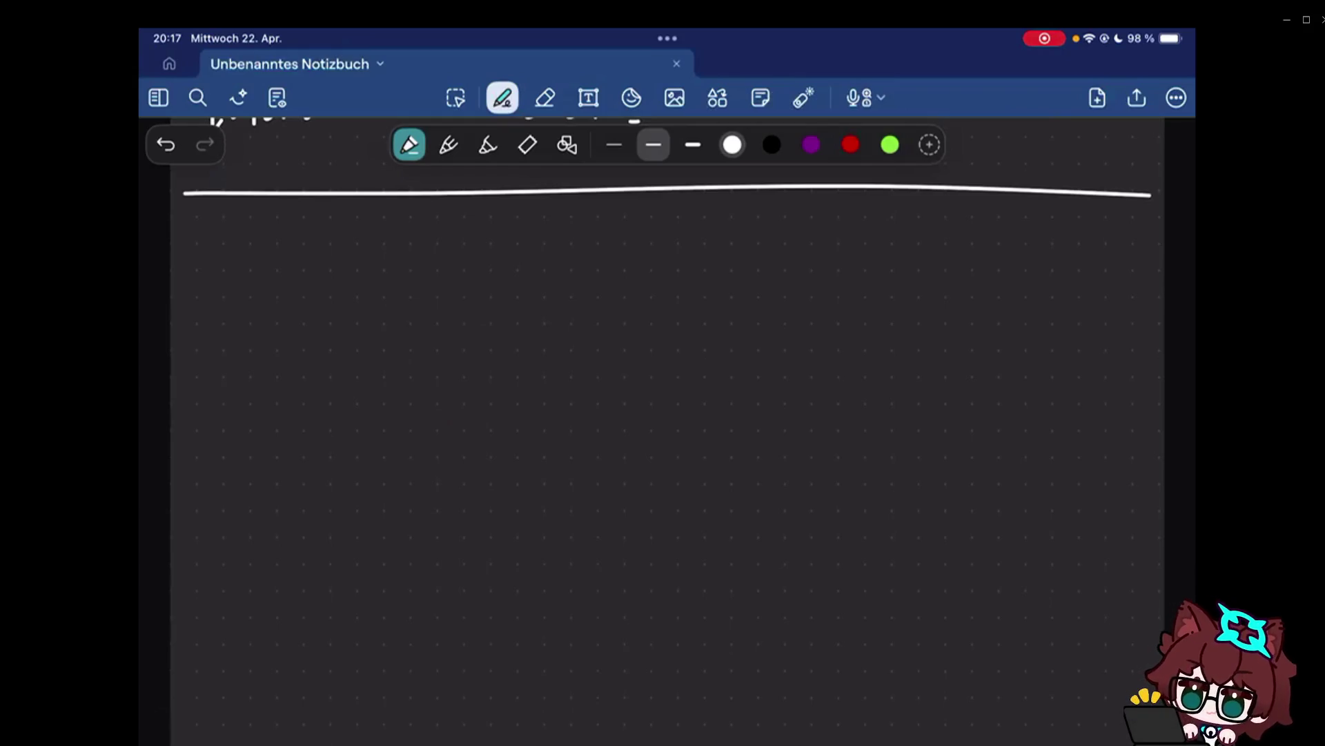
Sketch the backslash, ∩ and {_ : _} set symbols below the divider.
drag(242, 241, 298, 322)
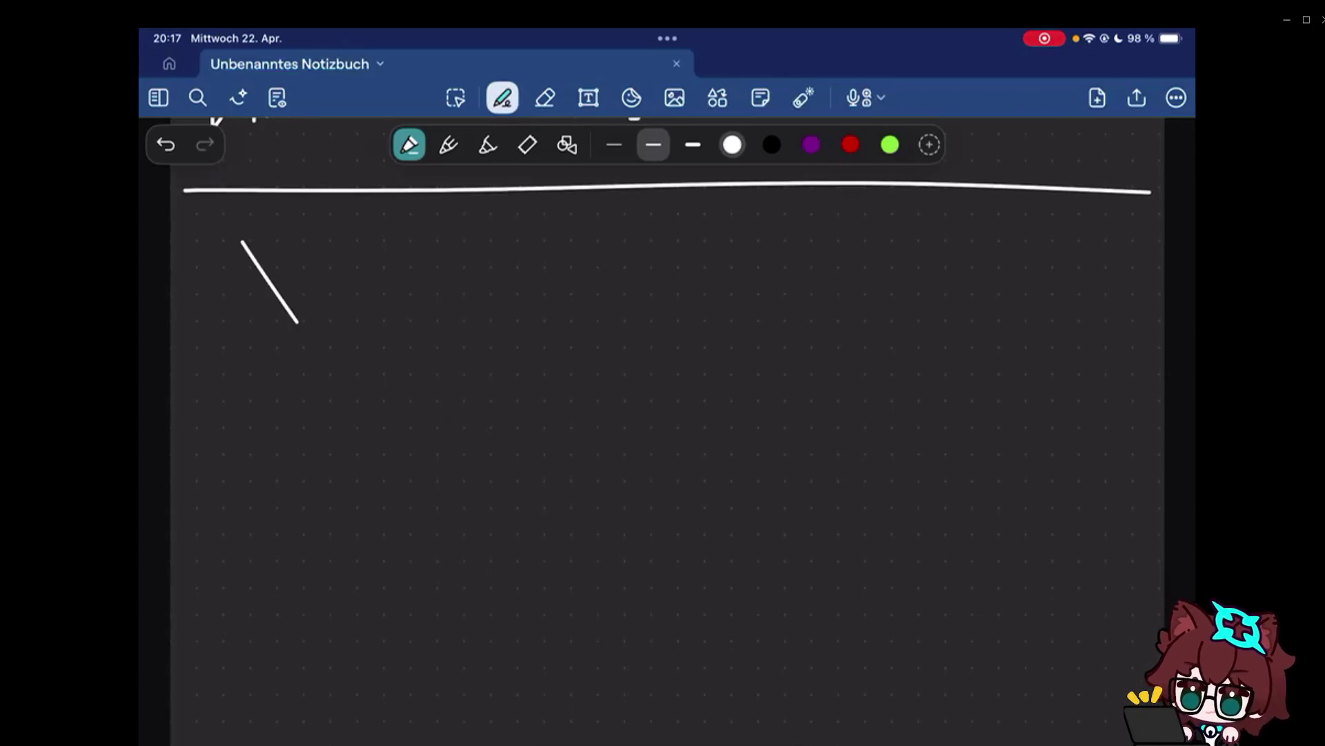
drag(426, 330, 473, 327)
mouse_move(681, 230)
mouse_down()
mouse_move(683, 307)
mouse_move(759, 294)
mouse_up()
click(791, 265)
click(798, 277)
drag(880, 292, 950, 278)
drag(986, 232, 985, 291)
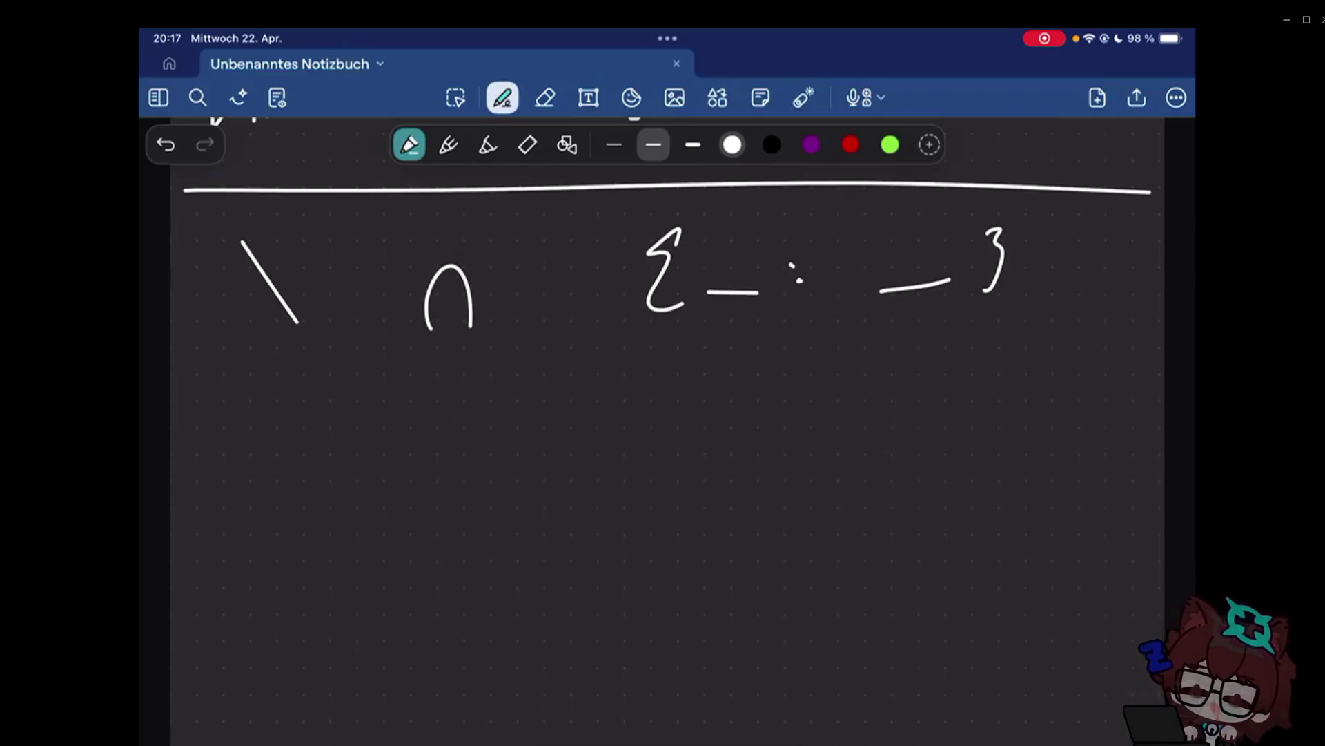
Erase all the symbol sketches below the divider and start the section number with the pen.
click(546, 97)
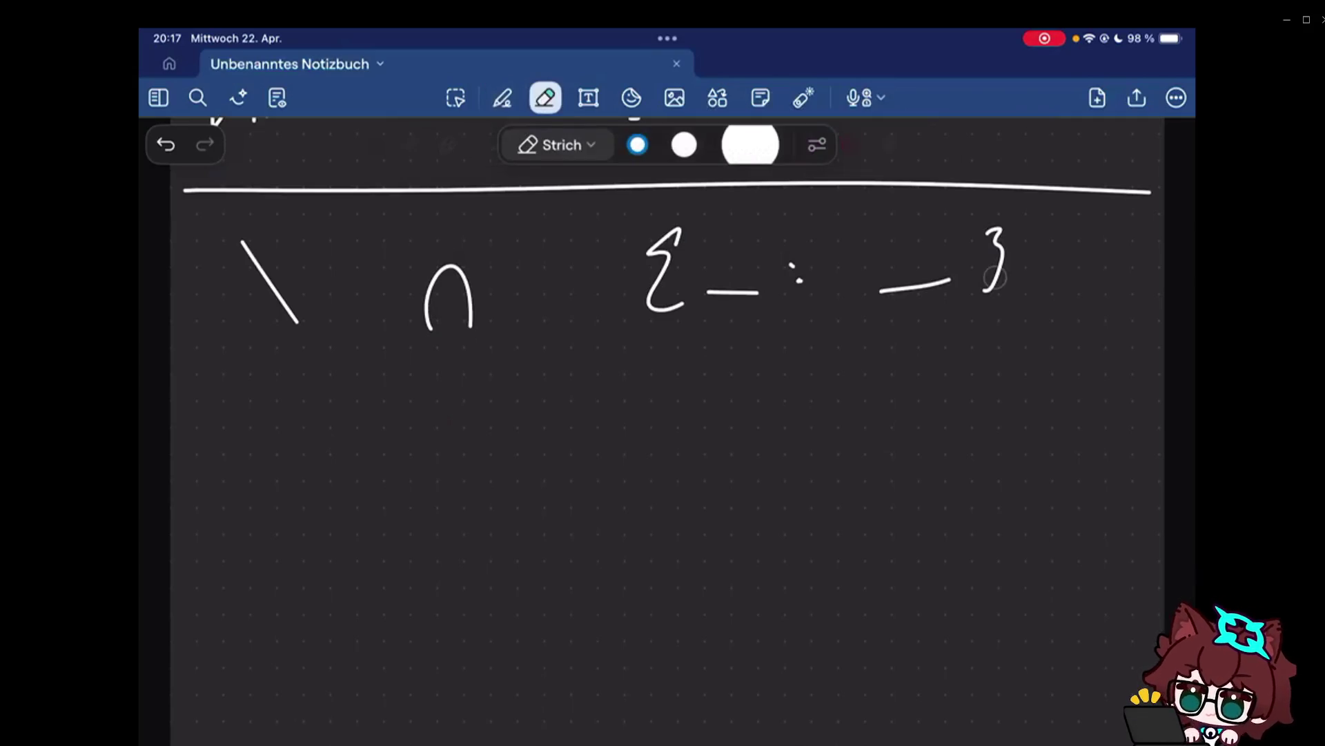
drag(995, 278, 295, 352)
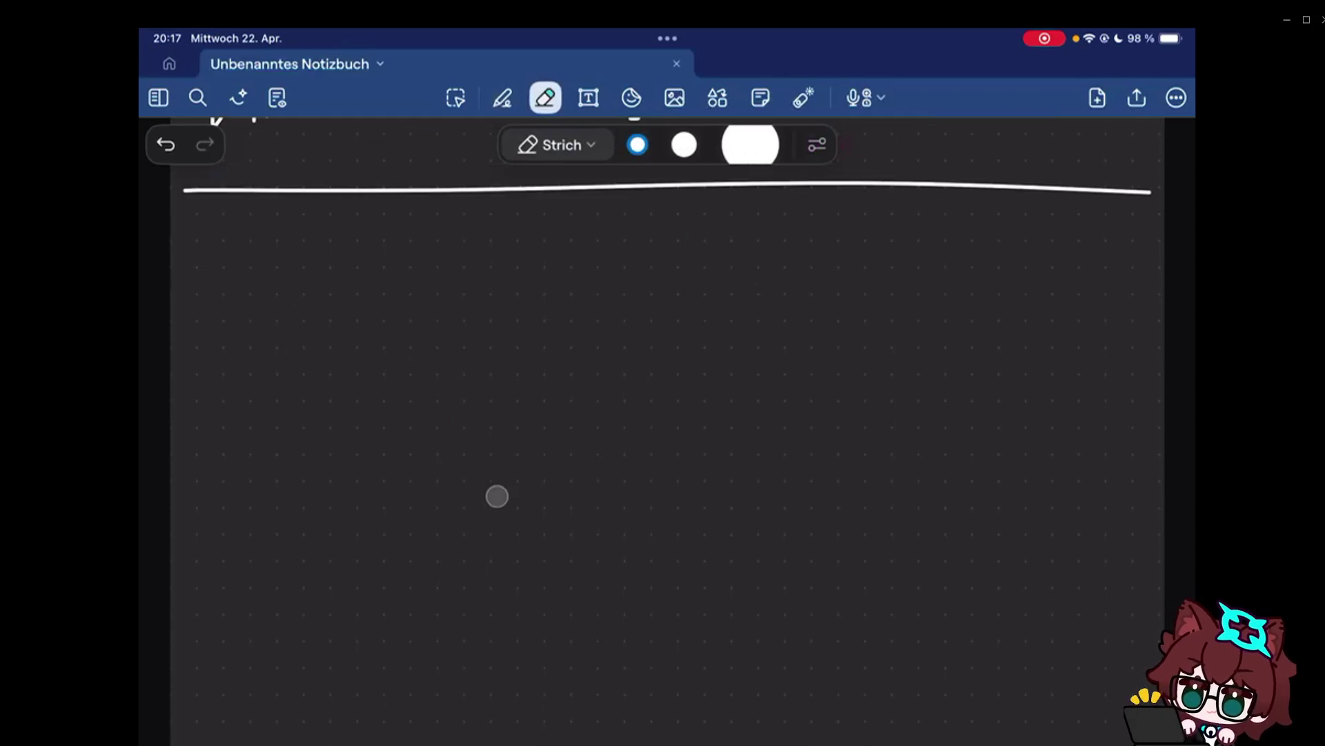
click(503, 98)
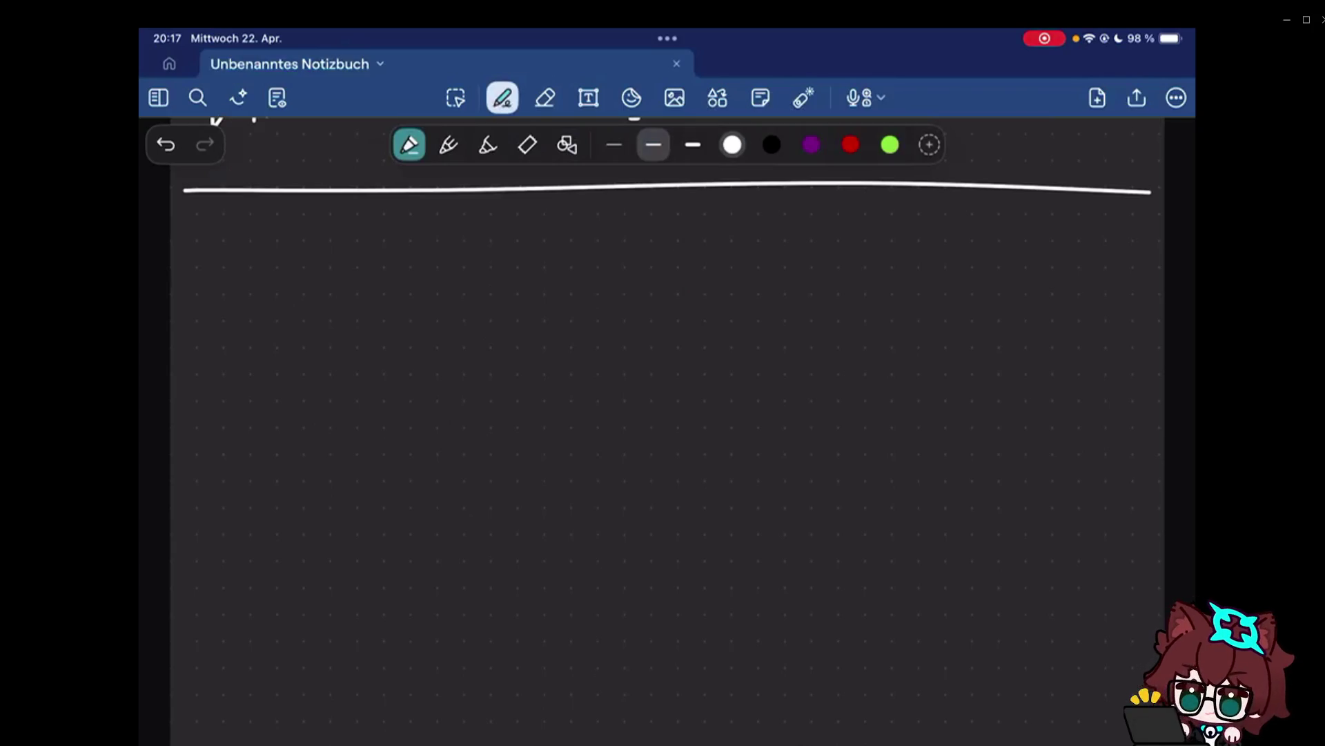
mouse_move(224, 269)
mouse_down()
mouse_move(208, 320)
mouse_move(193, 322)
mouse_up()
Write '5. Axiom', undoing mistaken heading letters along the way.
click(247, 317)
drag(207, 271, 335, 264)
drag(314, 266, 304, 323)
drag(334, 271, 357, 323)
click(375, 294)
key(ctrl+z)
key(ctrl+z)
key(ctrl+z)
drag(309, 306, 327, 301)
mouse_move(364, 307)
mouse_down()
mouse_move(383, 326)
mouse_move(414, 312)
mouse_up()
drag(428, 321, 452, 321)
Write 'Schema of Separation' to complete the heading.
mouse_move(519, 271)
mouse_down()
mouse_move(495, 316)
mouse_move(541, 317)
mouse_up()
click(534, 306)
drag(560, 298, 557, 321)
drag(582, 268, 612, 317)
drag(620, 307, 678, 317)
mouse_move(704, 301)
mouse_down()
mouse_move(708, 321)
mouse_move(771, 316)
mouse_up()
mouse_move(820, 261)
mouse_down()
mouse_move(805, 346)
mouse_move(828, 301)
mouse_up()
drag(896, 261, 872, 311)
mouse_move(901, 300)
mouse_down()
mouse_move(934, 309)
mouse_move(924, 361)
mouse_up()
mouse_move(963, 303)
mouse_down()
mouse_move(988, 290)
mouse_move(1077, 307)
mouse_up()
drag(1048, 261, 1052, 310)
drag(1087, 292, 1133, 307)
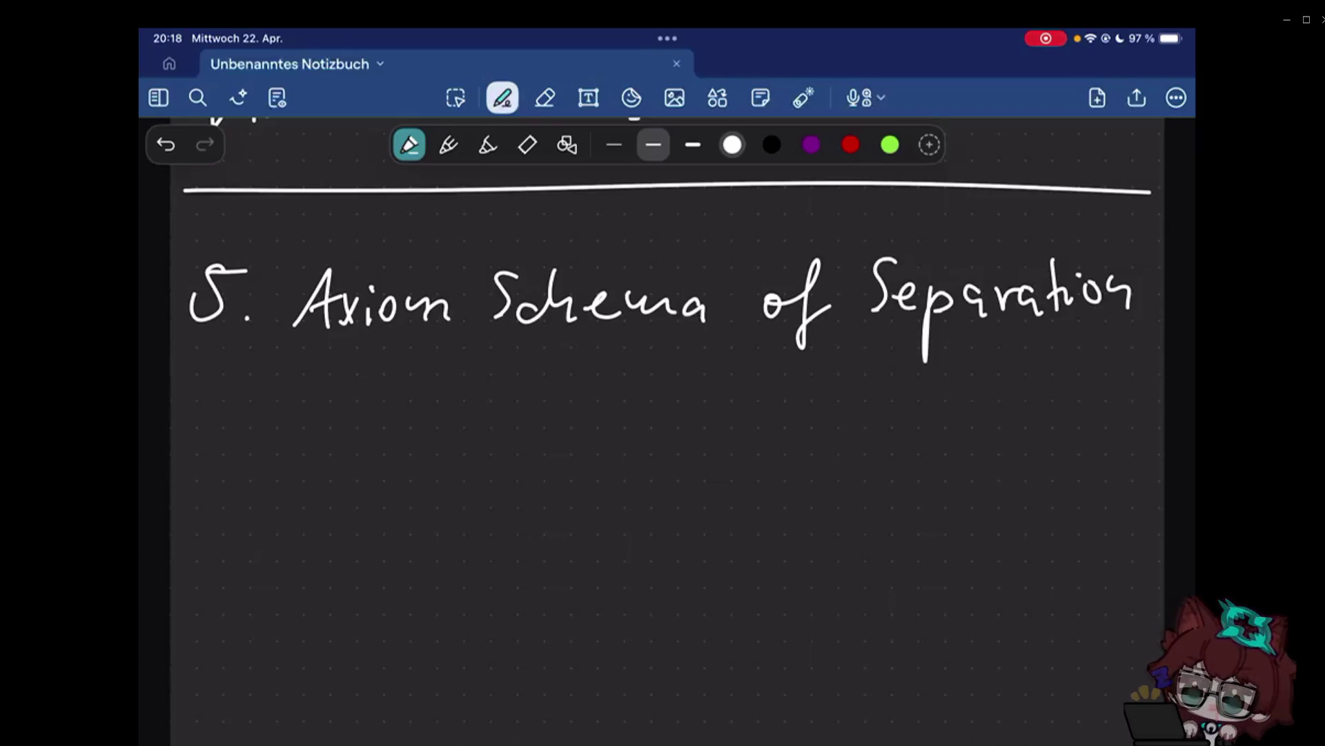
Give 'Schema' a purple wavy underline, then return to white ink.
click(811, 145)
drag(493, 338, 611, 337)
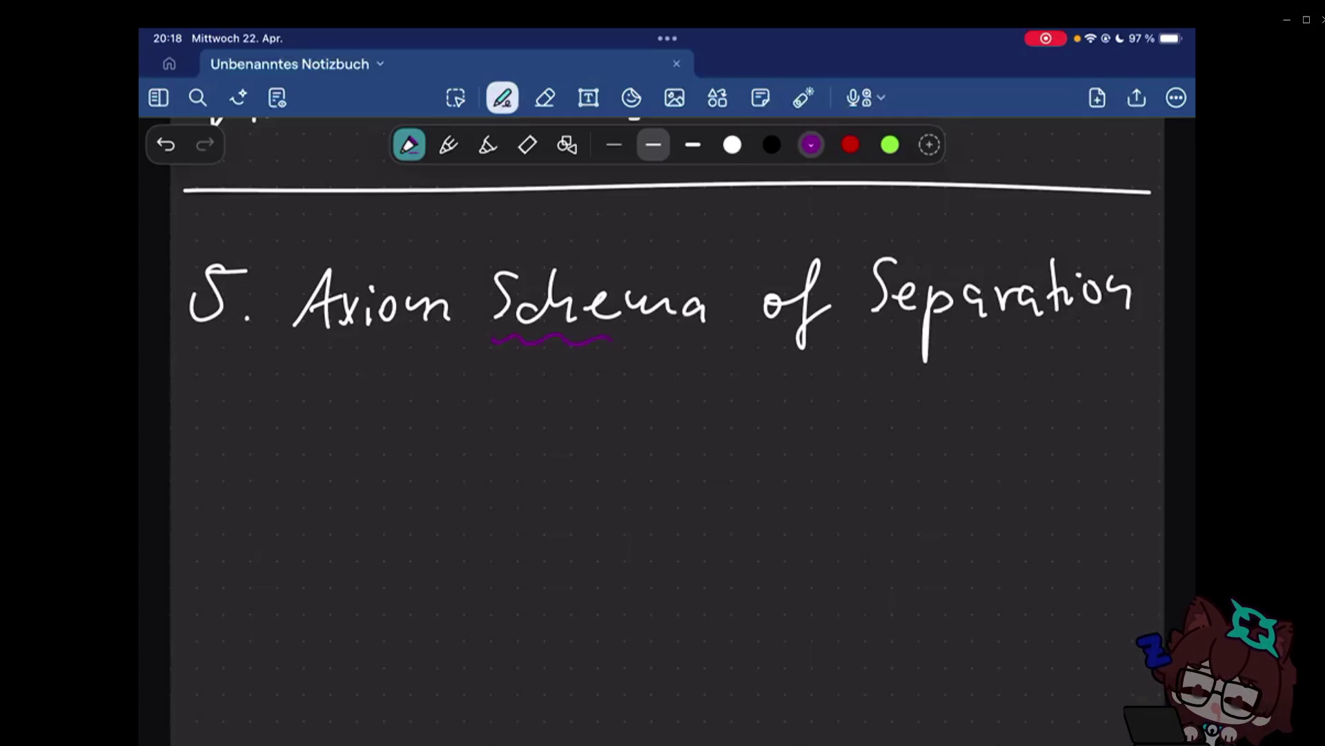
click(733, 144)
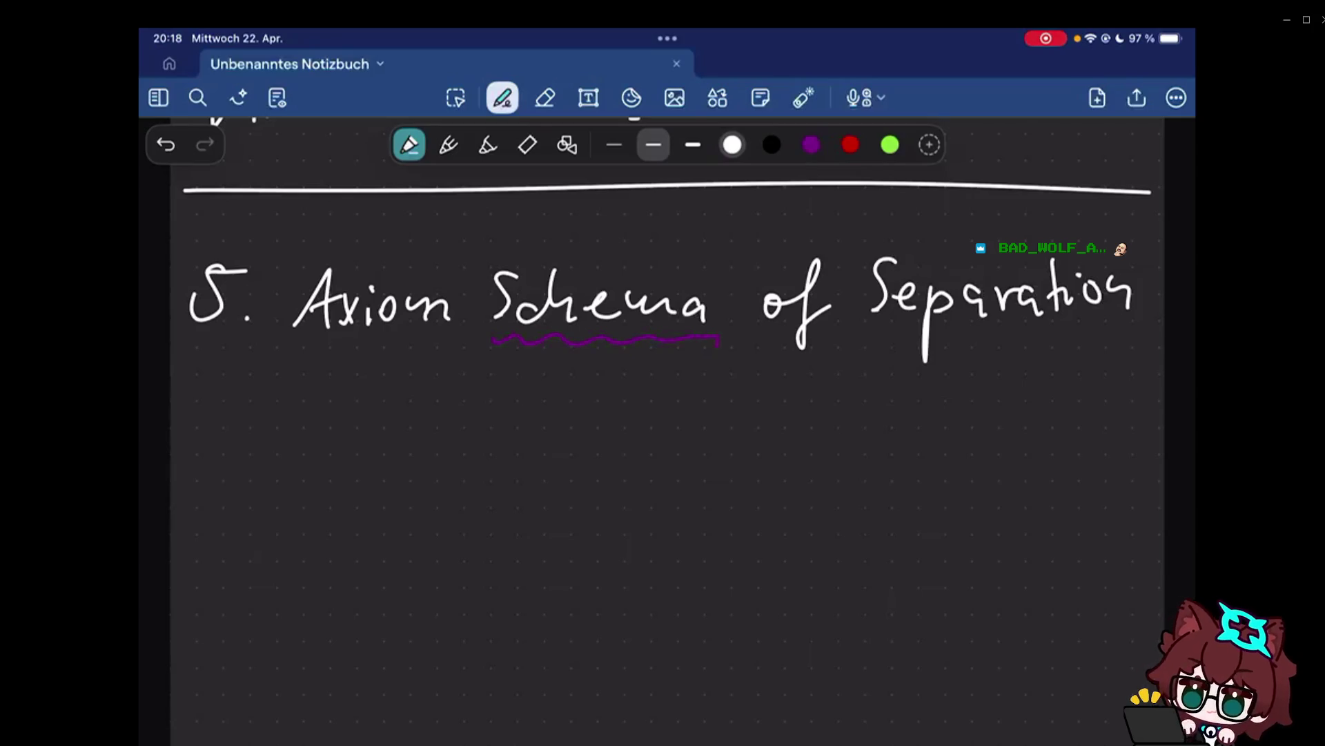
scroll(663, 415, up, 5)
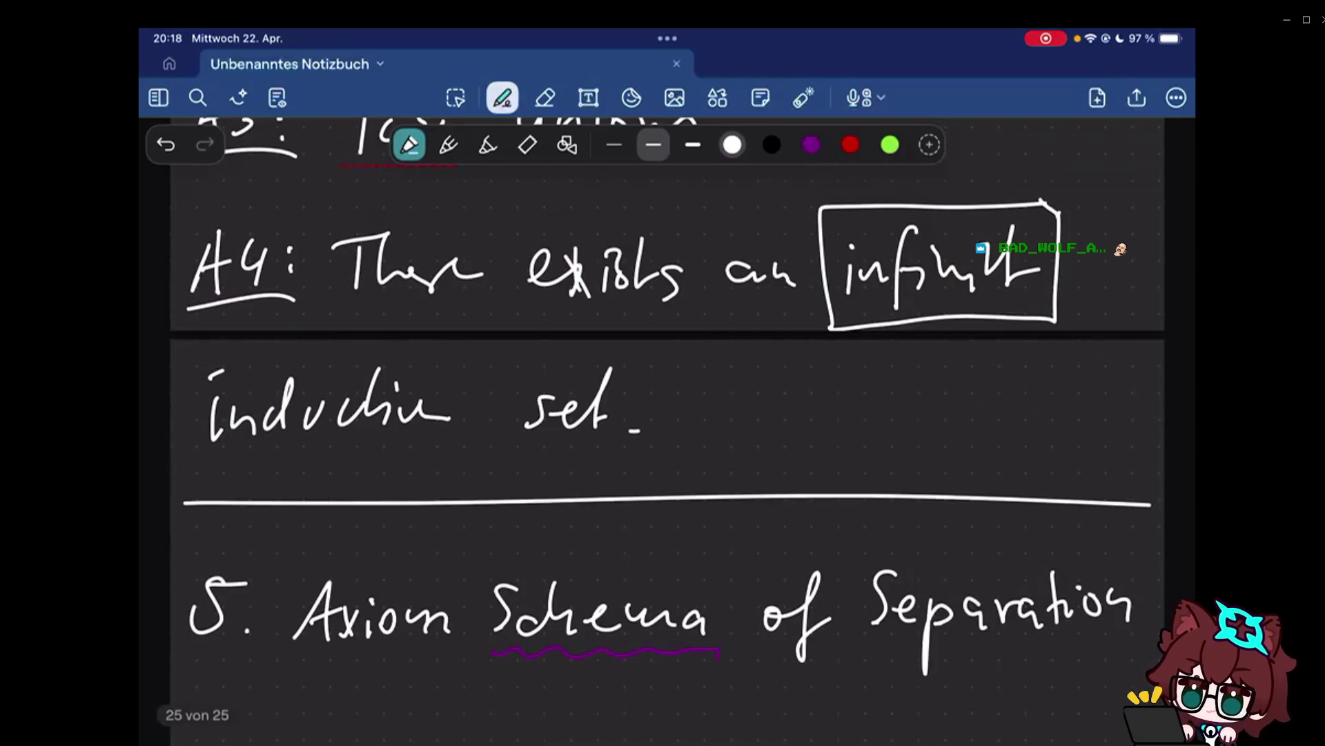
scroll(662, 414, down, 4)
scroll(663, 415, down, 3)
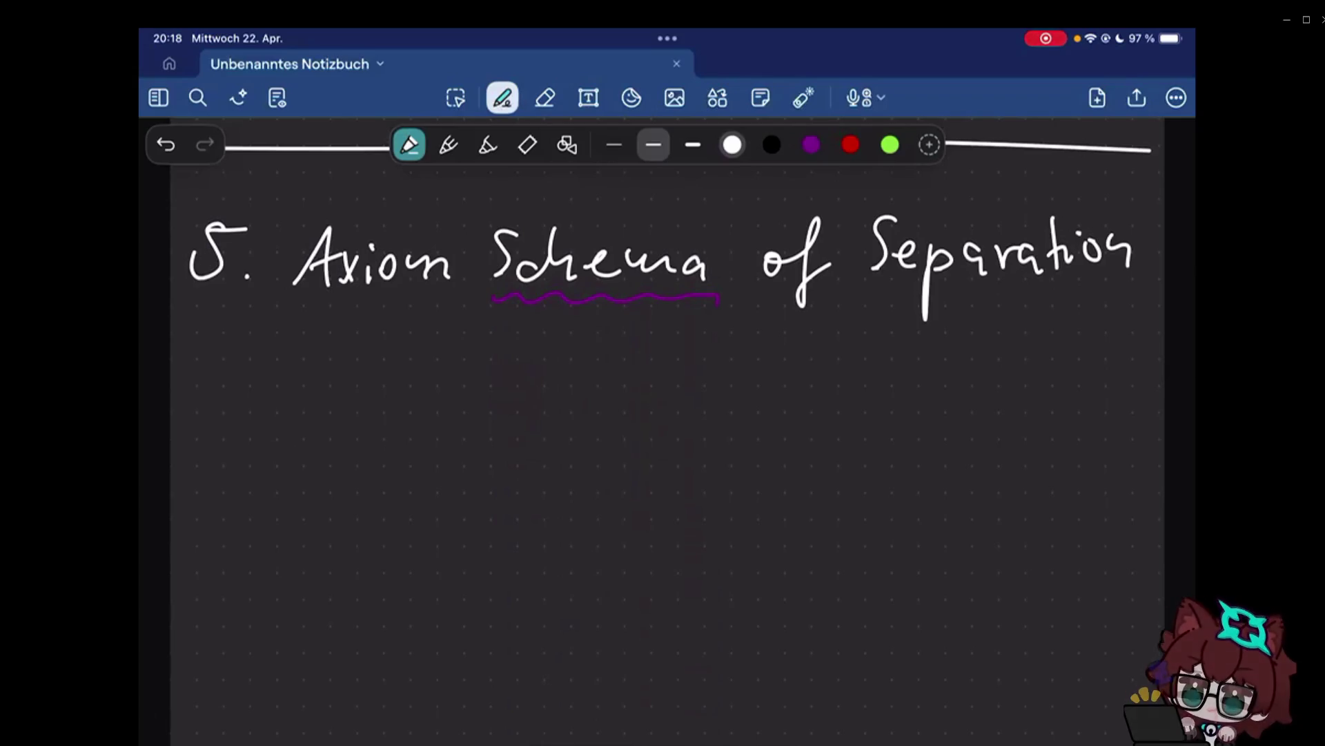
Handwrite 'For every predicat' under the heading.
drag(197, 358, 207, 414)
drag(257, 383, 260, 385)
mouse_move(280, 412)
mouse_down()
mouse_move(306, 381)
mouse_move(359, 375)
mouse_move(414, 454)
mouse_up()
mouse_move(533, 384)
mouse_down()
mouse_move(530, 430)
mouse_move(550, 395)
mouse_up()
mouse_move(564, 399)
mouse_down()
mouse_move(586, 382)
mouse_move(611, 398)
mouse_up()
drag(619, 391, 637, 350)
drag(647, 378, 650, 399)
mouse_move(666, 383)
mouse_down()
mouse_move(699, 394)
mouse_move(747, 354)
mouse_up()
Wavy-underline 'every predicat', draw an arrow up to Schema, and write 'φ(z, ...)'.
mouse_move(316, 445)
mouse_down()
mouse_move(471, 455)
mouse_move(746, 443)
mouse_up()
mouse_move(492, 389)
mouse_down()
mouse_move(527, 306)
mouse_move(528, 318)
mouse_up()
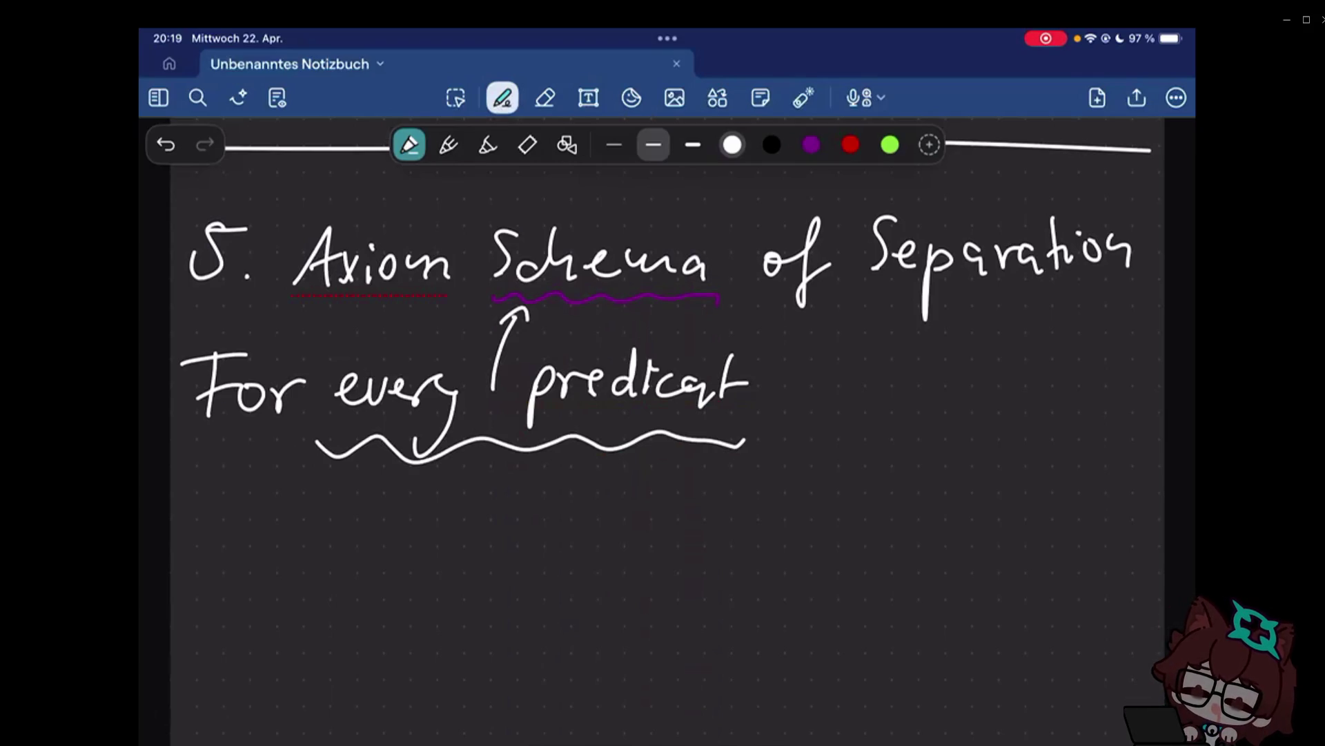
drag(814, 392, 827, 444)
mouse_move(878, 348)
mouse_down()
mouse_move(870, 421)
mouse_move(1007, 406)
mouse_up()
drag(1025, 352, 1032, 429)
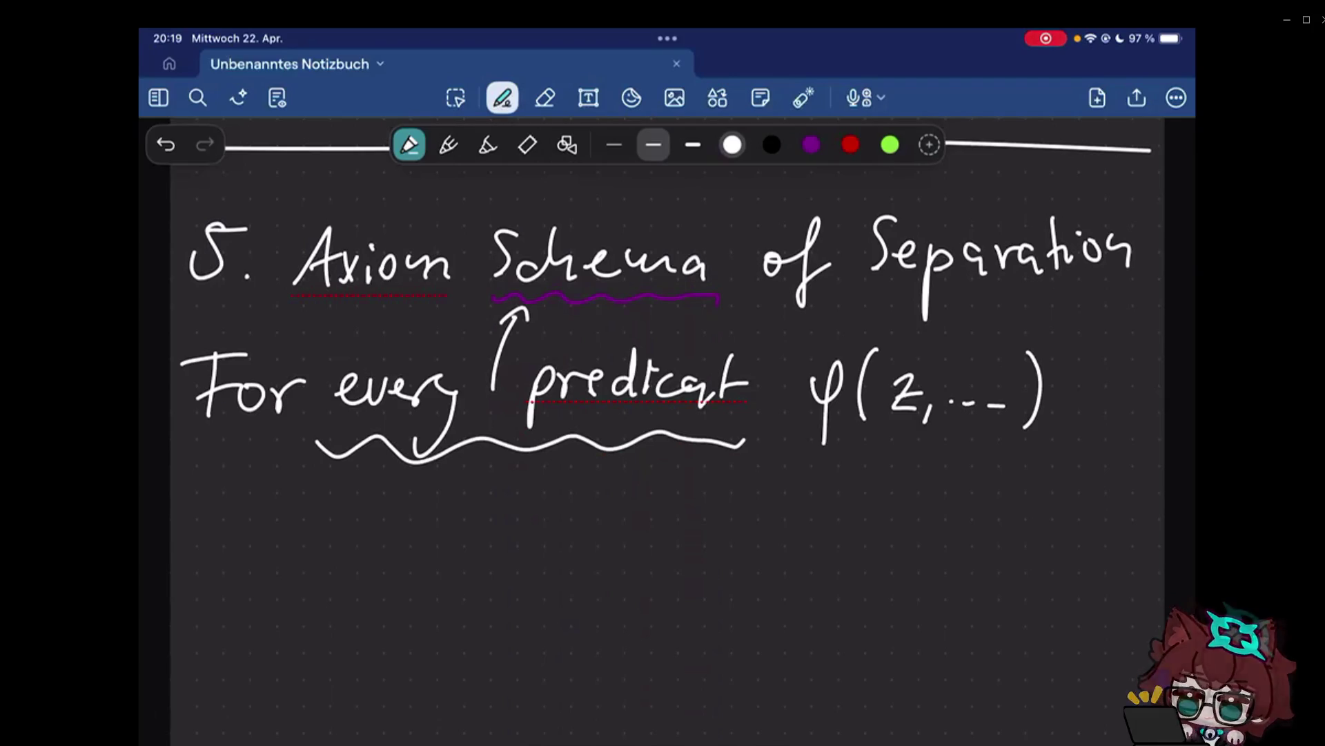
scroll(660, 439, down, 1)
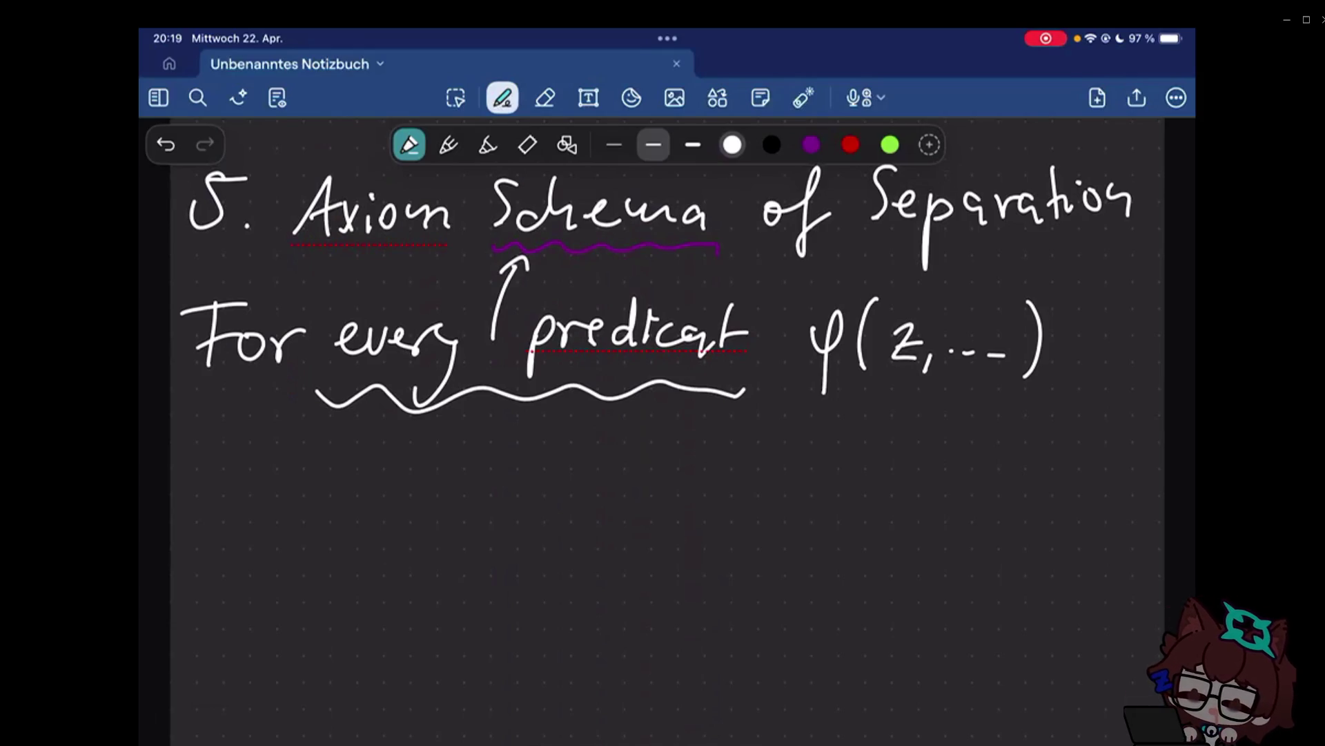
scroll(669, 430, down, 1)
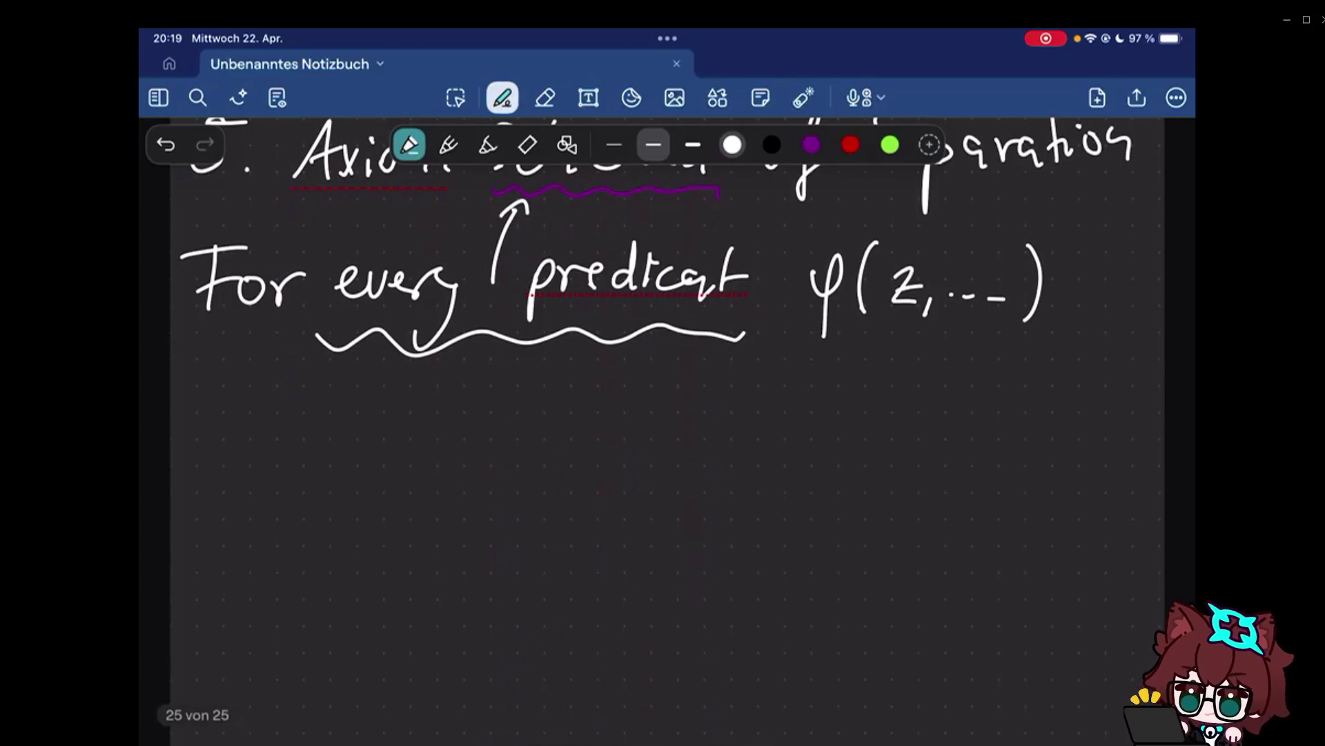
Handwrite 'and set X.' on the line below the predicate description.
drag(222, 427, 222, 458)
drag(230, 456, 287, 403)
drag(371, 422, 352, 455)
drag(385, 443, 456, 456)
drag(479, 416, 512, 454)
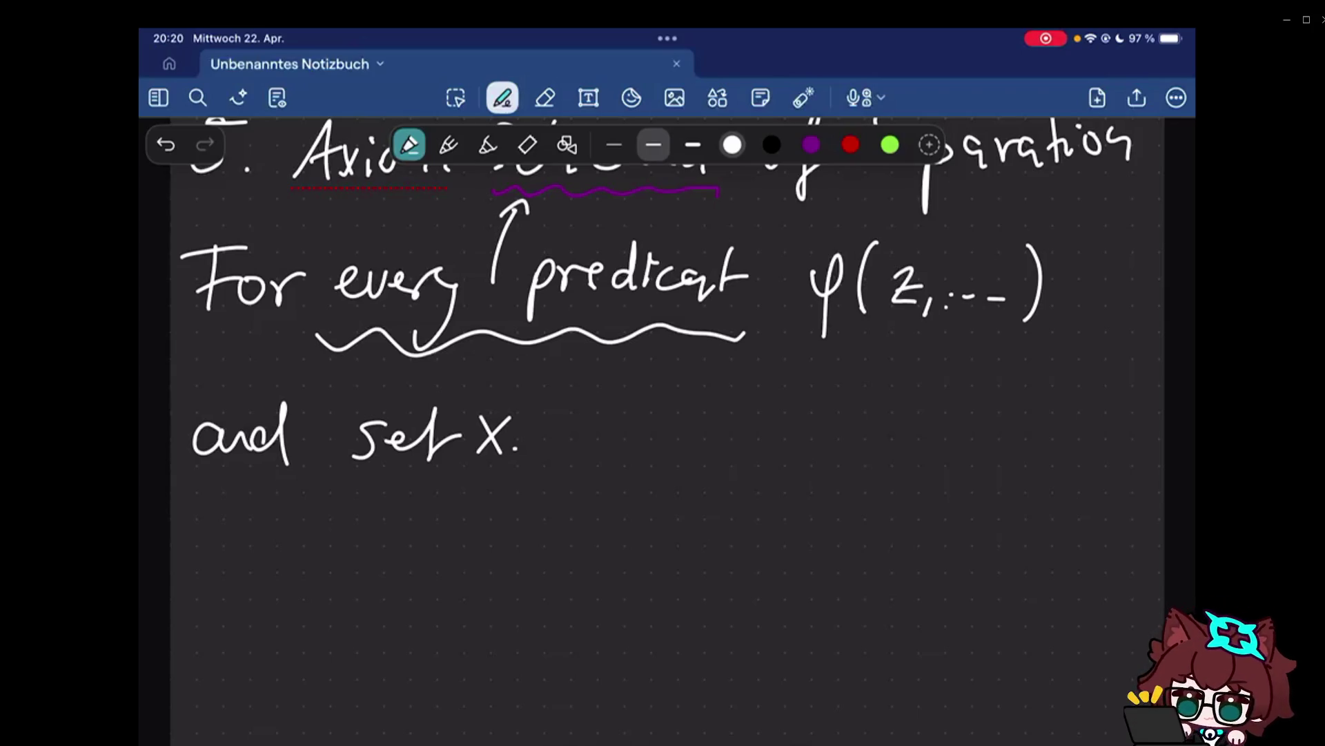
Strike the extra arguments after z and close the predicate as φ(z).
drag(938, 300, 1036, 295)
drag(947, 244, 958, 330)
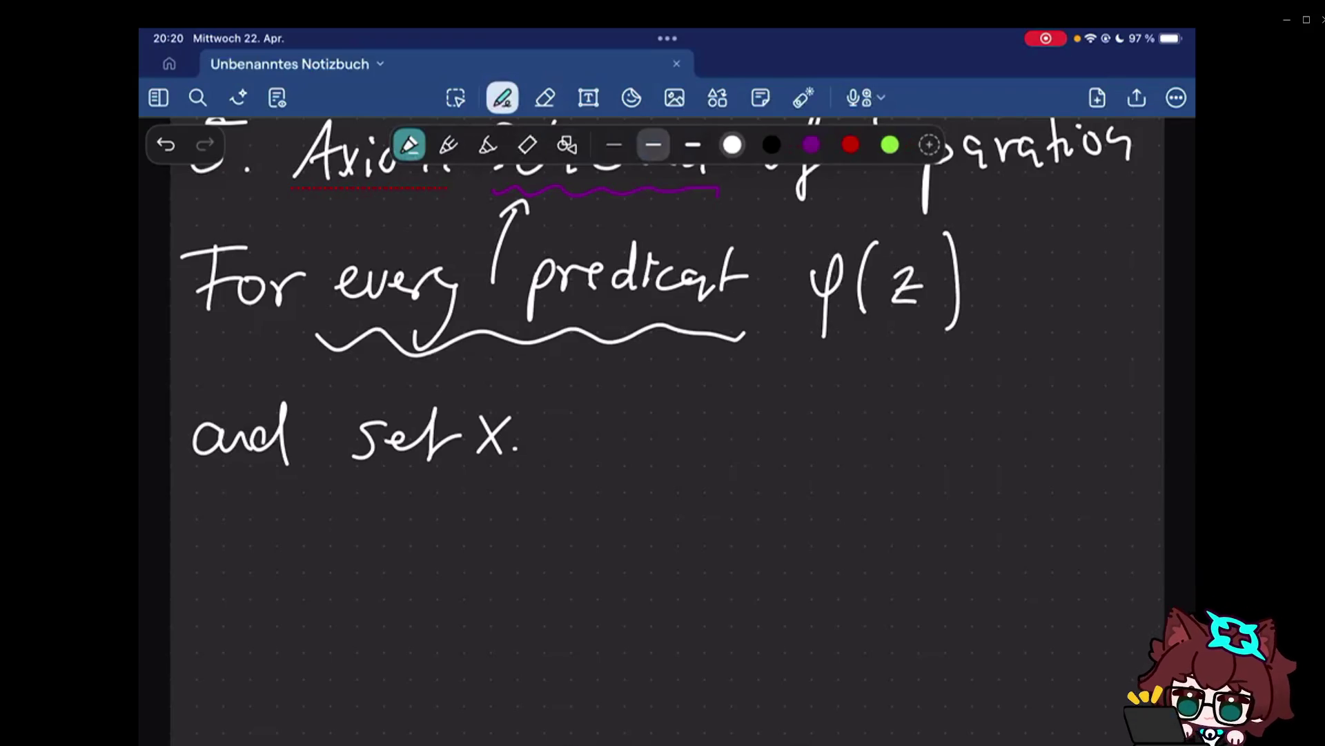
Begin the separation formula with ∀x ∃y ∀z, then cross out the attempt.
drag(237, 549, 290, 534)
mouse_move(245, 585)
mouse_down()
mouse_move(282, 585)
mouse_move(329, 622)
mouse_up()
drag(329, 561, 298, 621)
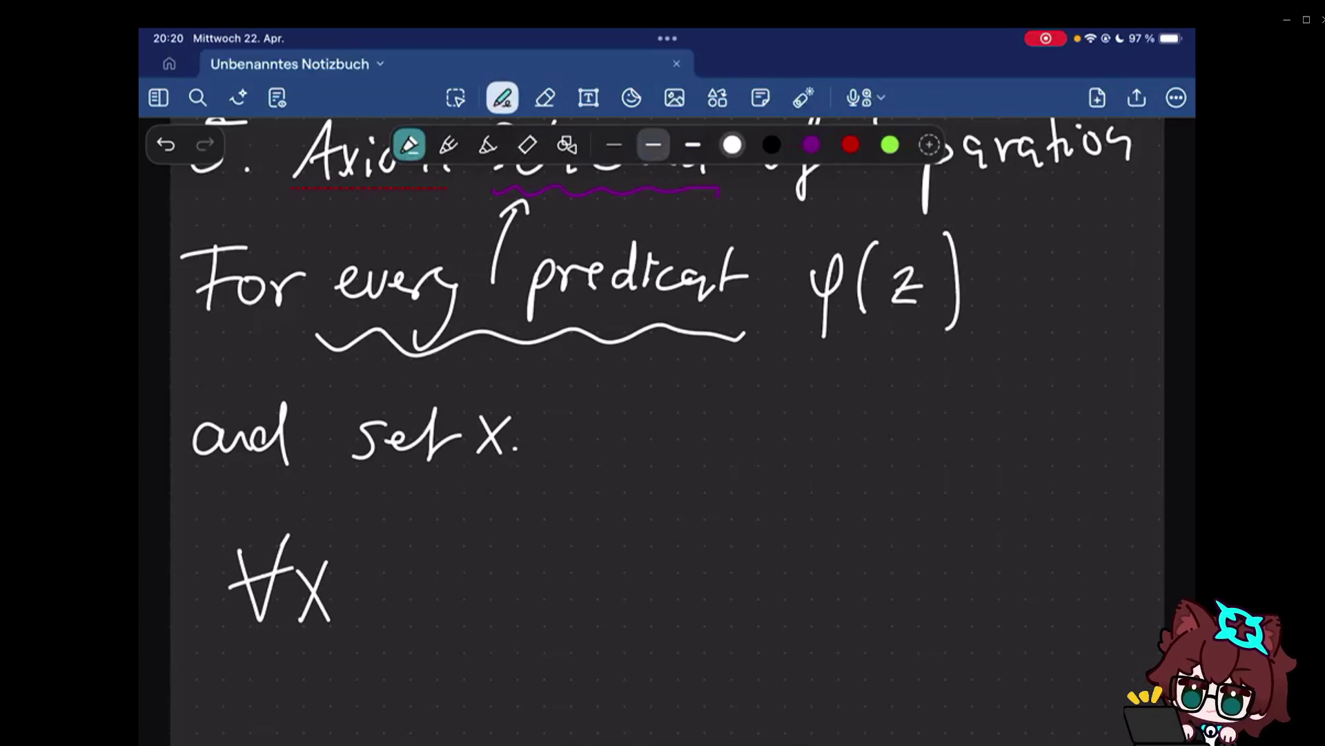
drag(383, 534, 376, 621)
drag(435, 585, 462, 663)
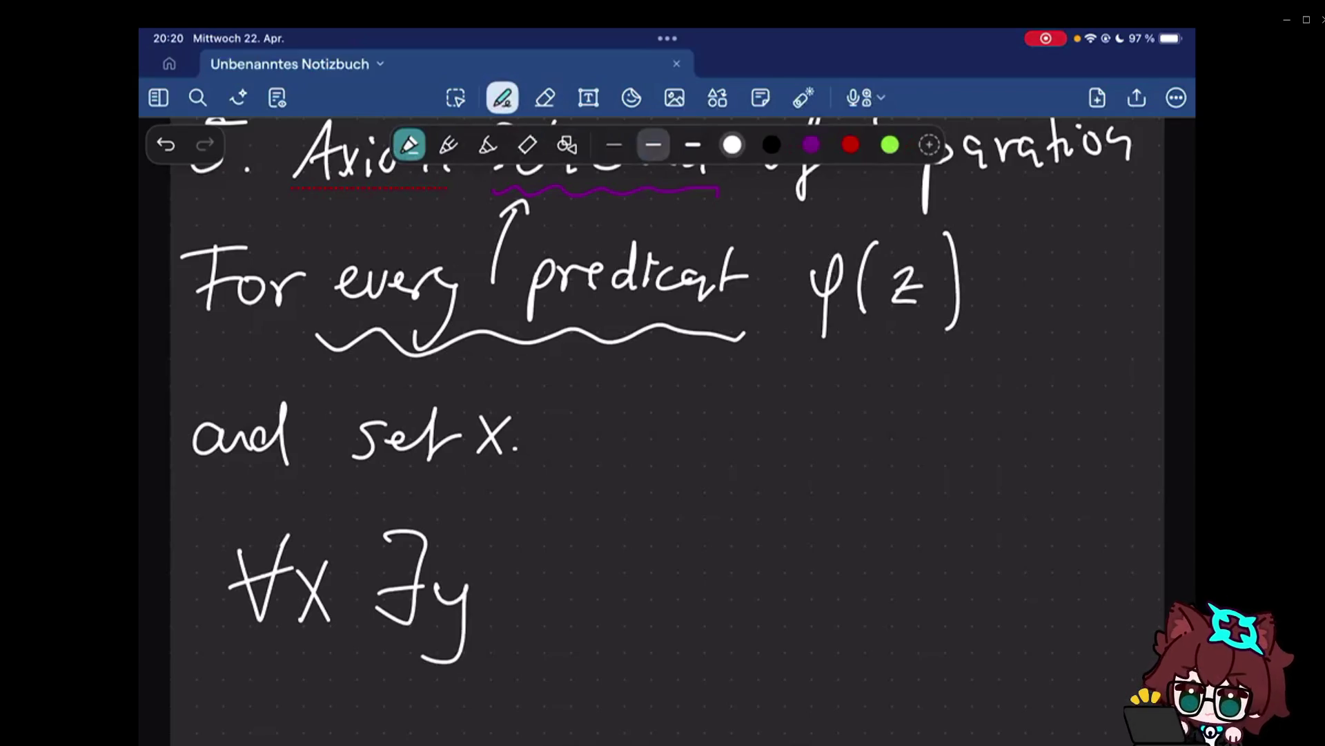
drag(501, 528, 571, 526)
drag(517, 582, 568, 558)
drag(576, 568, 611, 611)
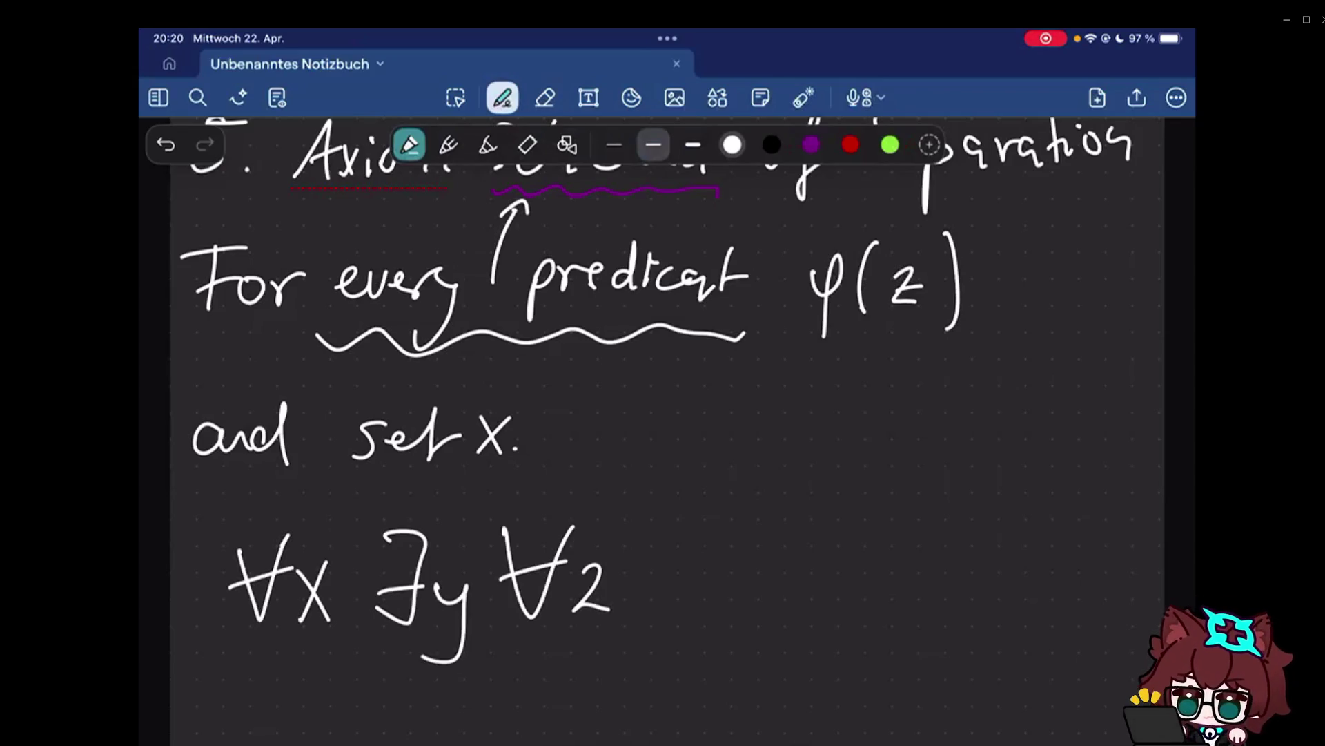
mouse_move(576, 592)
mouse_down()
mouse_move(603, 590)
mouse_move(289, 618)
mouse_move(239, 536)
mouse_up()
scroll(664, 414, down, 2)
Clear the old quantifiers and rewrite ∀x ∃y ∀z with the pen.
click(546, 98)
click(502, 98)
drag(189, 498, 218, 509)
drag(232, 510, 259, 548)
drag(260, 510, 232, 548)
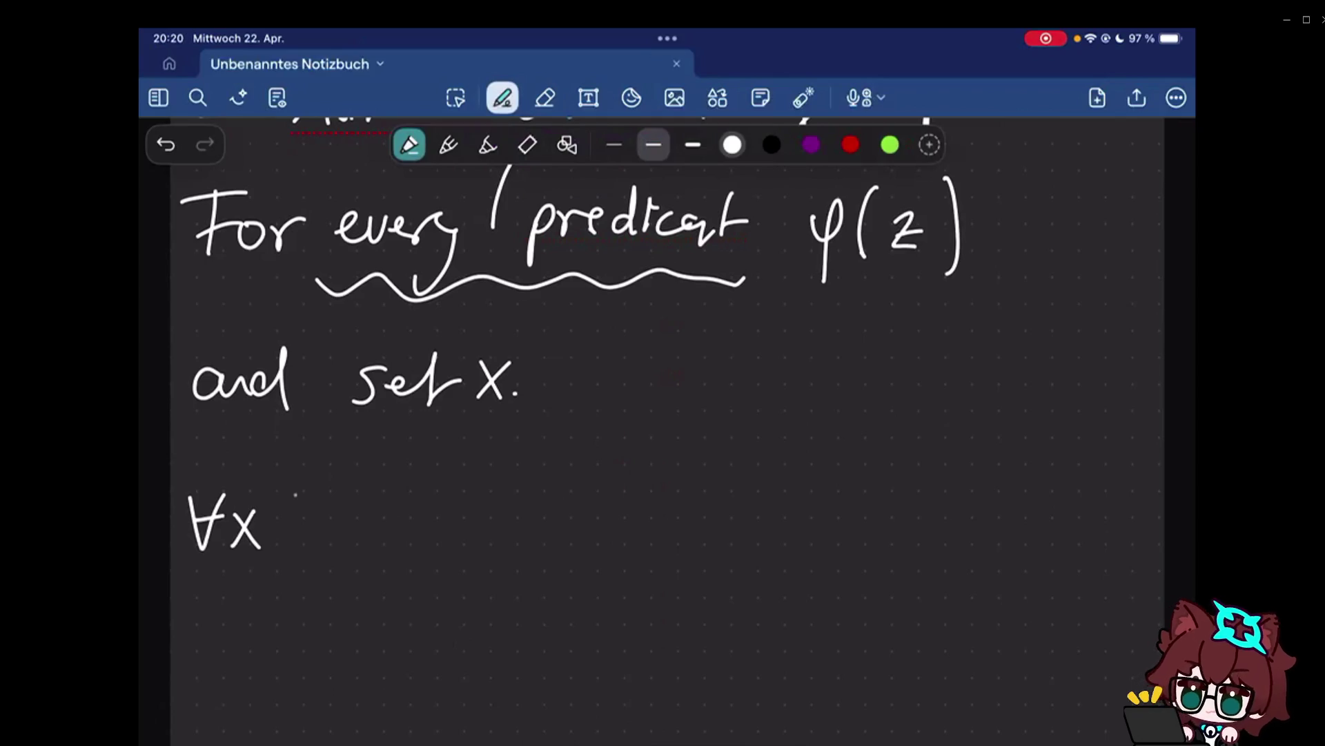
drag(287, 496, 287, 549)
drag(315, 519, 317, 578)
drag(362, 502, 406, 500)
drag(372, 524, 398, 524)
drag(410, 513, 430, 547)
Continue the formula with (z∈y ⟺ (z∈x.
drag(486, 487, 496, 567)
mouse_move(518, 508)
mouse_down()
mouse_move(543, 549)
mouse_move(588, 549)
mouse_up()
mouse_move(611, 519)
mouse_down()
mouse_move(634, 517)
mouse_move(619, 585)
mouse_up()
drag(665, 508, 663, 549)
drag(684, 517, 716, 543)
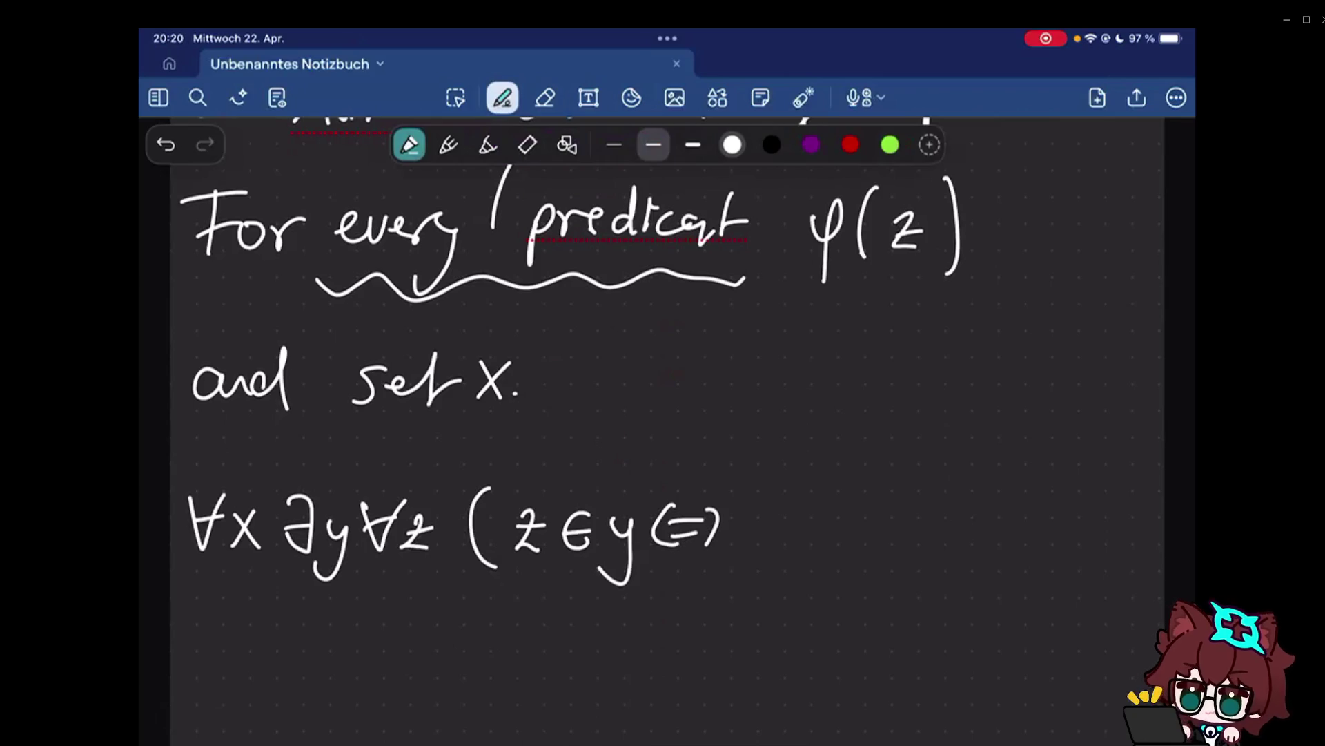
drag(767, 492, 764, 572)
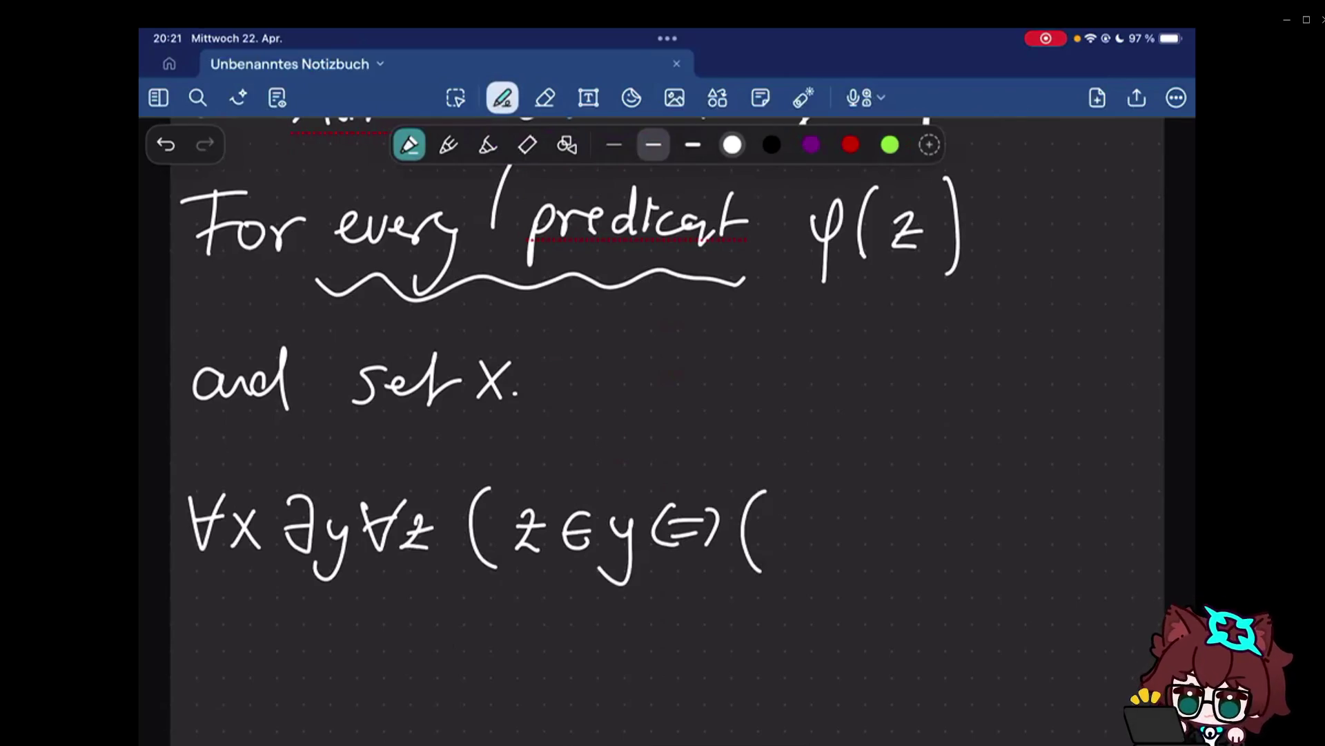
mouse_move(786, 510)
mouse_down()
mouse_move(775, 526)
mouse_move(800, 556)
mouse_up()
drag(827, 518, 826, 553)
drag(835, 520, 859, 557)
drag(859, 520, 837, 557)
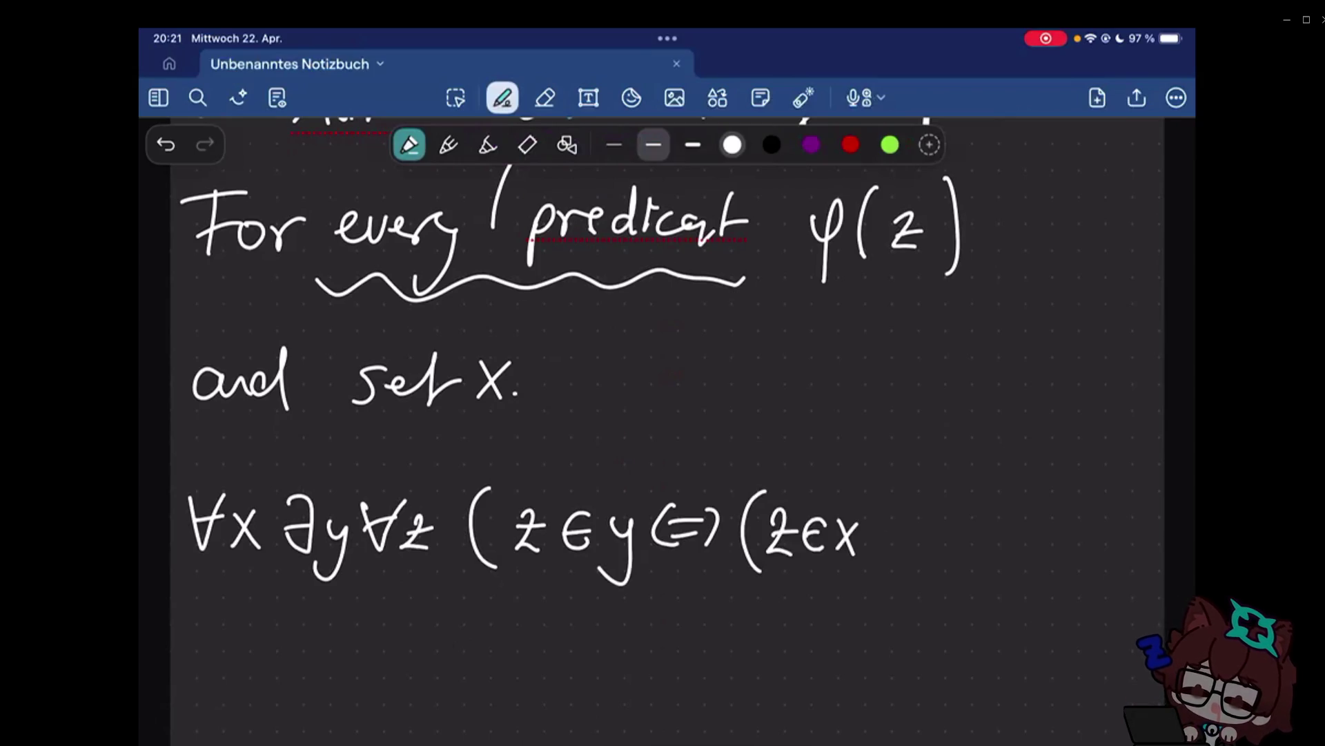
Finish the formula with ∧ φ(z))) and close all parentheses.
drag(887, 554, 918, 552)
drag(953, 523, 987, 513)
drag(968, 508, 966, 603)
drag(1016, 486, 1015, 554)
drag(1034, 503, 1053, 551)
drag(1061, 495, 1062, 557)
drag(1090, 487, 1095, 546)
drag(1113, 464, 1121, 578)
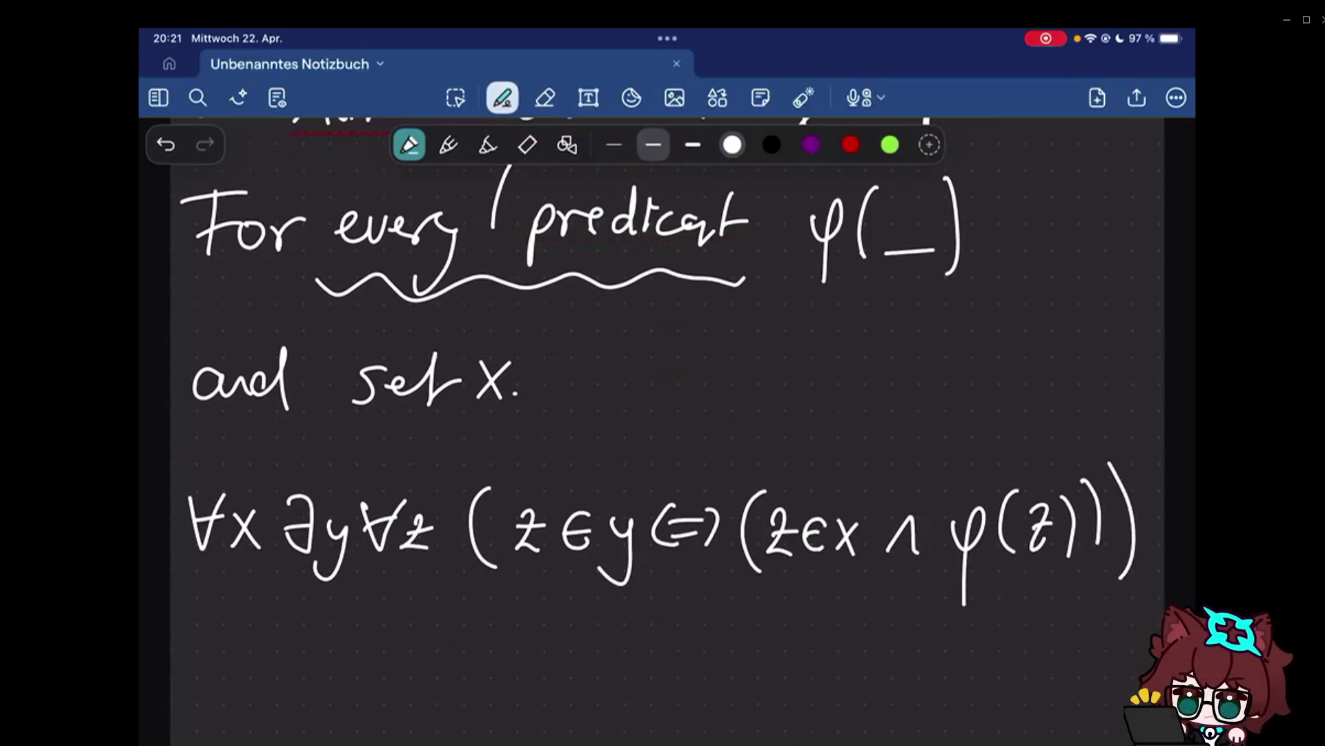
scroll(663, 415, down, 2)
scroll(663, 415, up, 1)
click(803, 97)
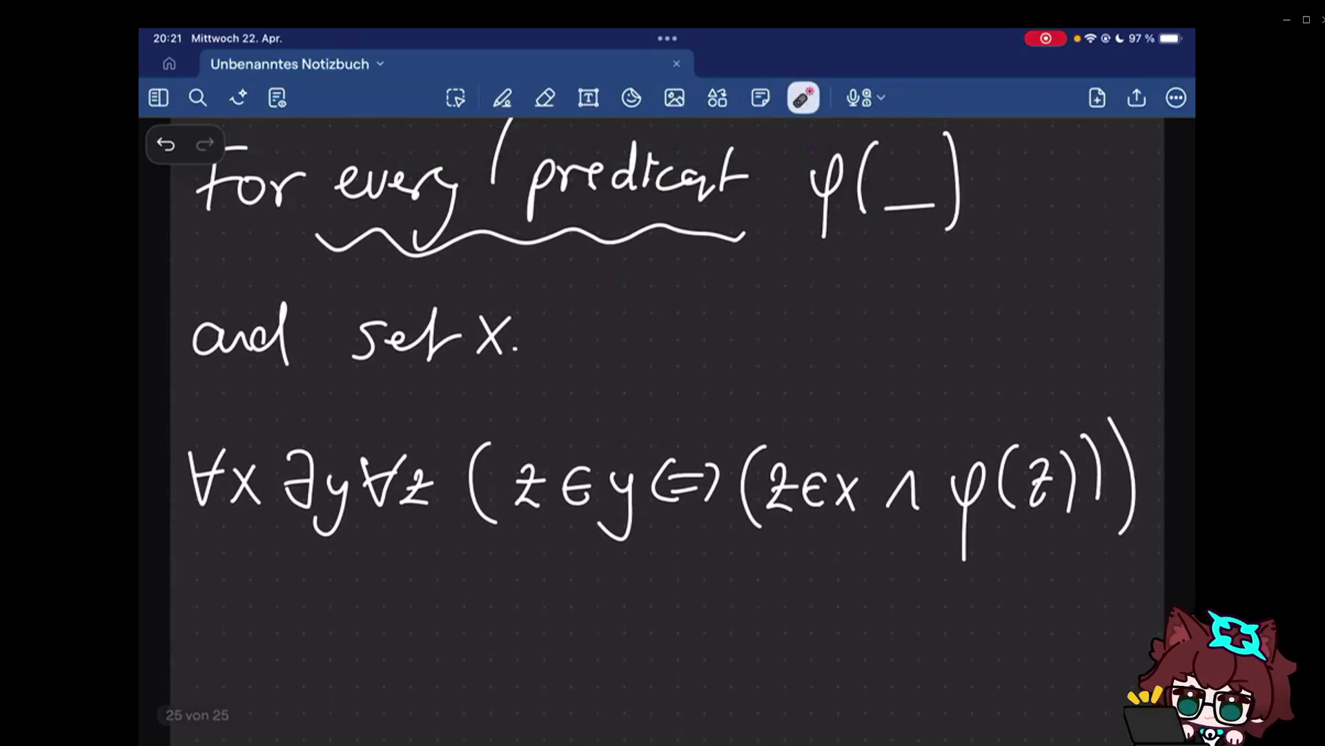
drag(270, 440, 408, 487)
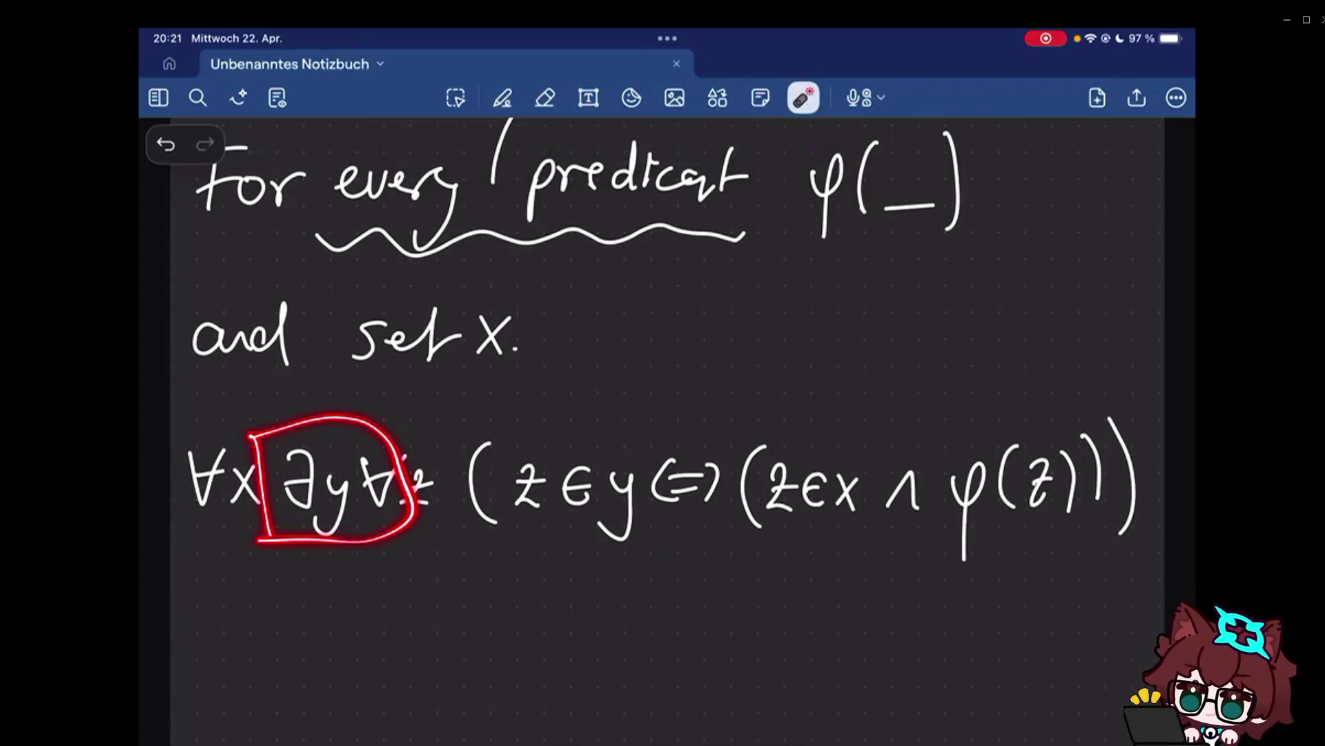
drag(259, 440, 244, 430)
click(354, 444)
drag(355, 444, 361, 544)
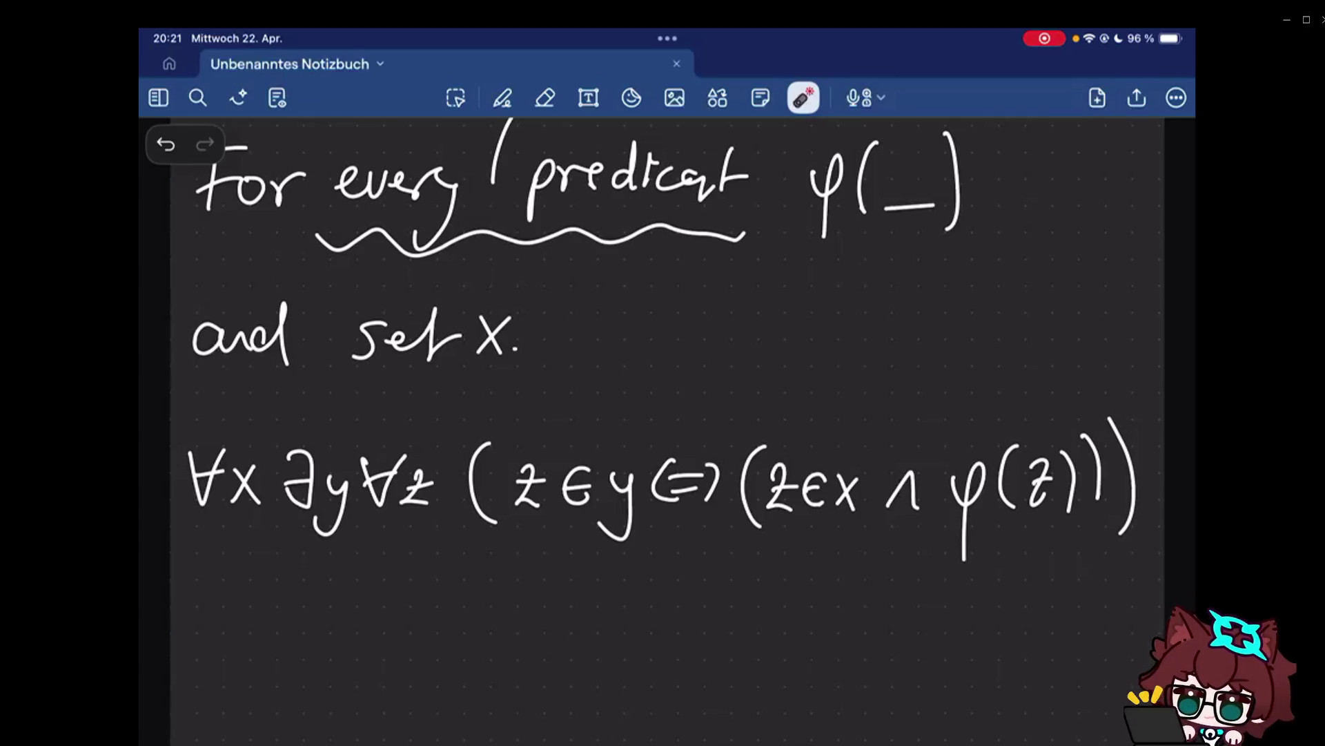
scroll(668, 415, down, 2)
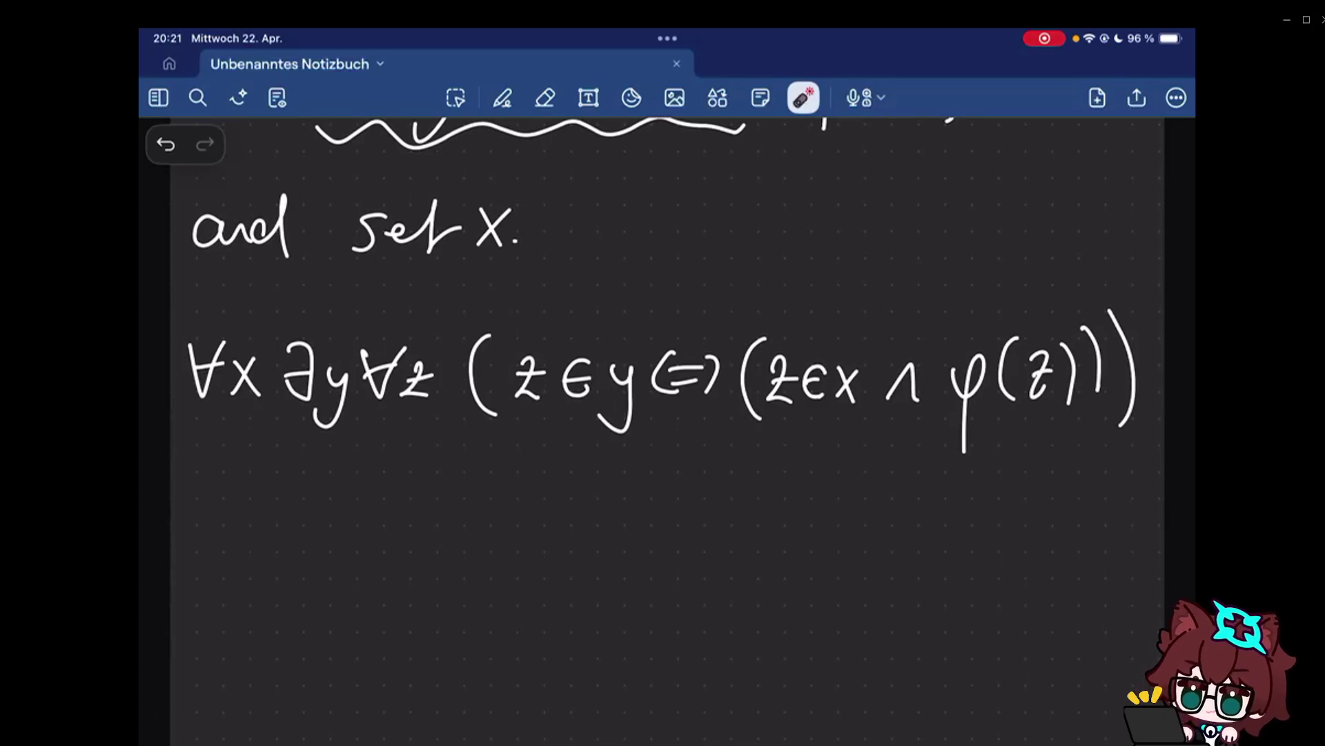
Underline ∀x, ∀z and z∈x in the formula with temporary laser marks.
drag(172, 429, 266, 411)
drag(364, 413, 435, 410)
drag(768, 421, 853, 413)
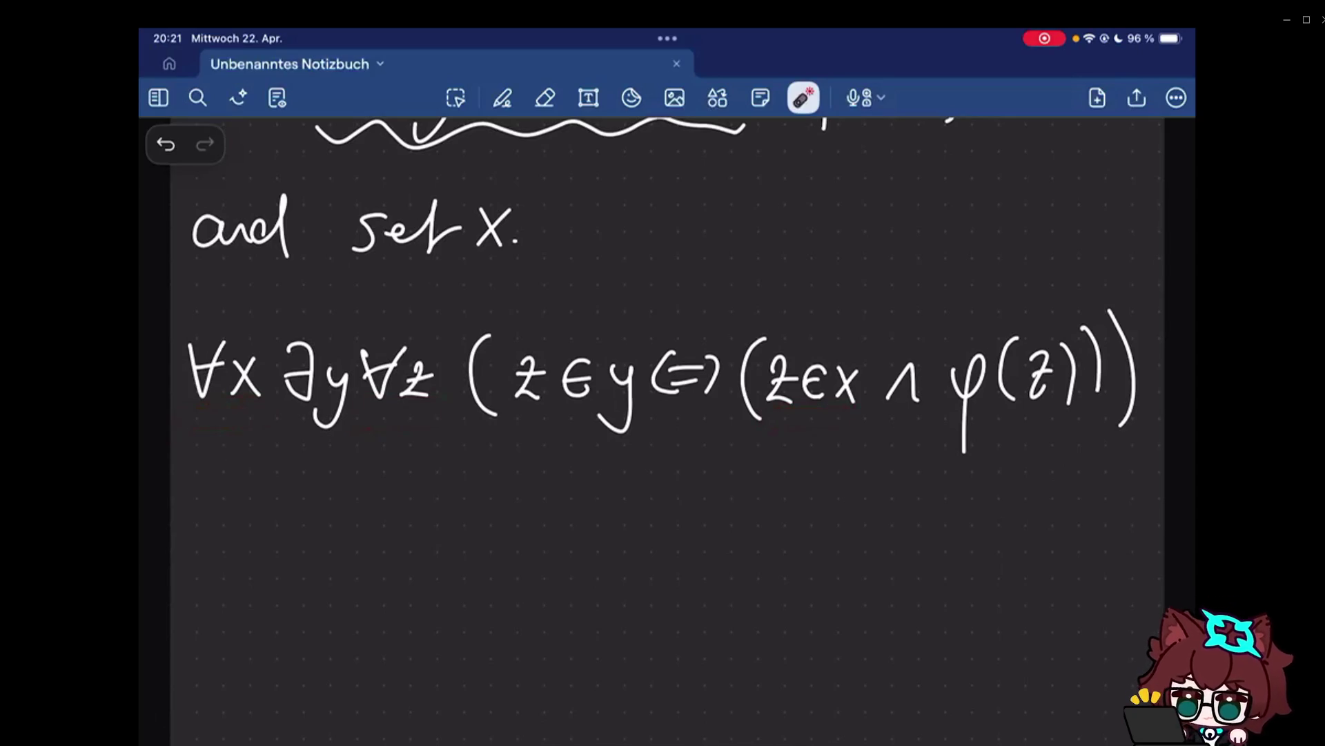
click(503, 97)
Handwrite '∀x set ∃y set ∀z' on the line below the formula.
drag(210, 530, 254, 518)
mouse_move(210, 565)
mouse_down()
mouse_move(248, 557)
mouse_move(279, 592)
mouse_up()
drag(278, 547, 249, 593)
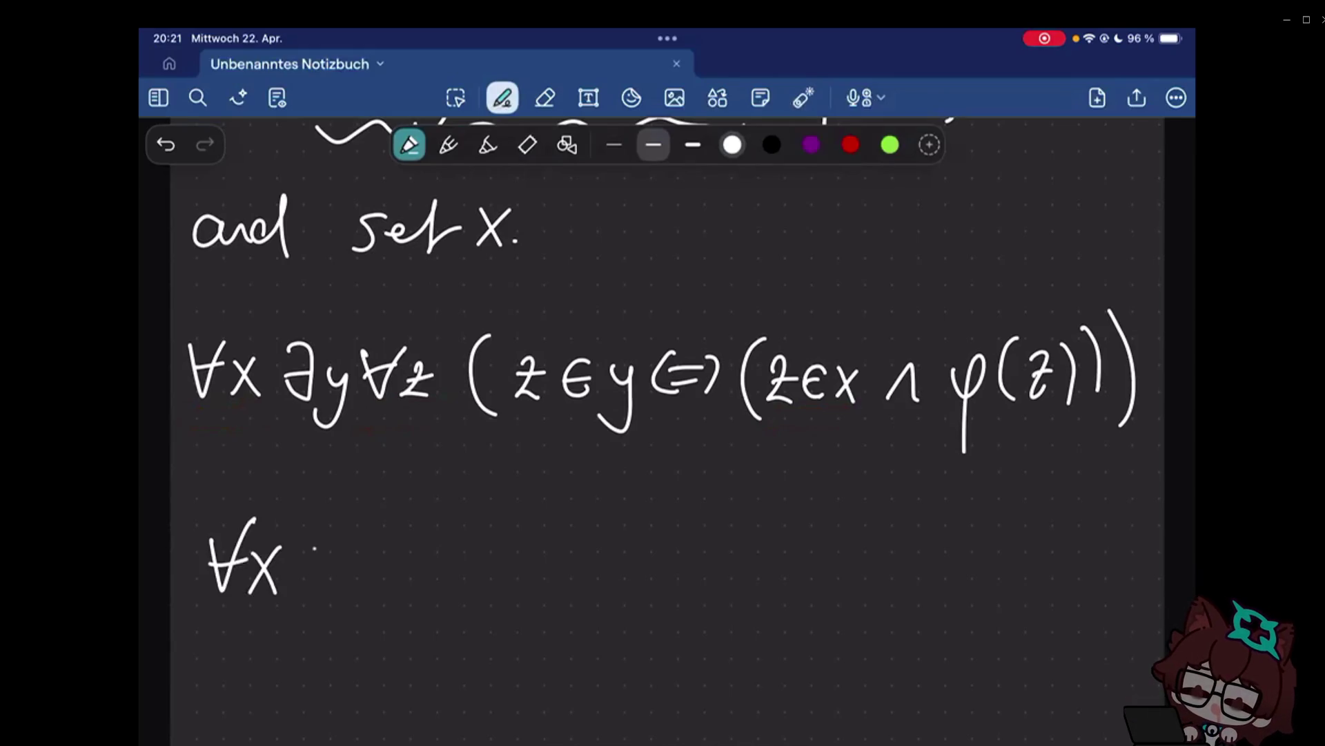
drag(316, 566, 365, 590)
drag(346, 564, 450, 592)
drag(456, 565, 470, 632)
mouse_move(516, 565)
mouse_down()
mouse_move(680, 551)
mouse_move(678, 564)
mouse_move(738, 584)
mouse_move(744, 564)
mouse_move(825, 593)
mouse_up()
Complete the bounded restatement with '∈x: z∈y ⟺ φ(z)'.
click(823, 557)
drag(825, 554, 791, 593)
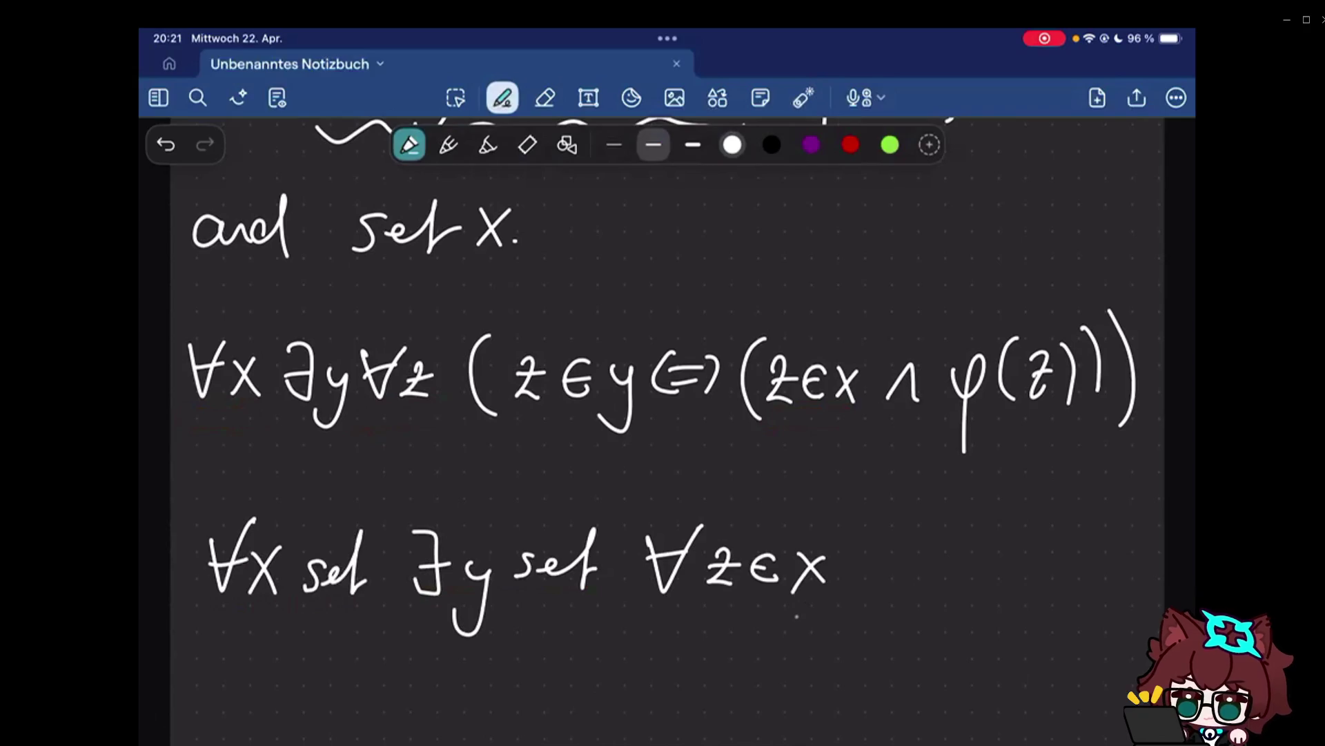
click(851, 556)
click(850, 576)
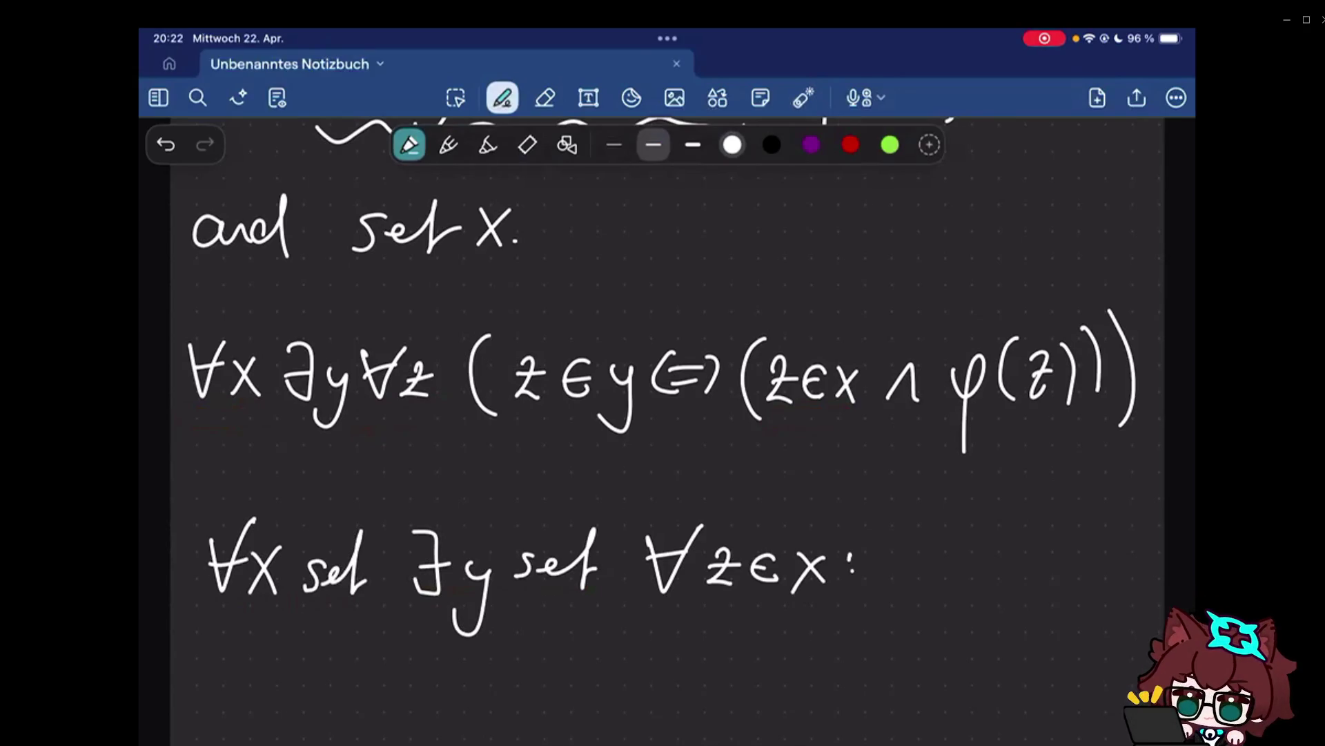
drag(905, 543, 937, 580)
drag(980, 538, 981, 569)
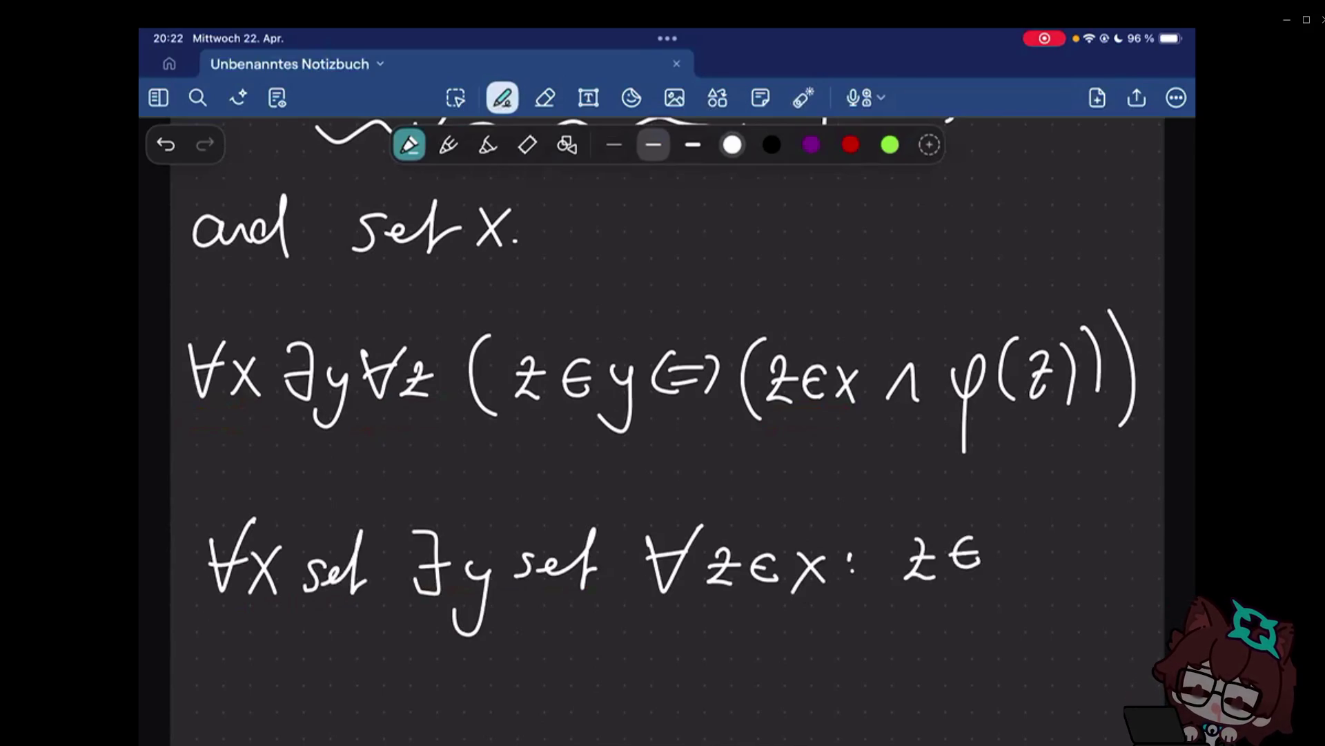
drag(992, 542, 1007, 597)
drag(1039, 547, 1091, 572)
mouse_move(1104, 541)
mouse_down()
mouse_move(1111, 602)
mouse_move(1160, 580)
mouse_up()
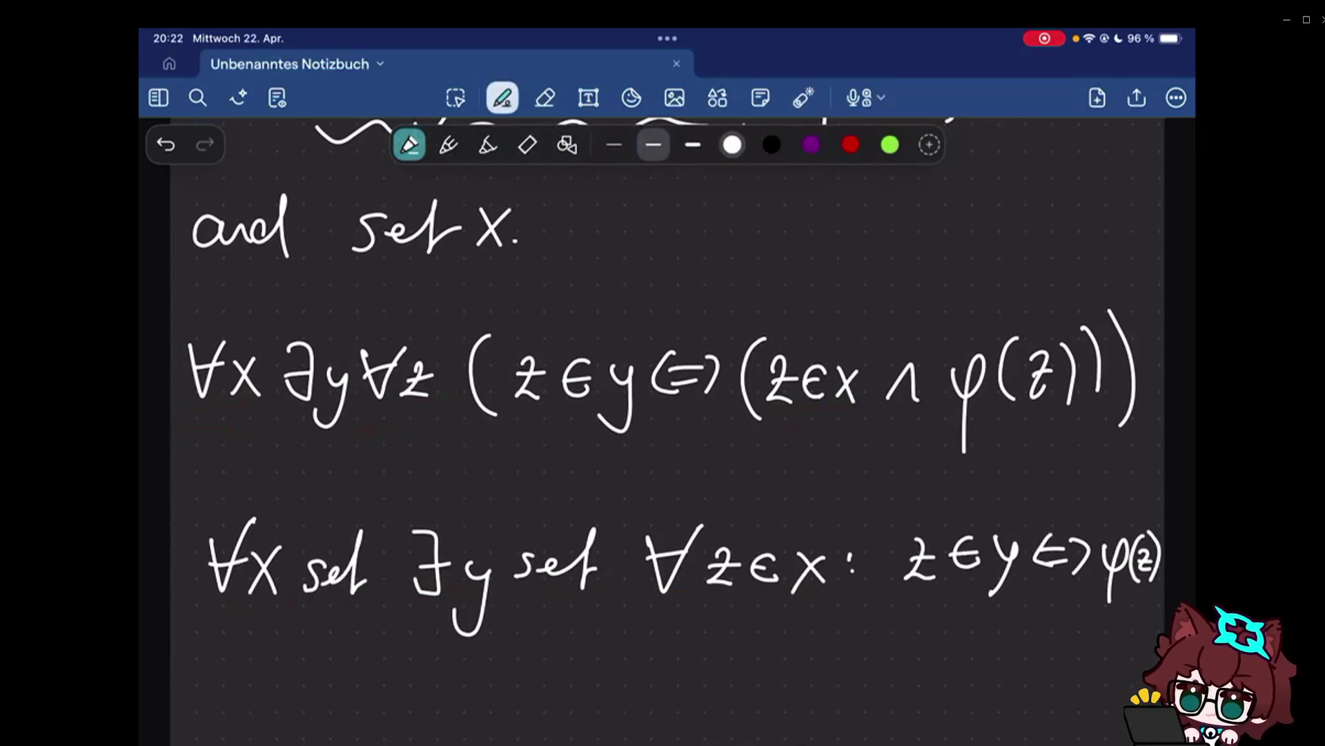
Draw a quoted ⟺ between the two formulas.
drag(600, 471, 674, 480)
drag(573, 453, 582, 463)
drag(685, 452, 694, 463)
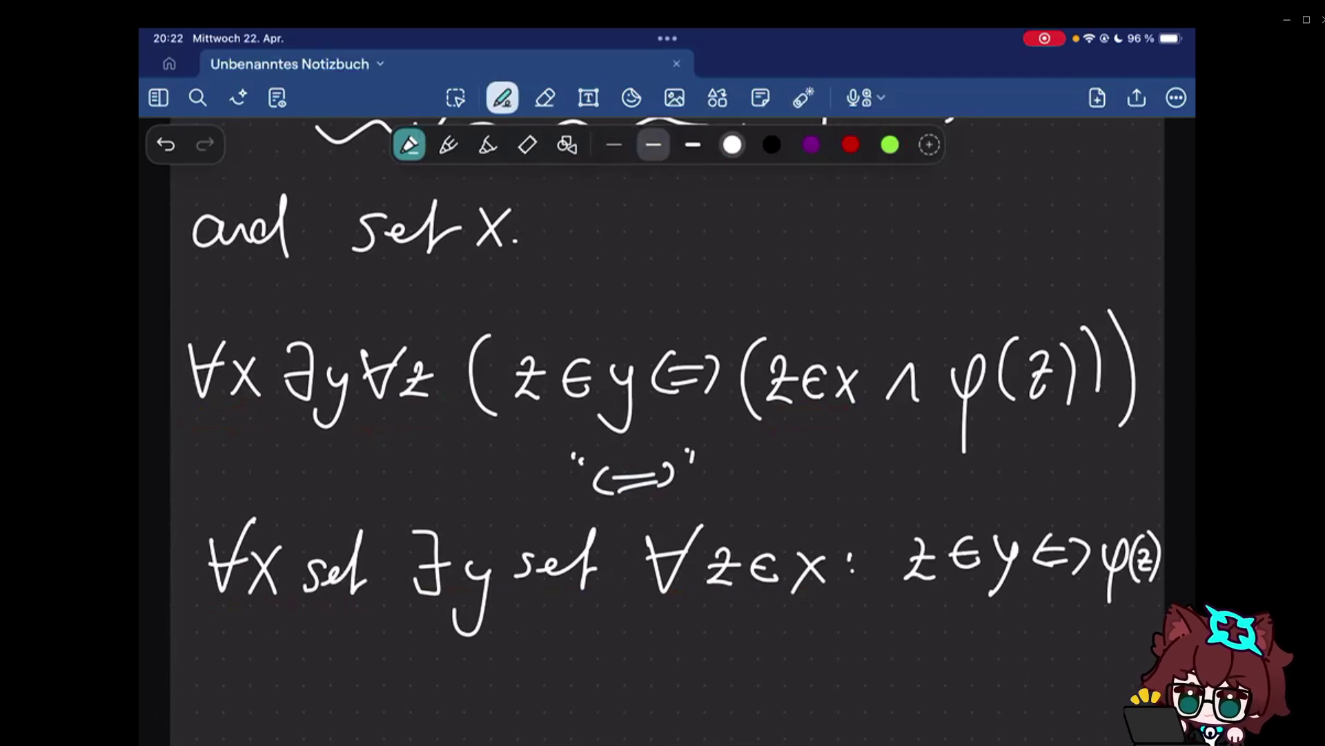
scroll(663, 414, down, 5)
drag(174, 425, 239, 420)
drag(365, 374, 358, 475)
Handwrite the set-builder expression {z | z∈x ∧ φ(z)} below the restatement.
click(432, 409)
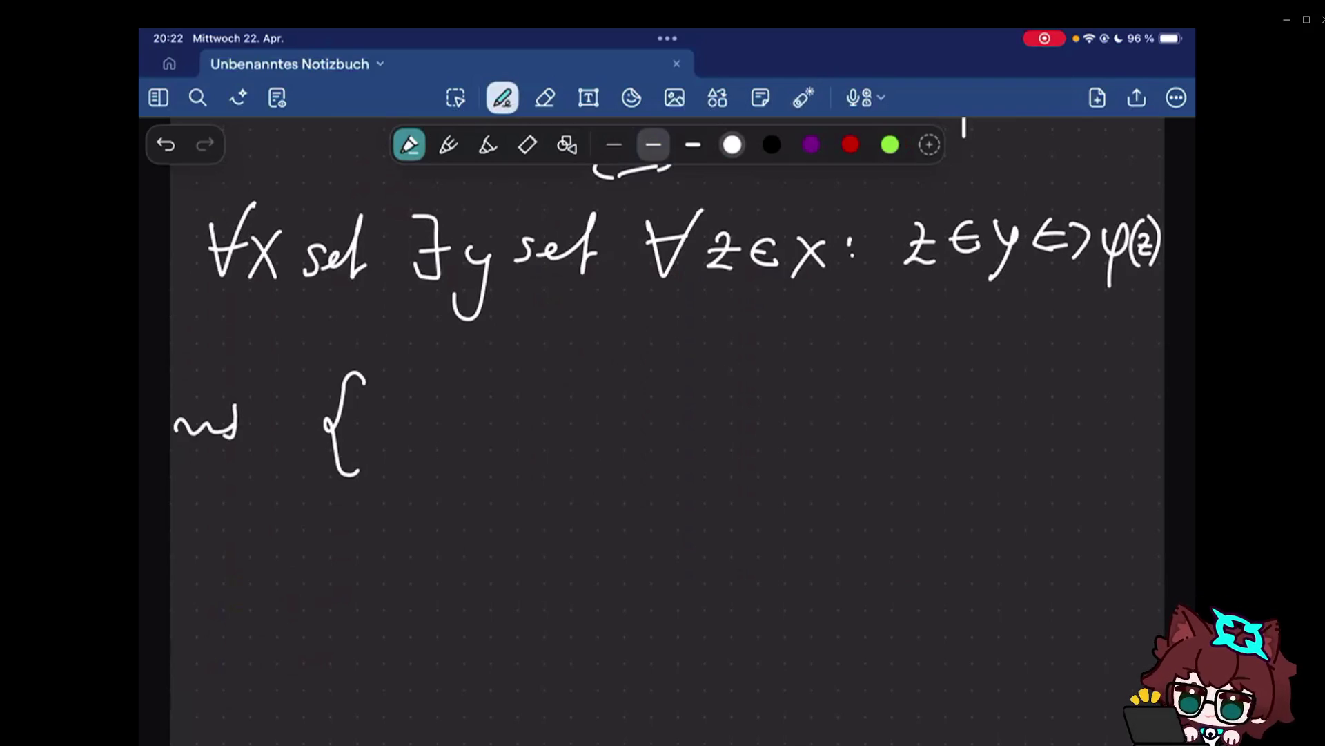
drag(395, 414, 435, 443)
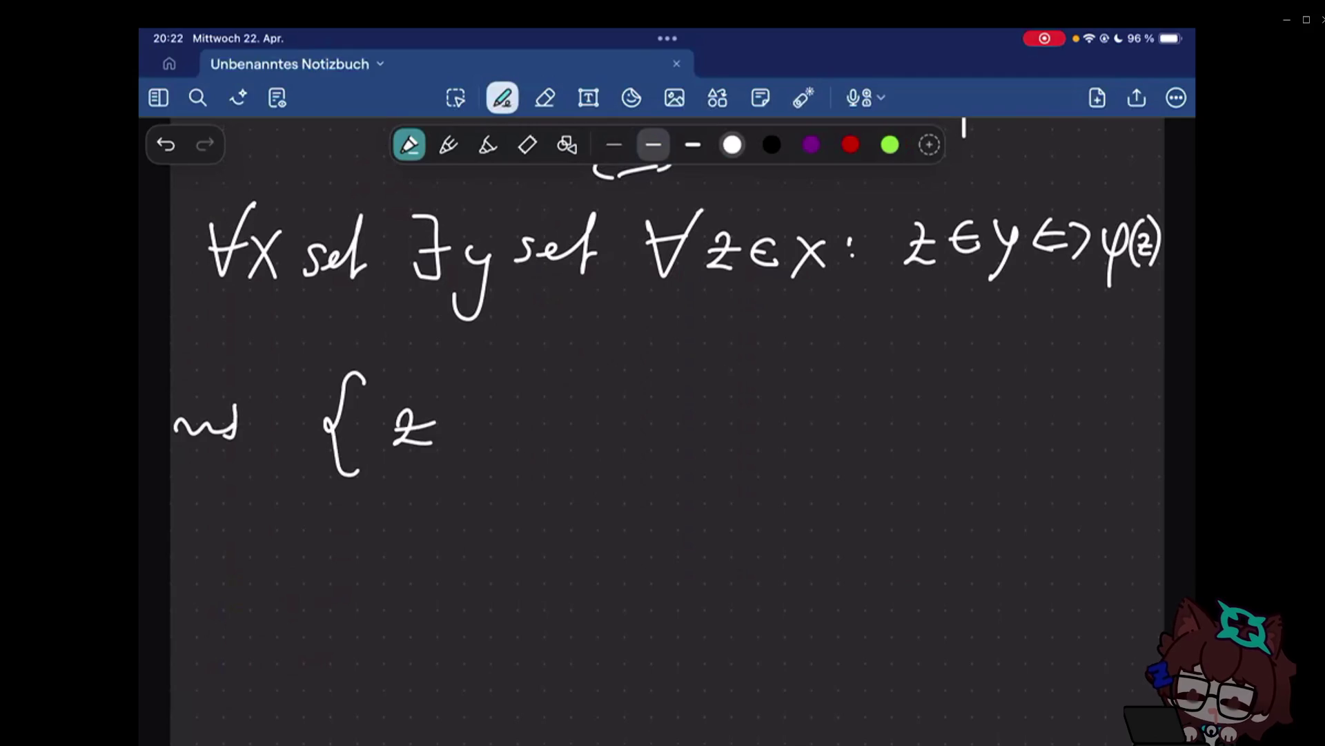
drag(393, 413, 432, 458)
drag(487, 373, 485, 468)
drag(528, 412, 562, 451)
drag(610, 410, 609, 445)
mouse_move(627, 402)
mouse_down()
mouse_move(650, 441)
mouse_move(835, 427)
mouse_up()
drag(810, 405, 810, 485)
drag(861, 395, 860, 456)
drag(876, 410, 893, 439)
drag(898, 383, 907, 456)
drag(944, 363, 945, 462)
Define it on the next line as =: {z∈X | φ(z)}.
drag(288, 567, 330, 566)
drag(290, 577, 333, 578)
click(348, 562)
mouse_move(431, 525)
mouse_down()
mouse_move(375, 597)
mouse_move(414, 625)
mouse_up()
drag(448, 561, 486, 611)
click(530, 550)
mouse_move(537, 551)
mouse_down()
mouse_move(508, 598)
mouse_move(597, 605)
mouse_up()
drag(663, 503, 660, 632)
drag(725, 559, 742, 657)
drag(816, 534, 812, 626)
drag(820, 569, 845, 607)
drag(854, 535, 858, 623)
drag(911, 522, 916, 612)
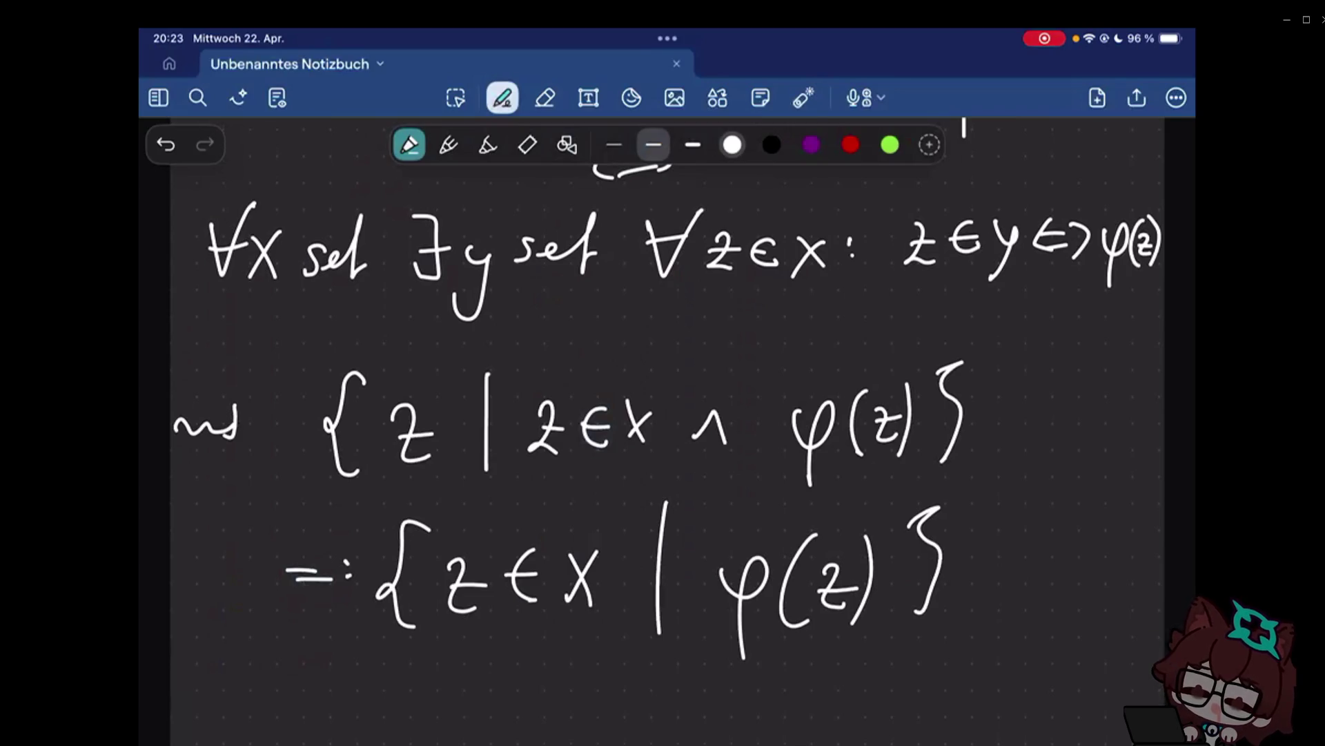
click(805, 97)
drag(392, 647, 650, 530)
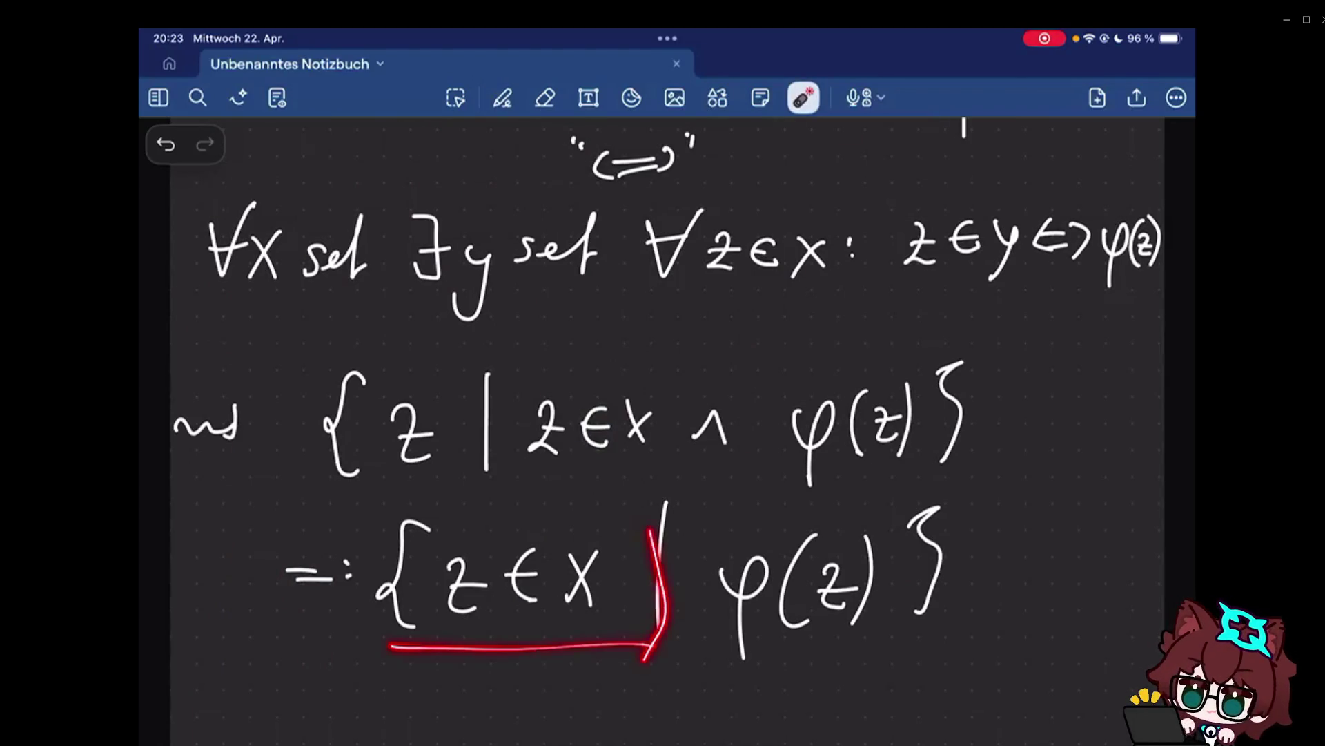
drag(581, 517, 637, 560)
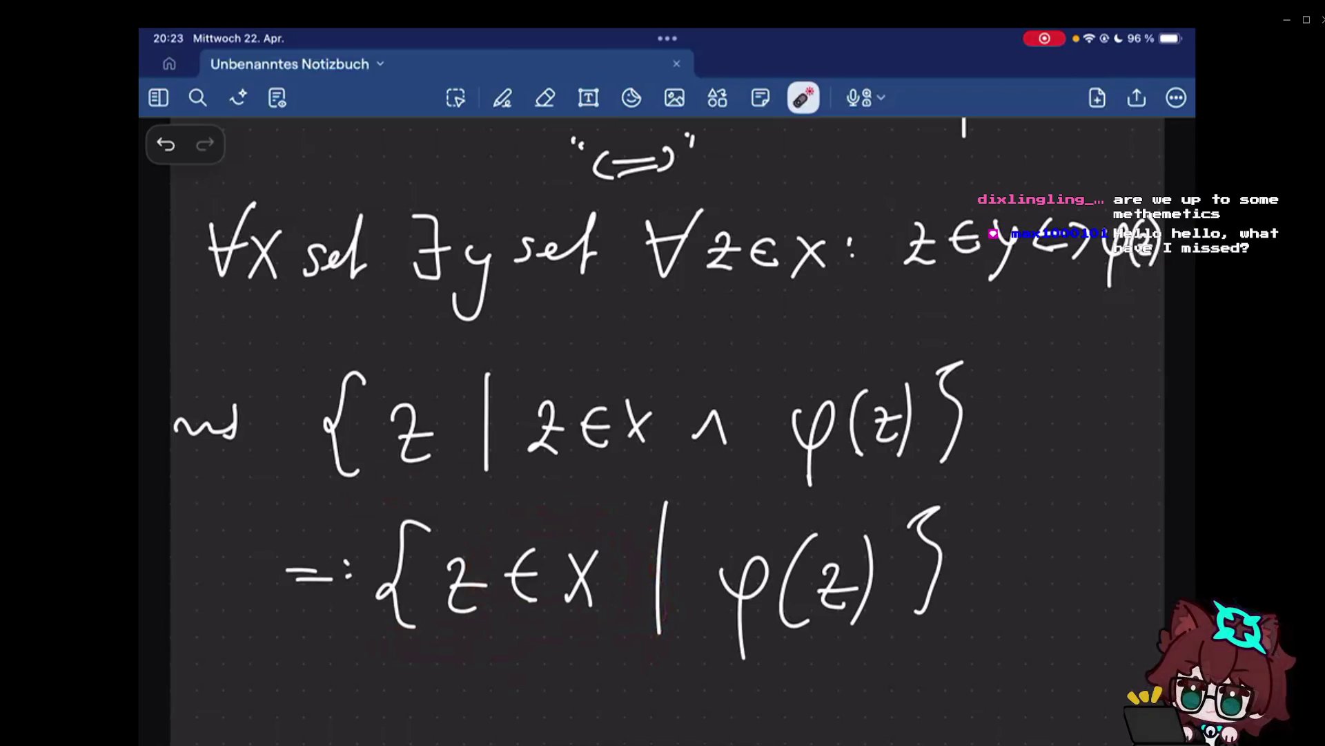
drag(394, 496, 473, 437)
drag(362, 497, 476, 440)
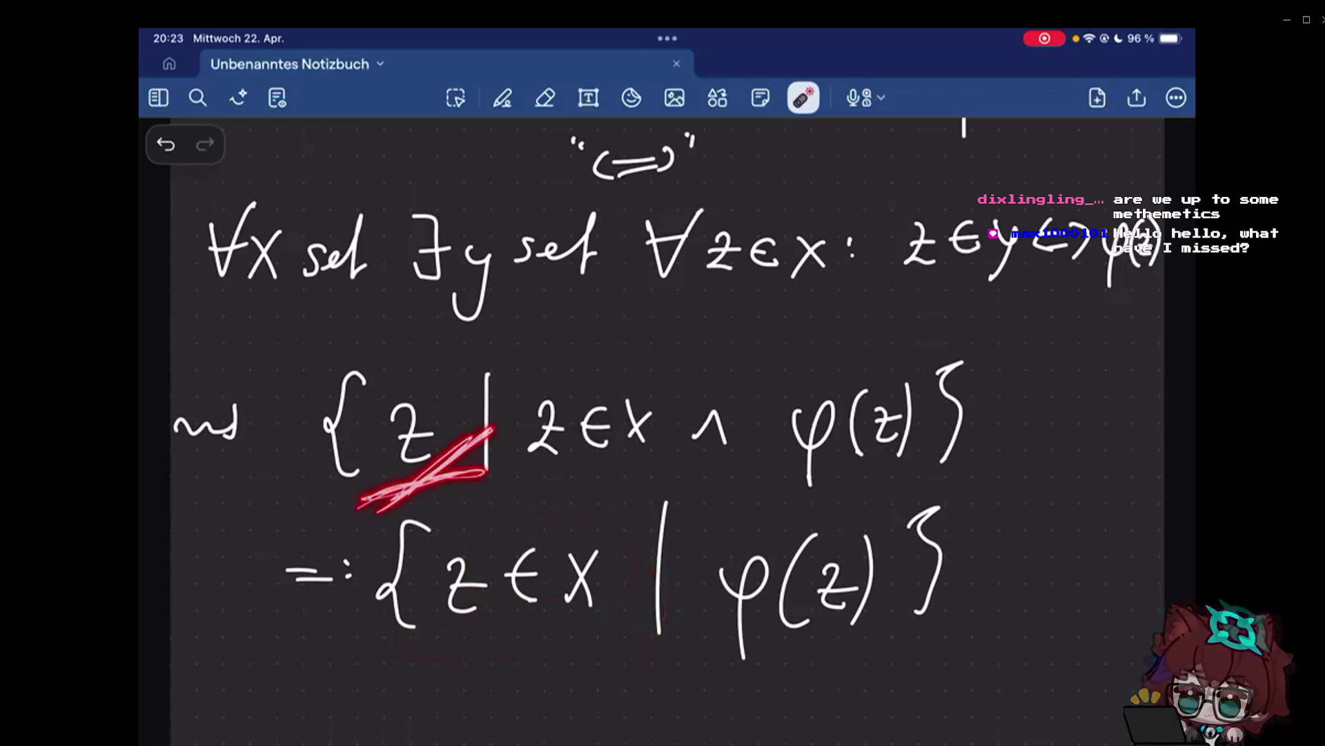
click(498, 628)
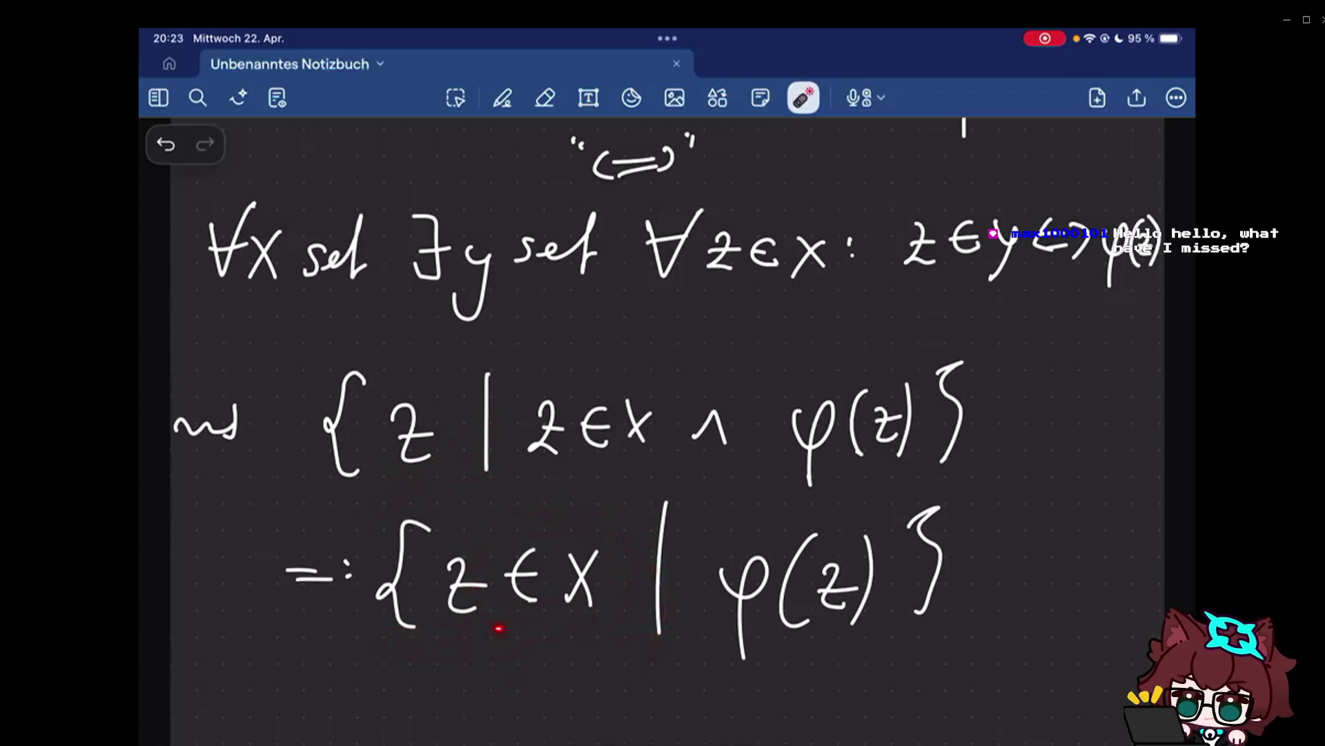
drag(499, 628, 538, 637)
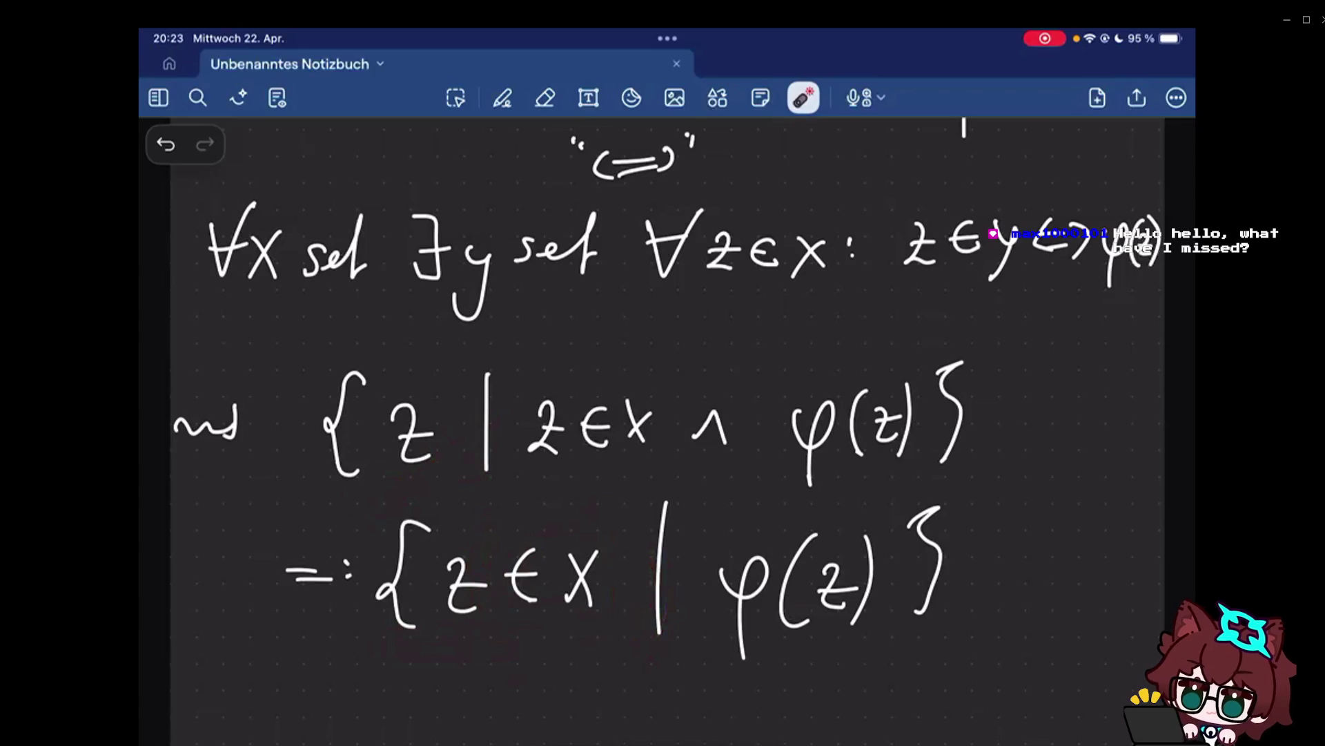
scroll(663, 415, down, 1)
drag(375, 467, 458, 451)
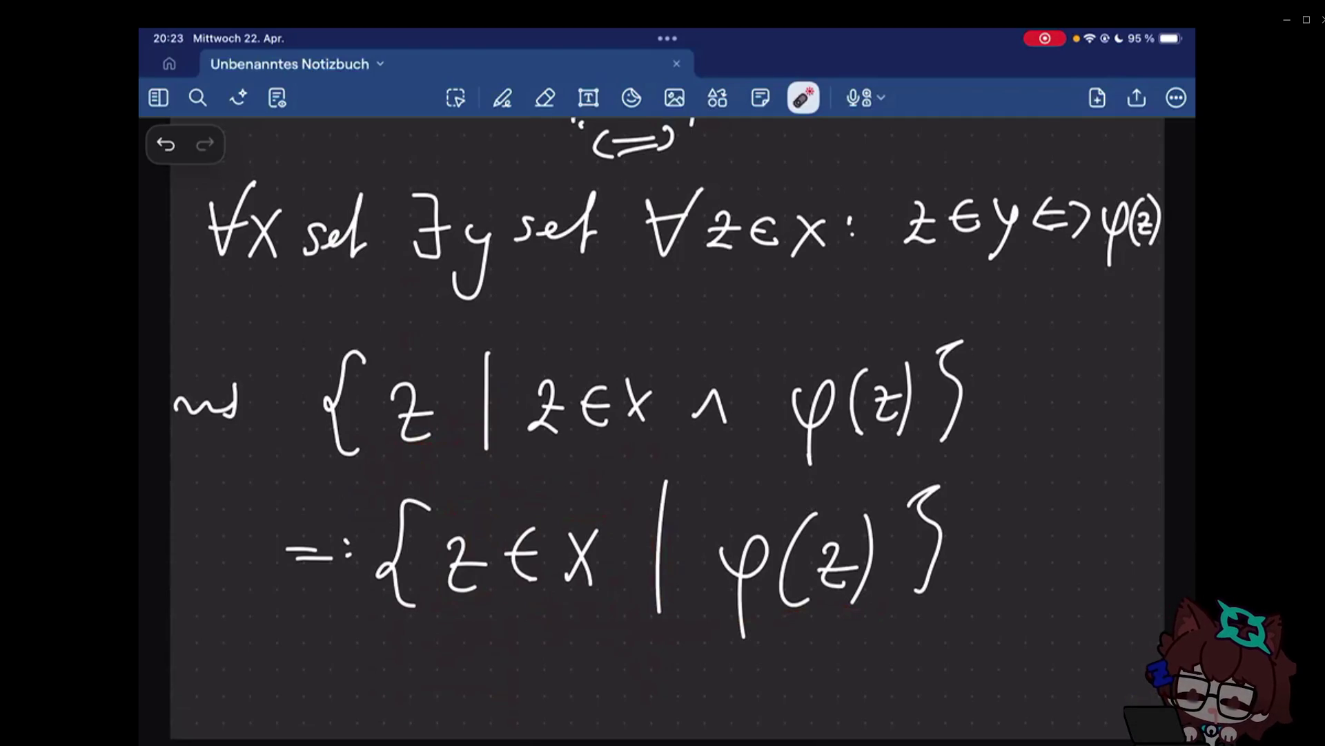
scroll(663, 414, up, 10)
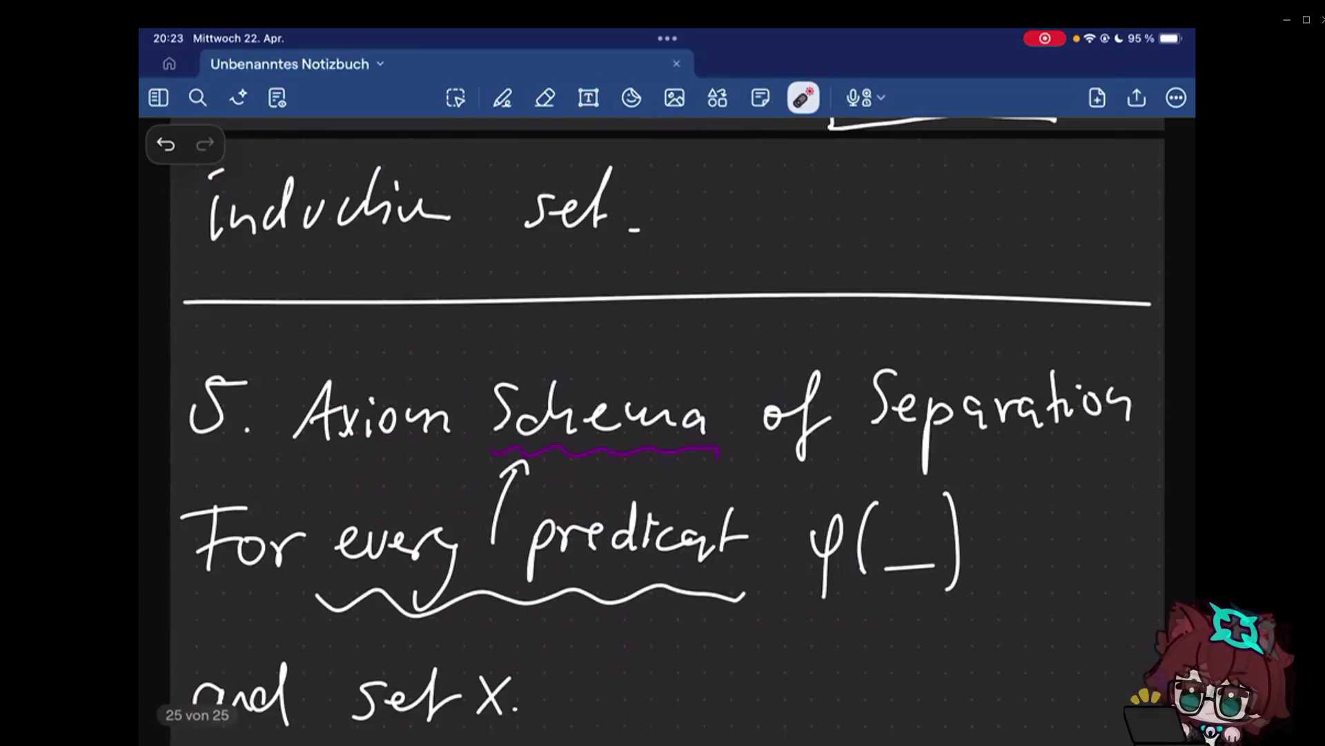
scroll(663, 415, up, 10)
scroll(662, 436, up, 5)
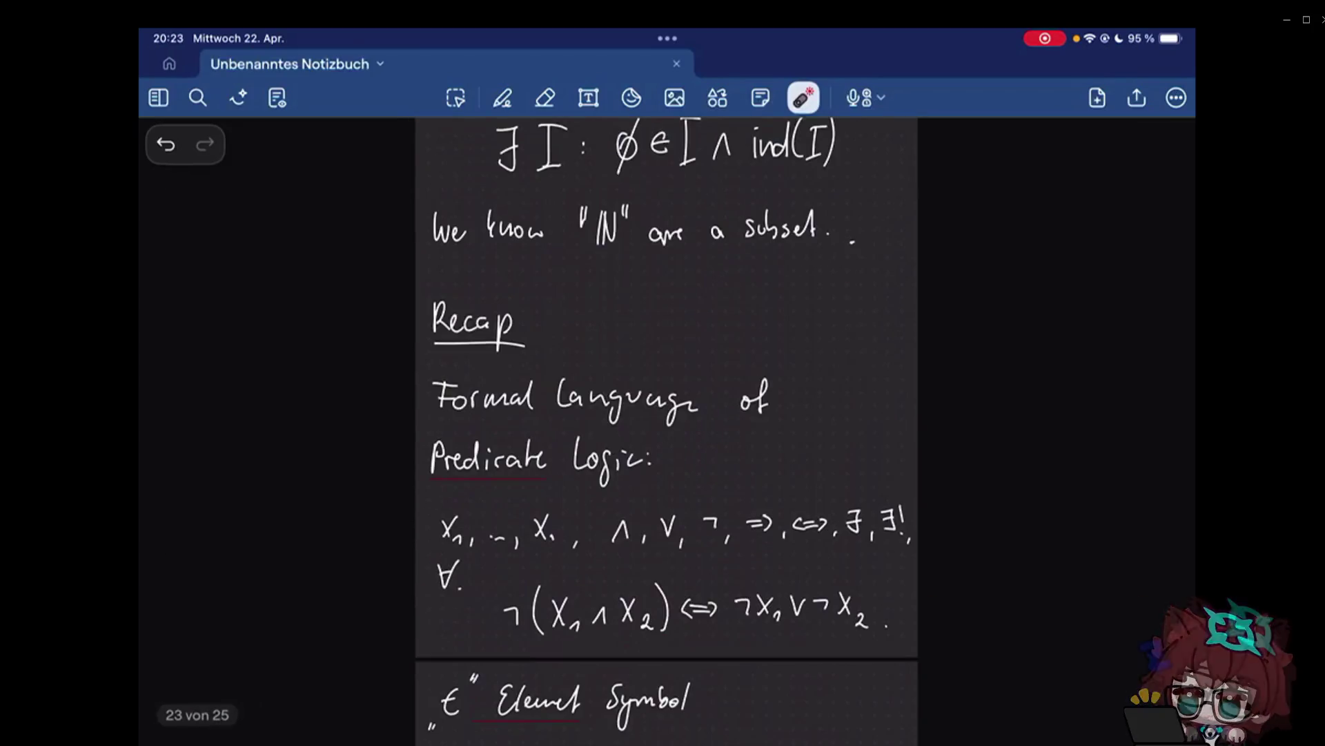
scroll(662, 435, up, 3)
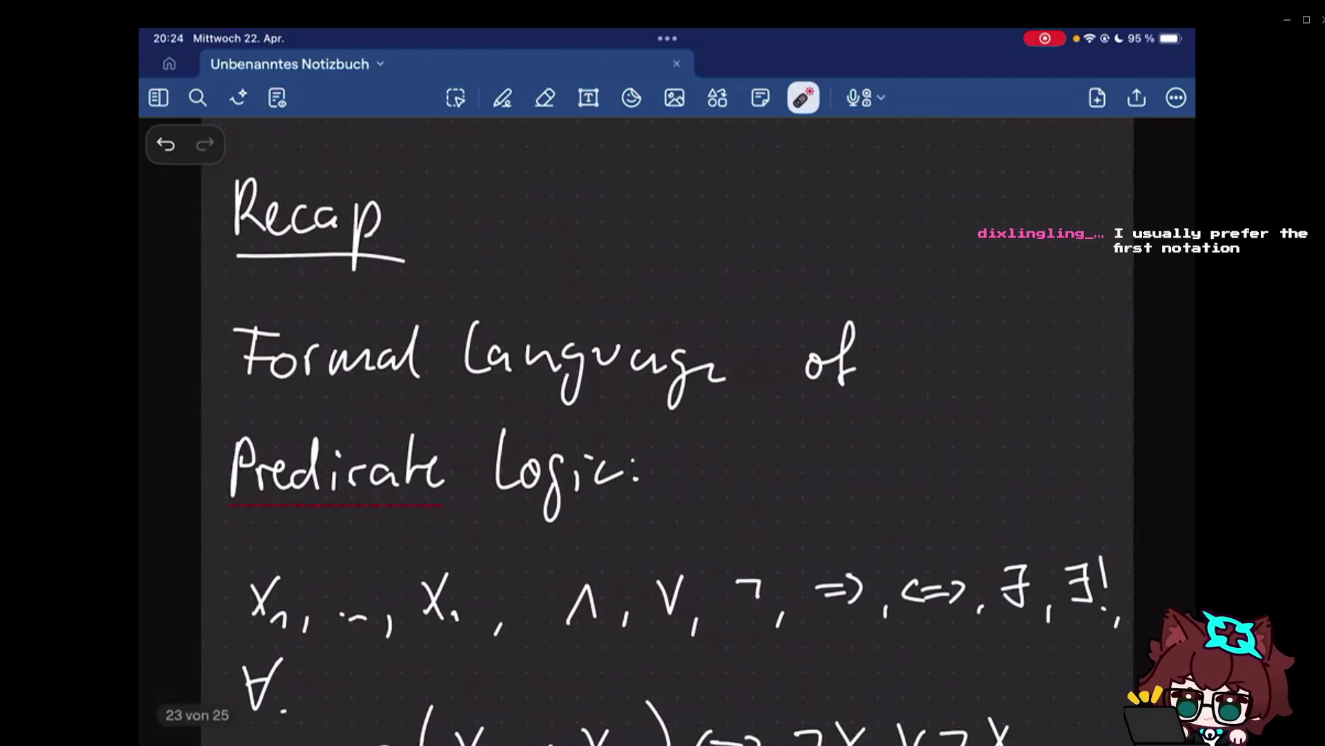
scroll(664, 434, down, 1)
scroll(663, 435, down, 5)
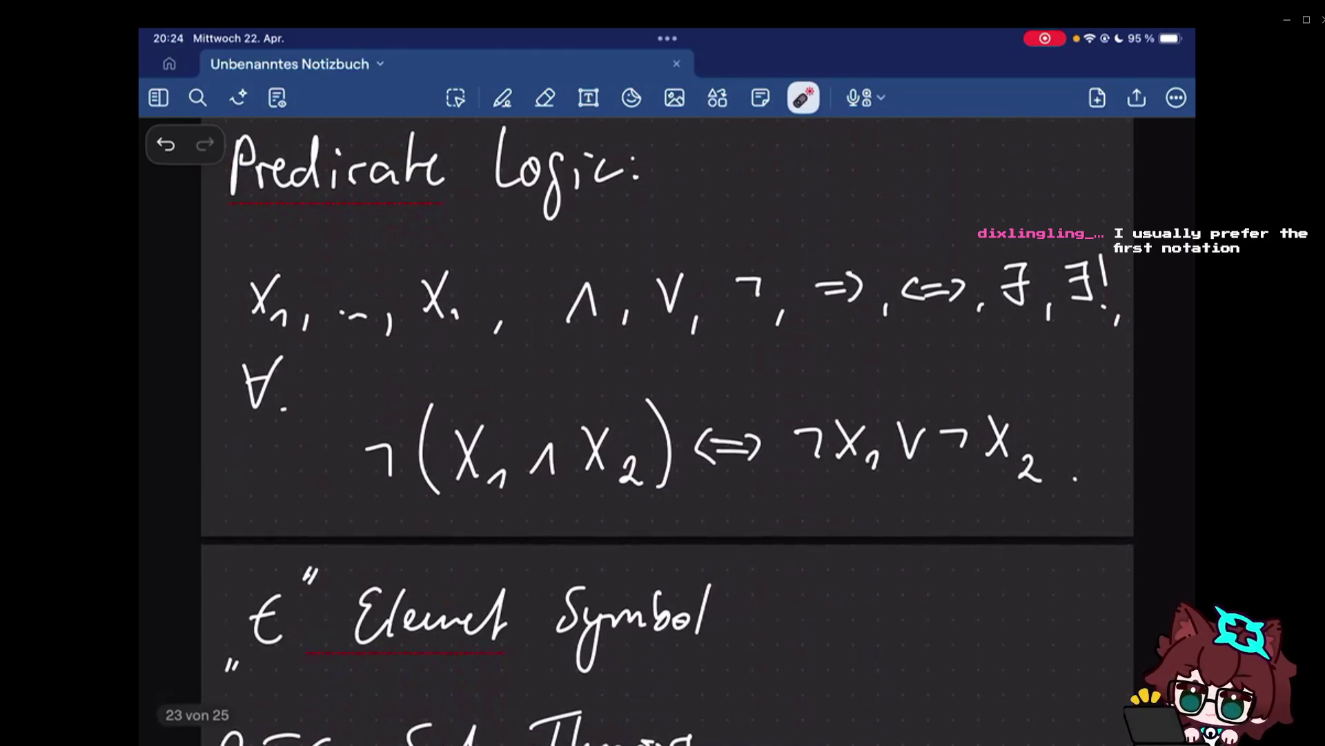
scroll(663, 435, down, 1)
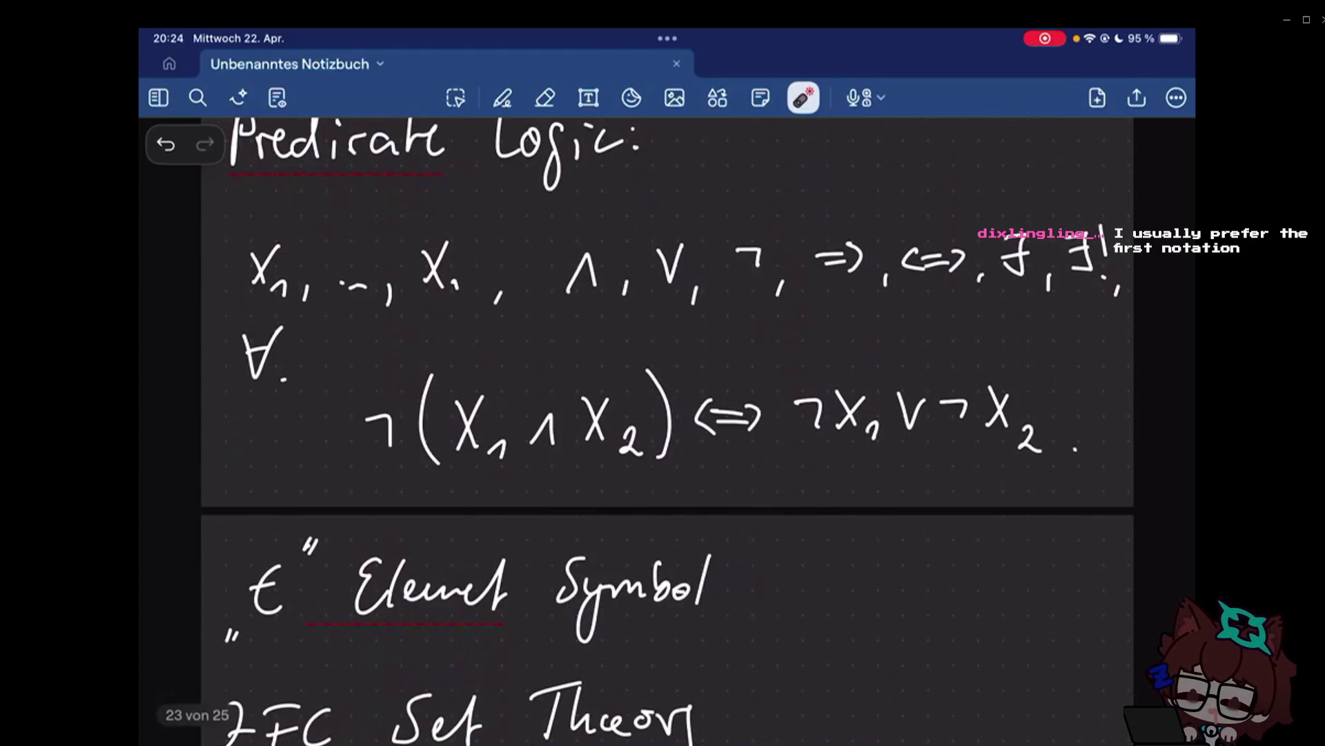
scroll(662, 435, down, 1)
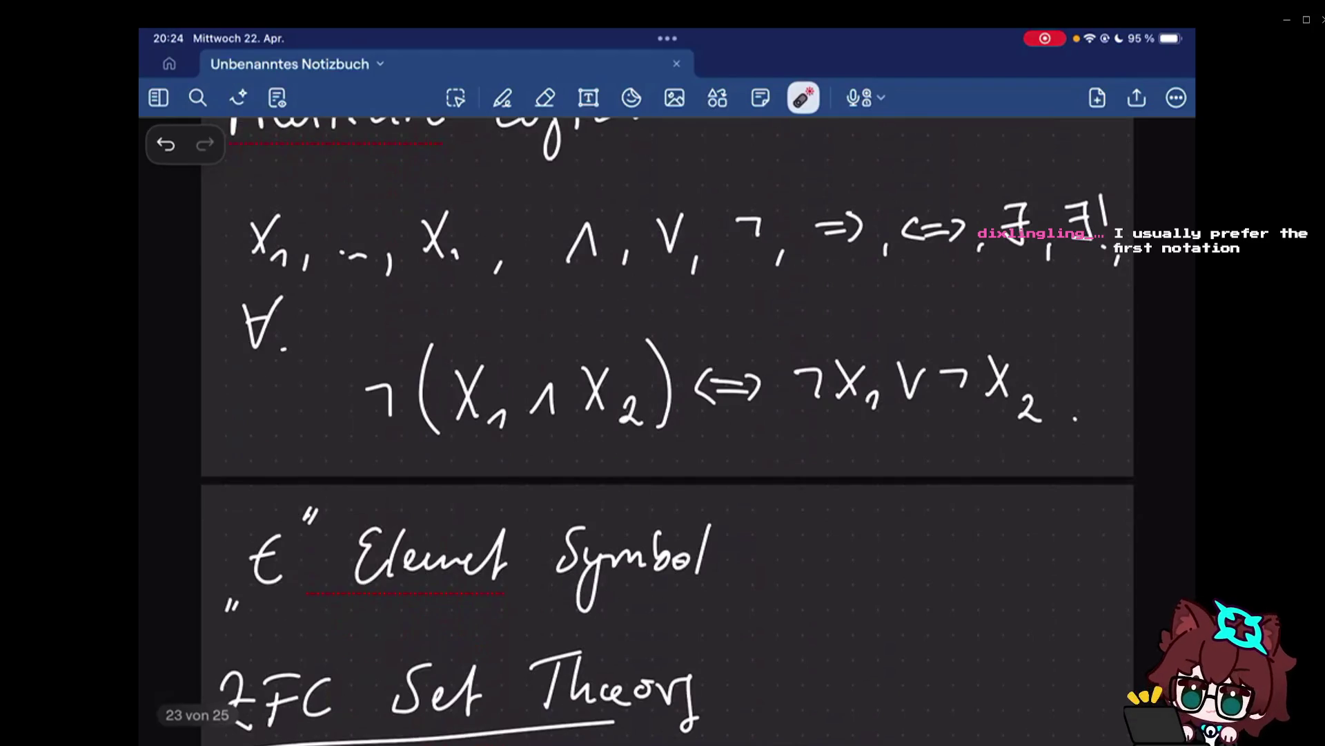
scroll(662, 436, up, 1)
scroll(663, 435, down, 1)
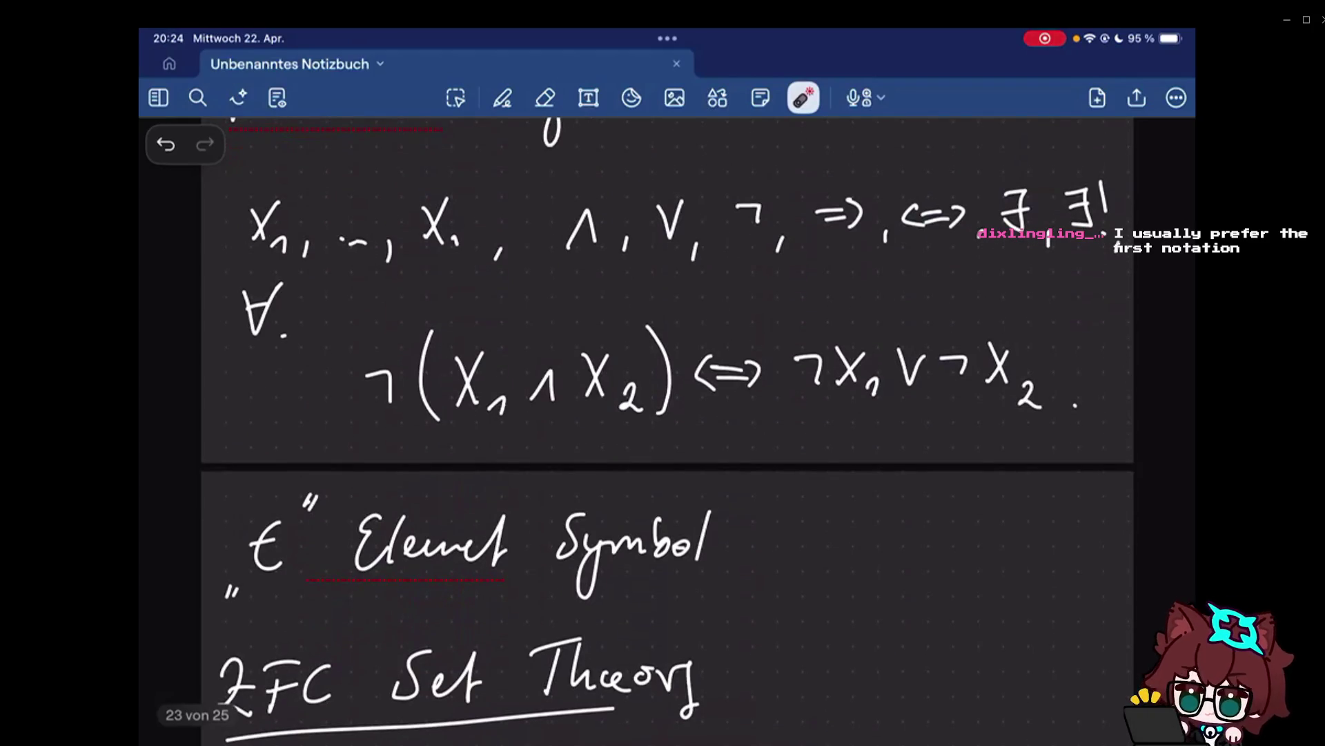
scroll(663, 435, down, 10)
scroll(663, 434, down, 10)
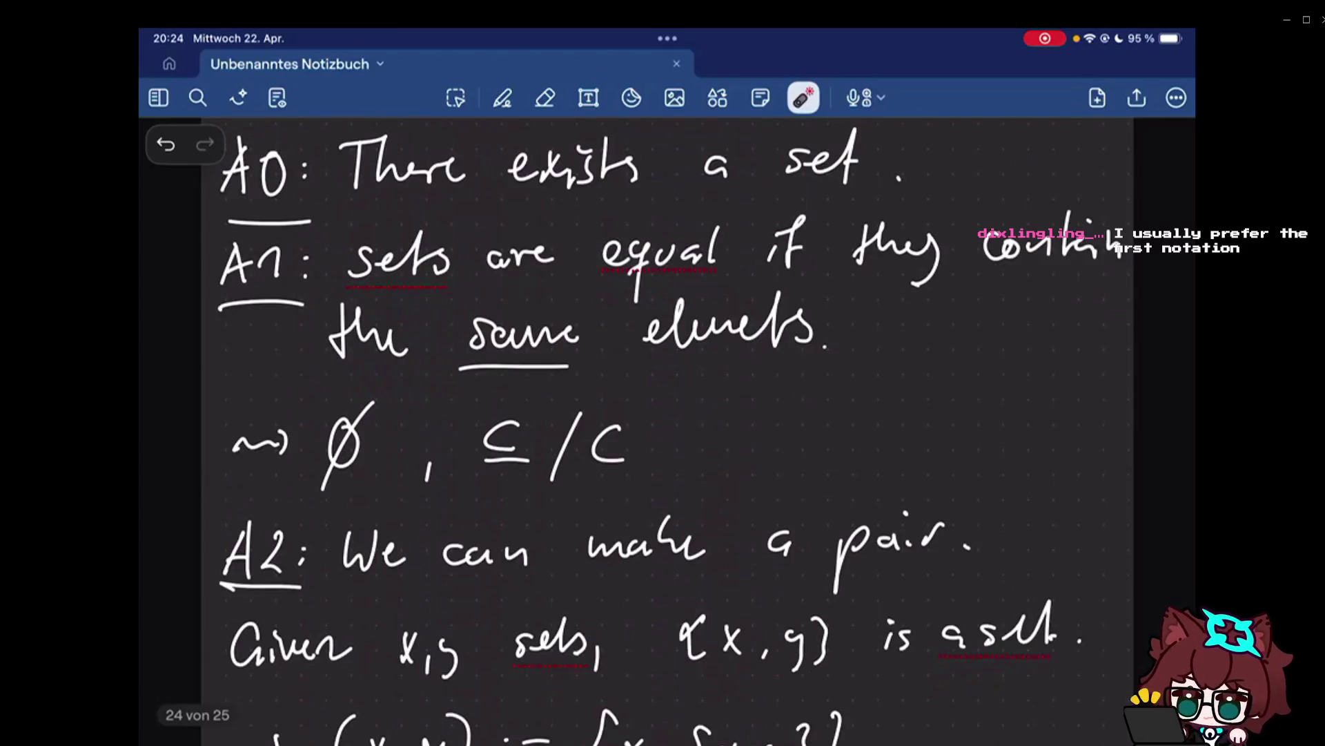
scroll(664, 435, up, 1)
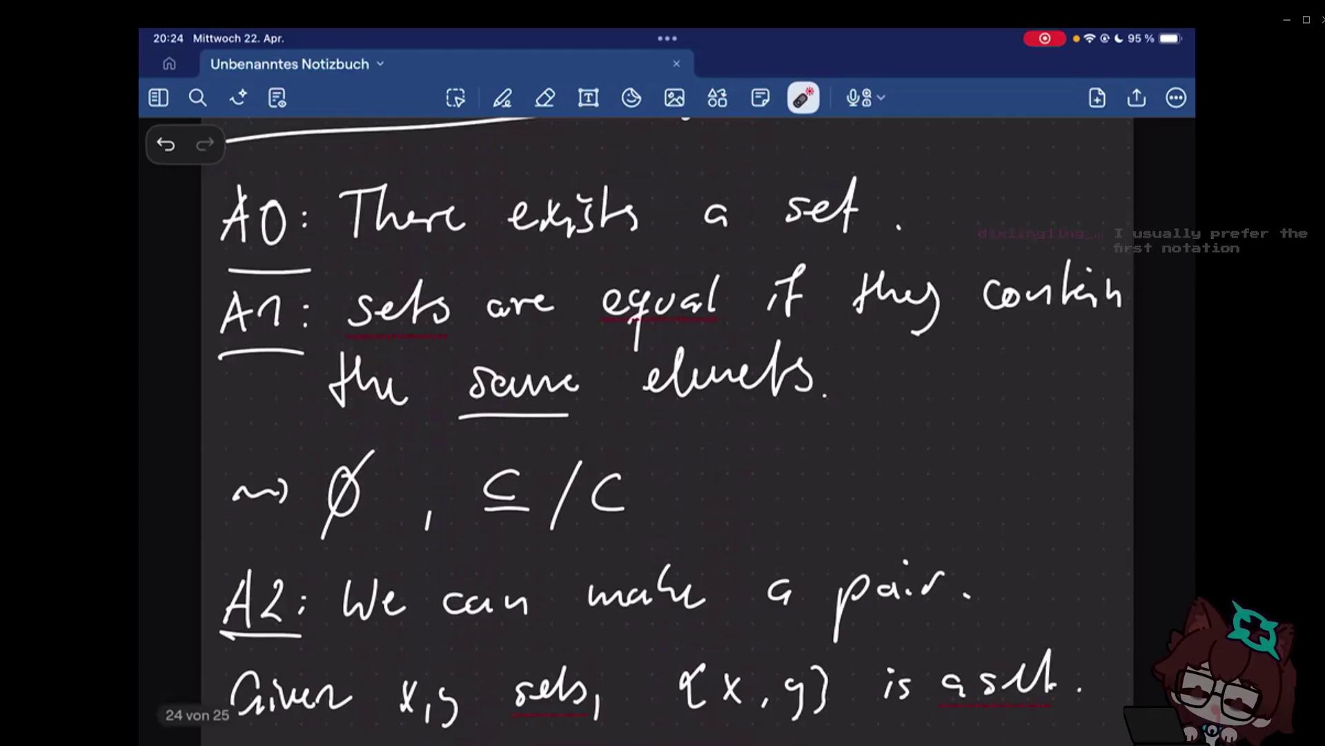
scroll(662, 436, down, 1)
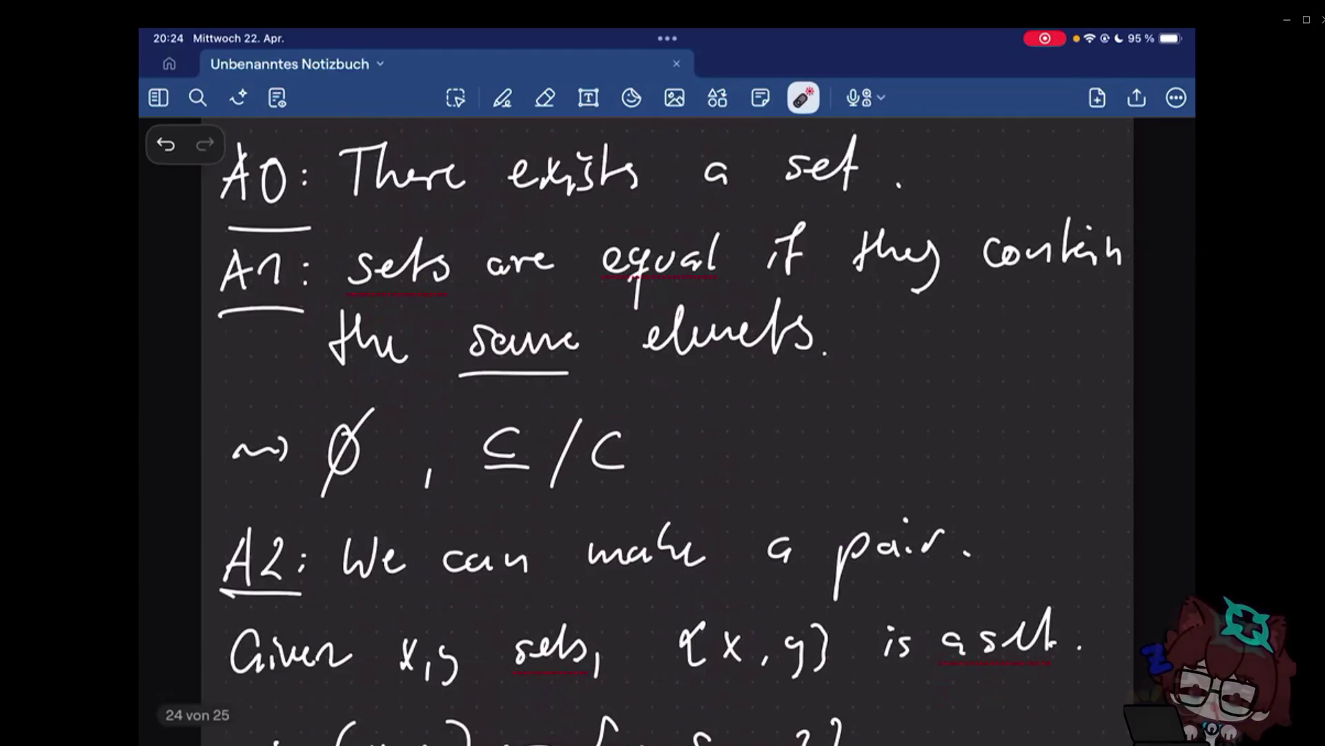
scroll(663, 435, down, 1)
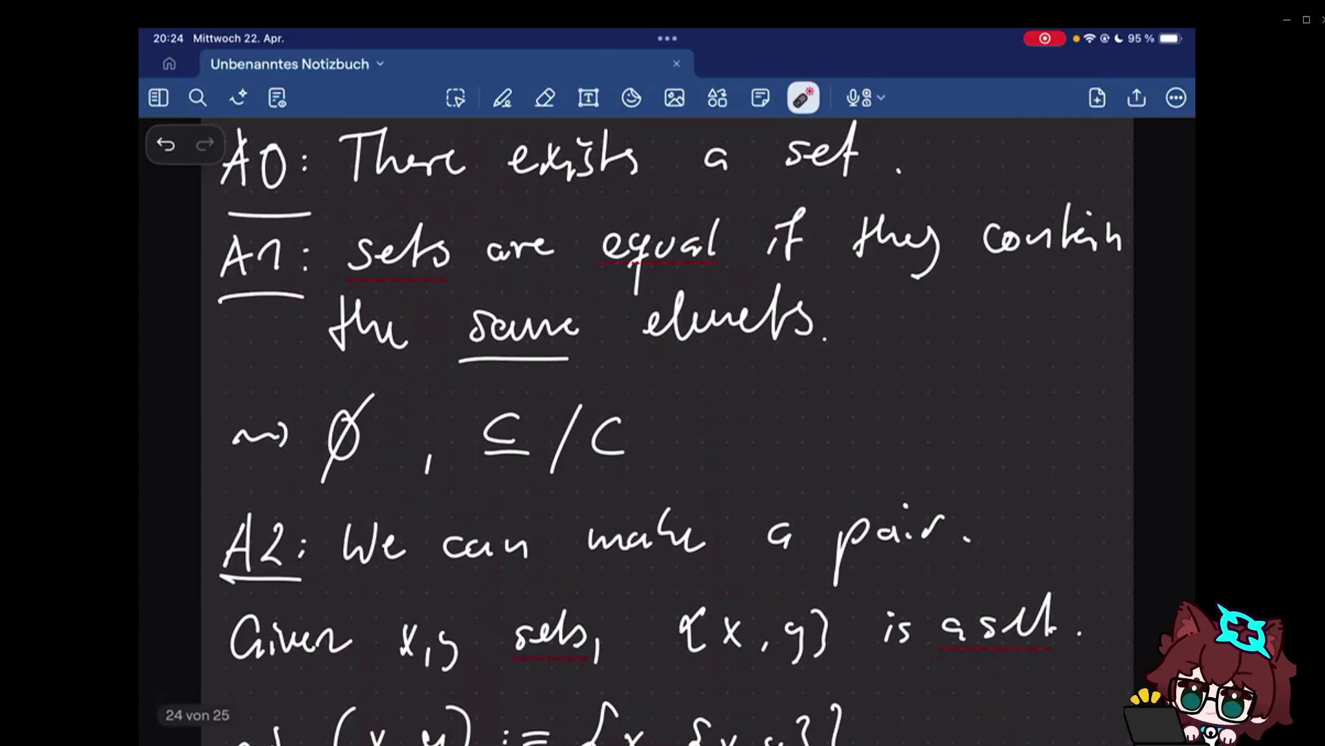
scroll(664, 435, down, 5)
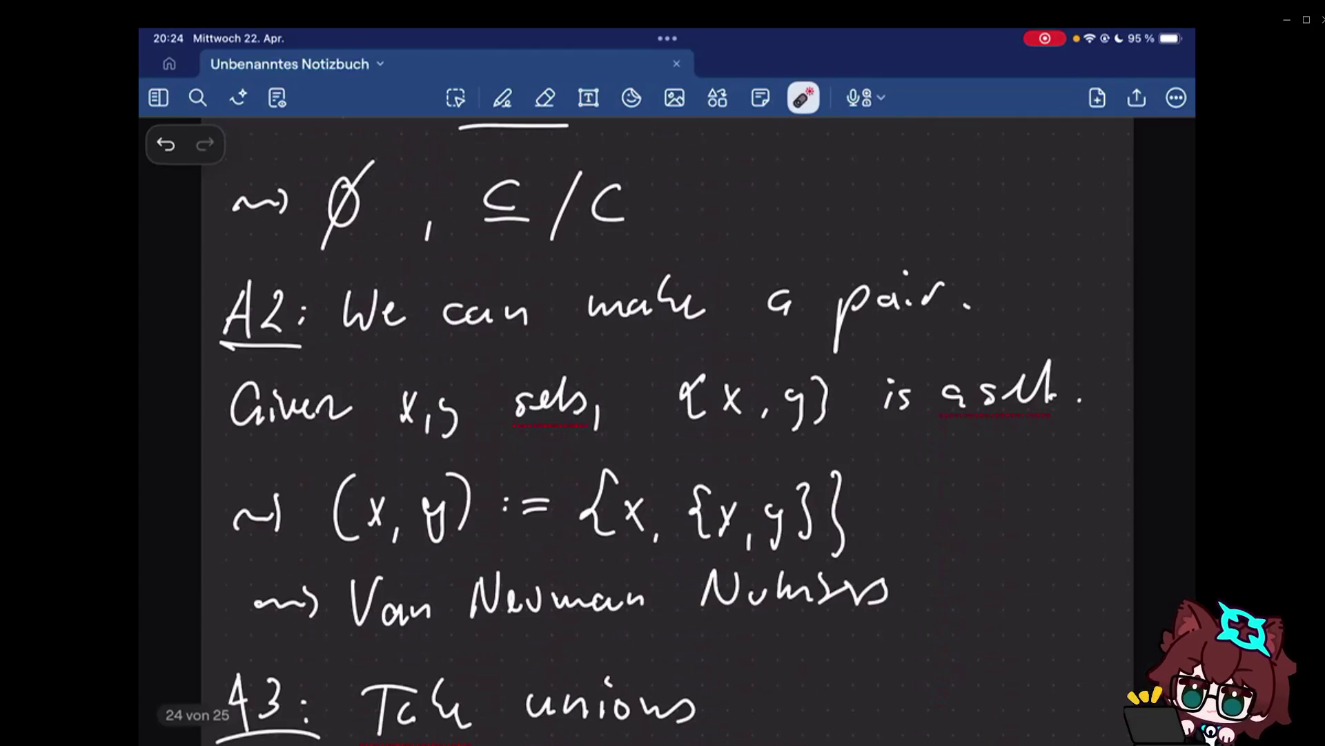
scroll(663, 435, down, 1)
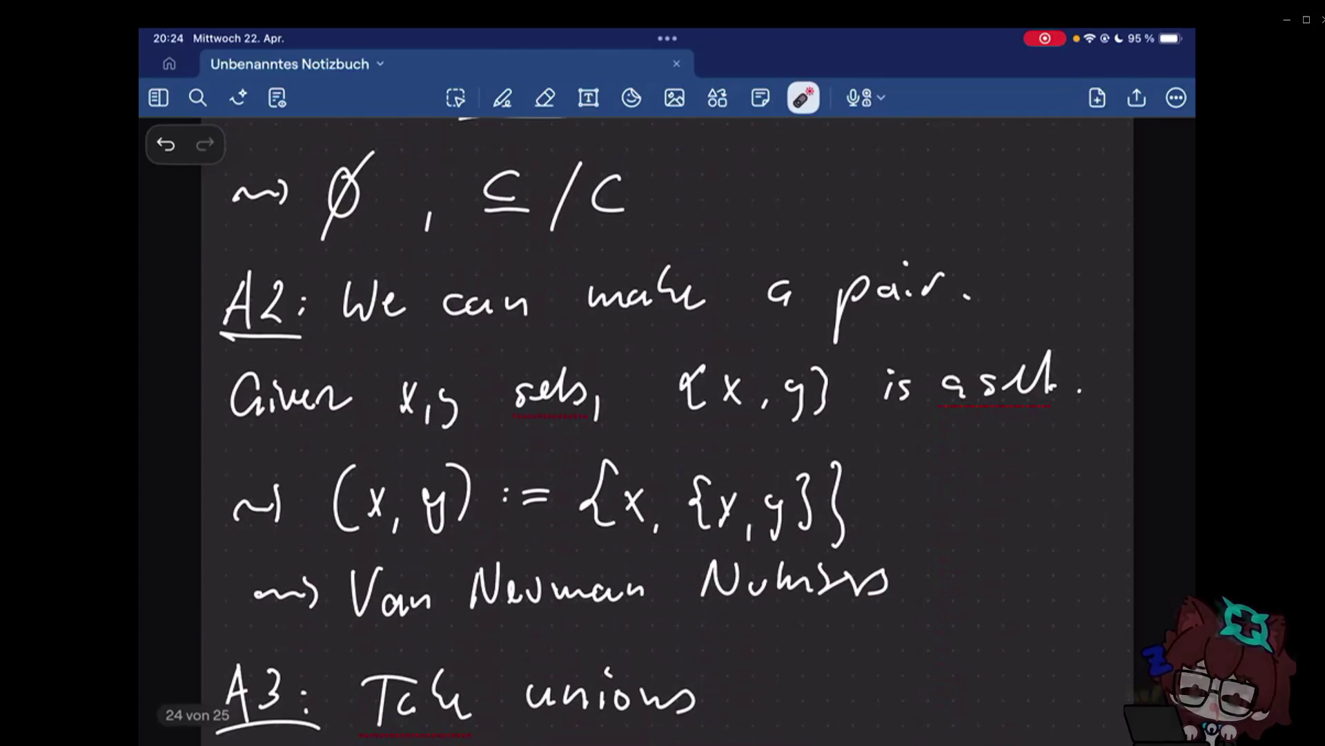
scroll(663, 435, down, 4)
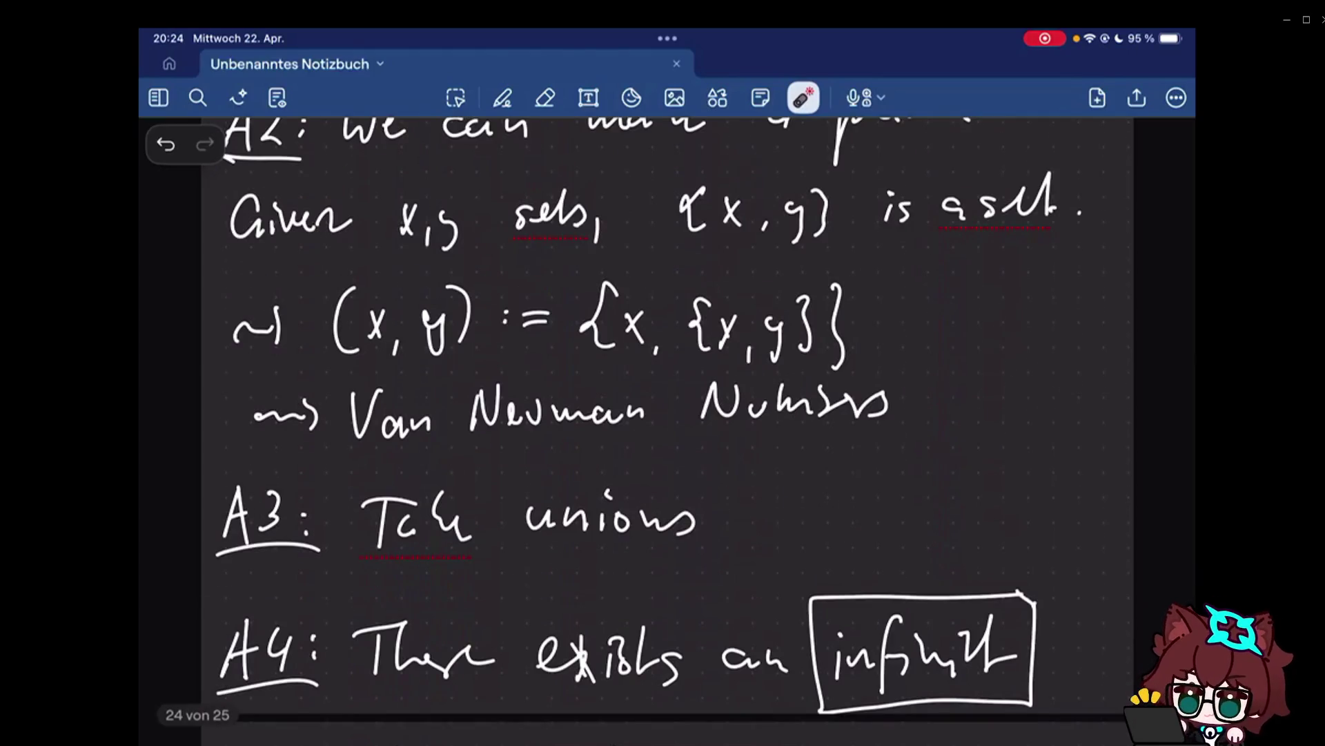
scroll(662, 435, down, 3)
scroll(663, 436, down, 2)
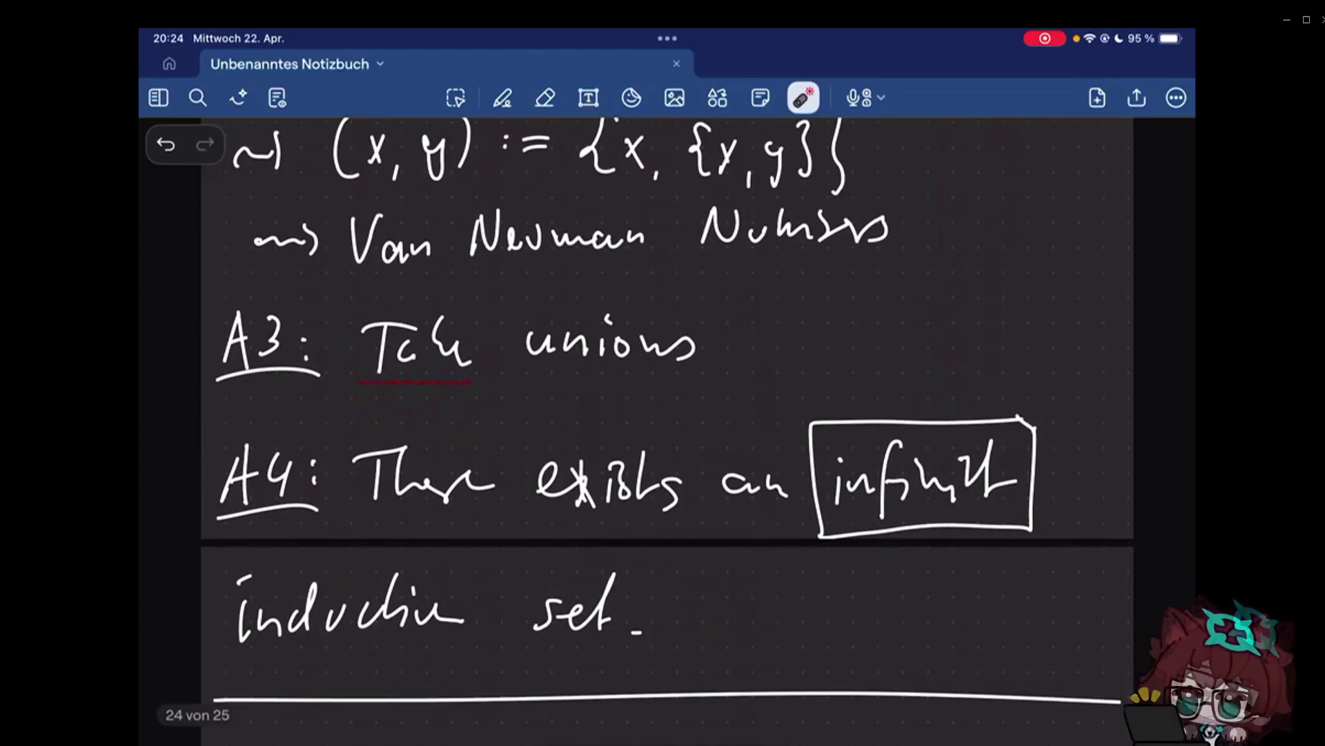
scroll(663, 434, down, 1)
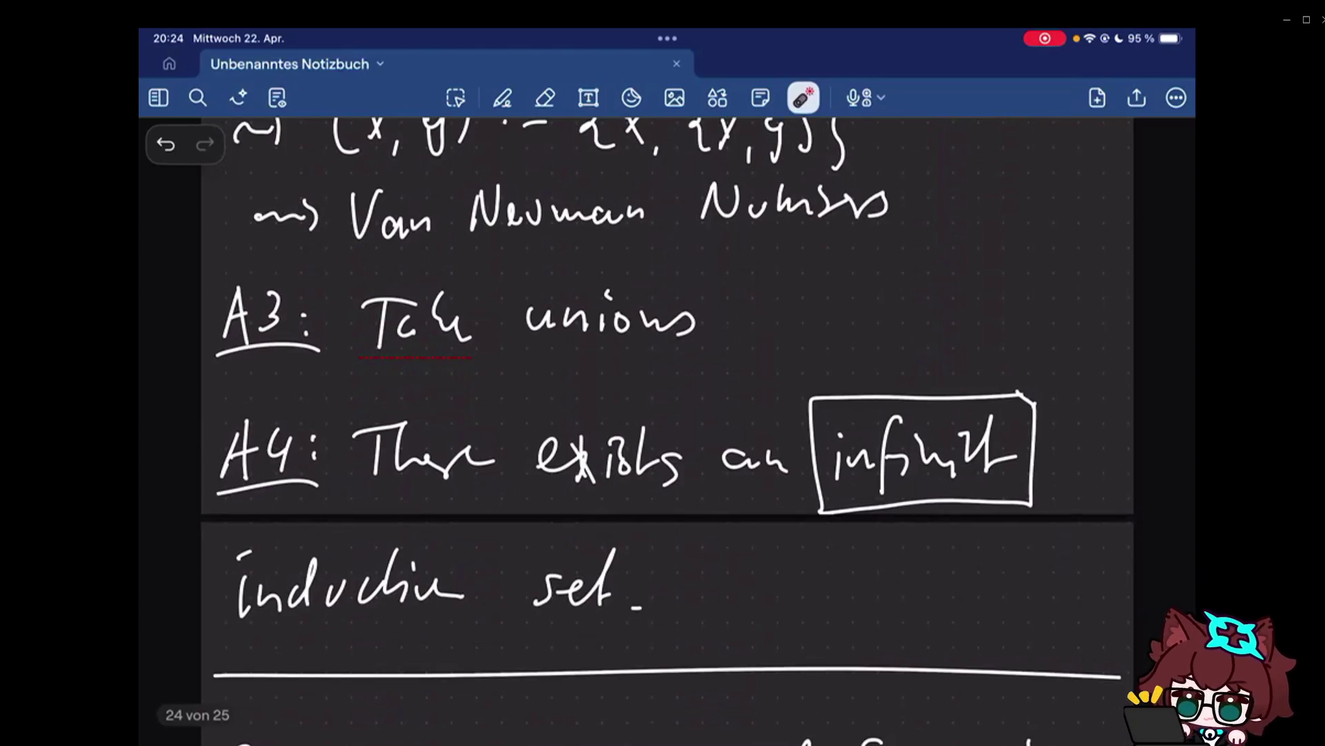
scroll(663, 435, up, 1)
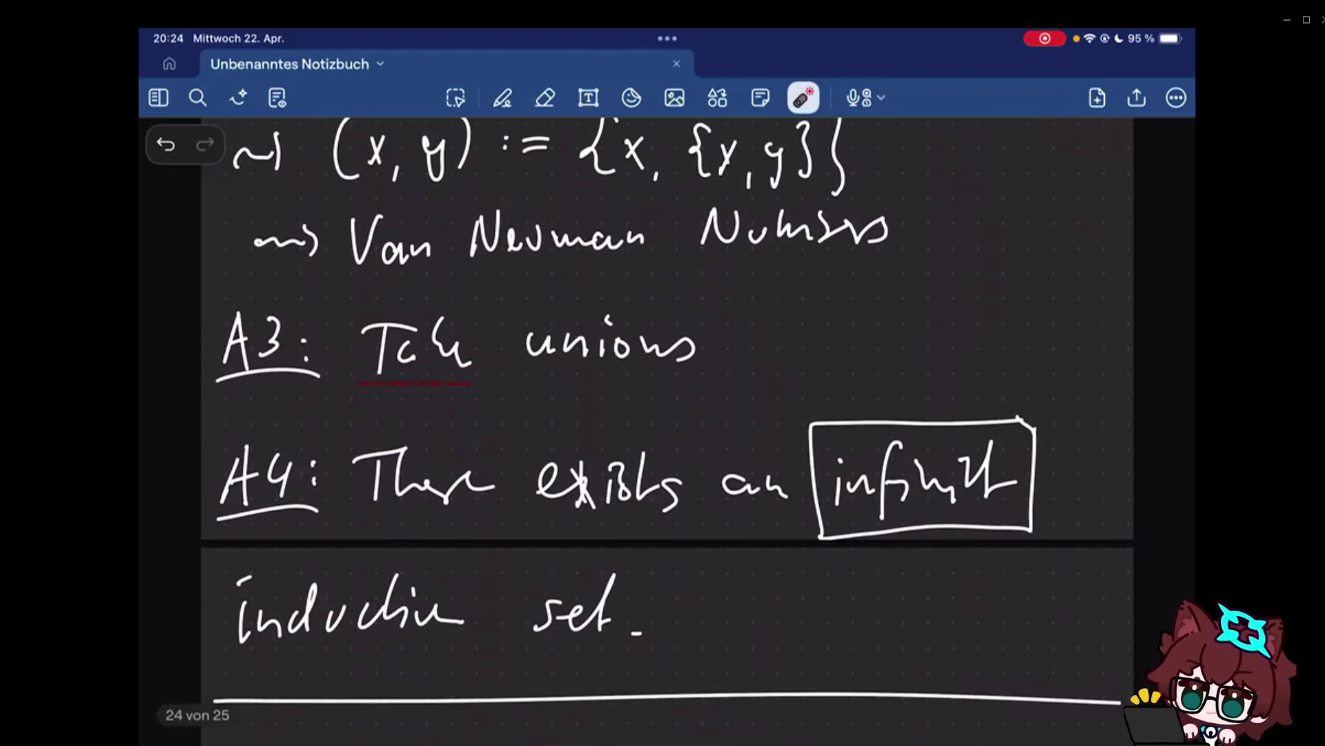
scroll(663, 435, down, 5)
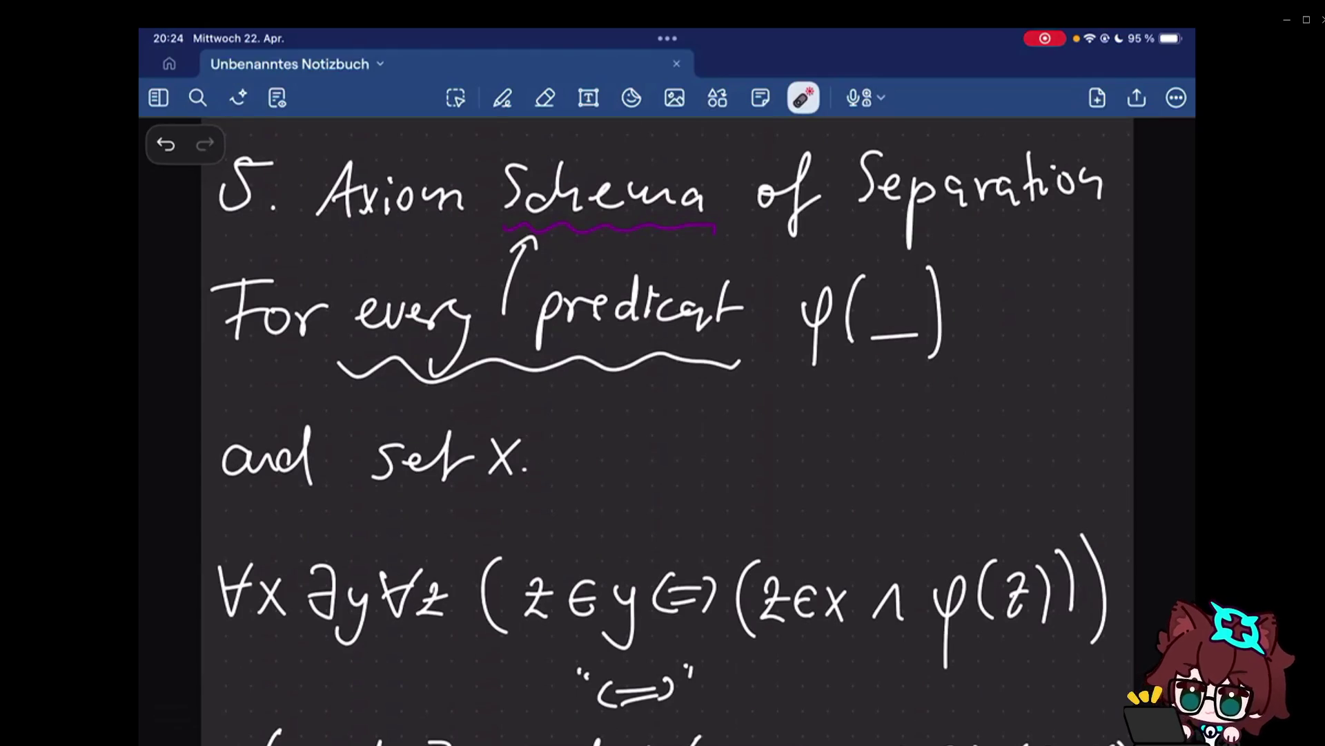
scroll(664, 434, down, 3)
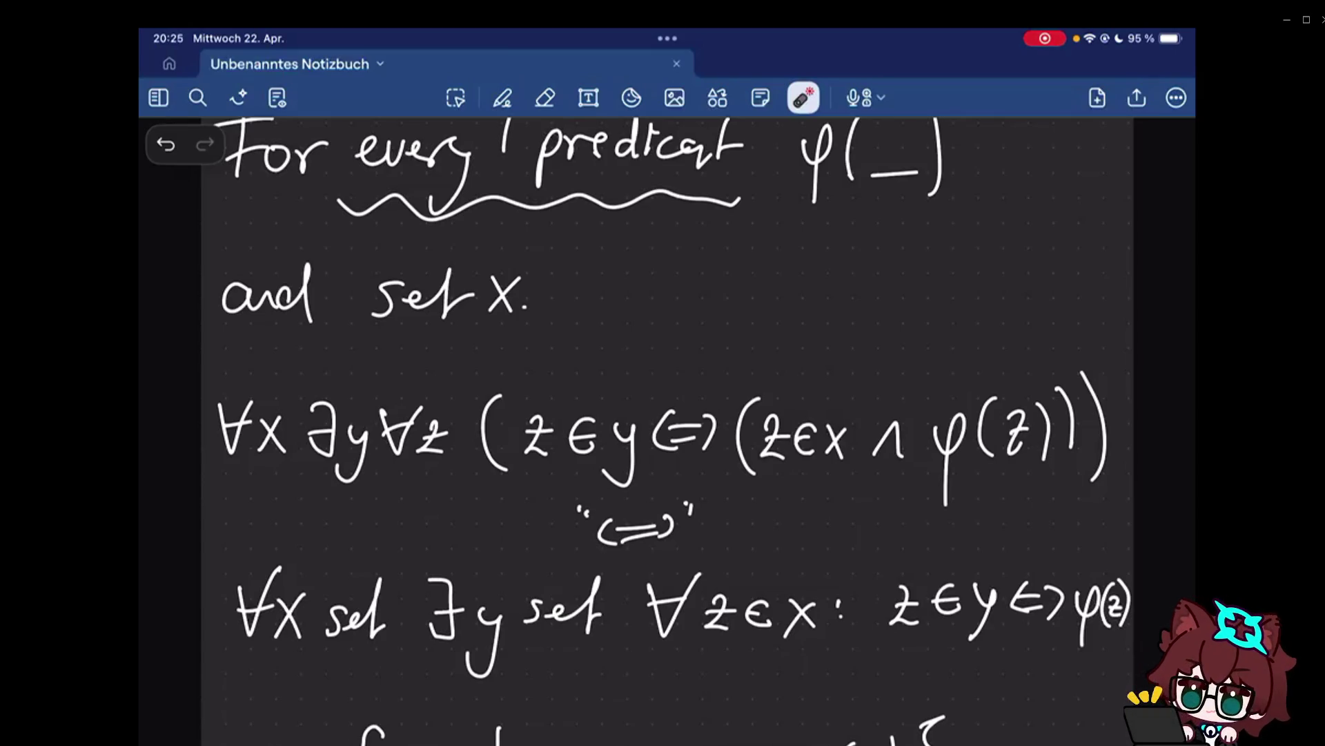
scroll(667, 436, down, 5)
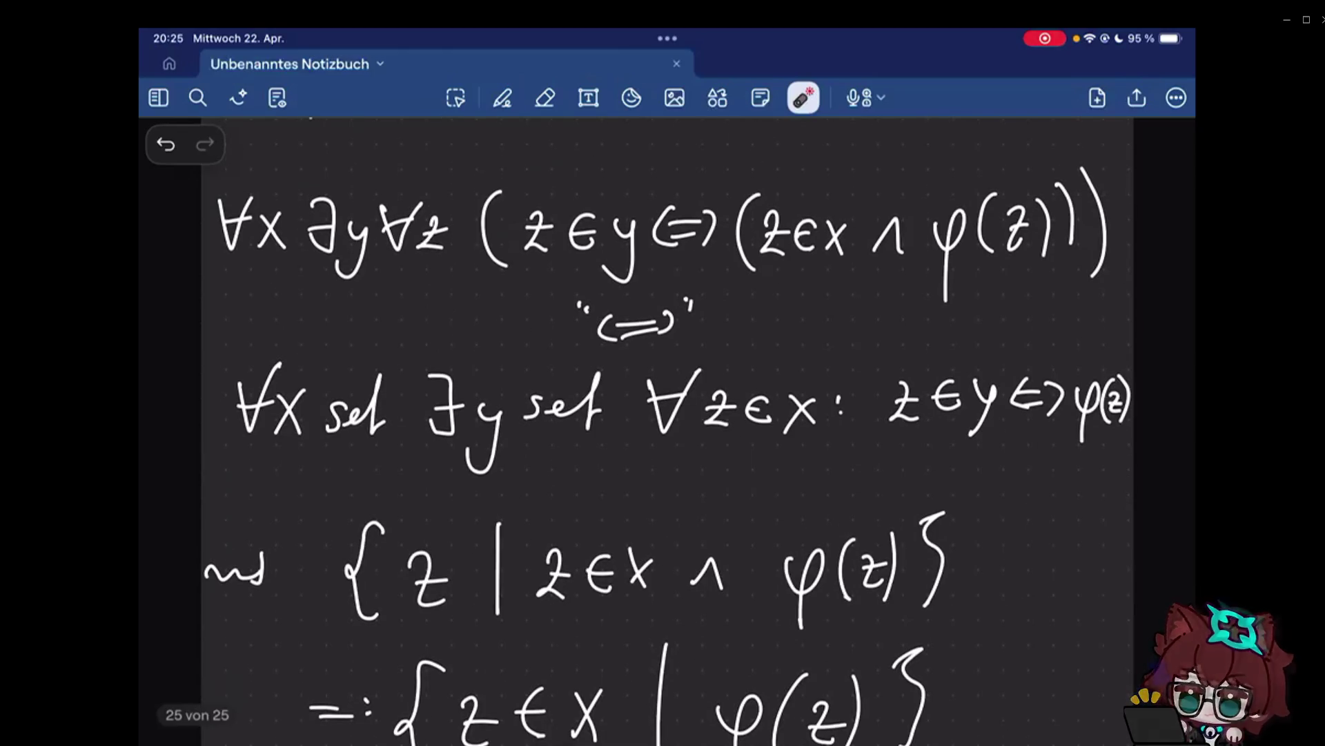
Erase the ∀ before x, then undo to restore it.
click(502, 97)
scroll(669, 430, up, 3)
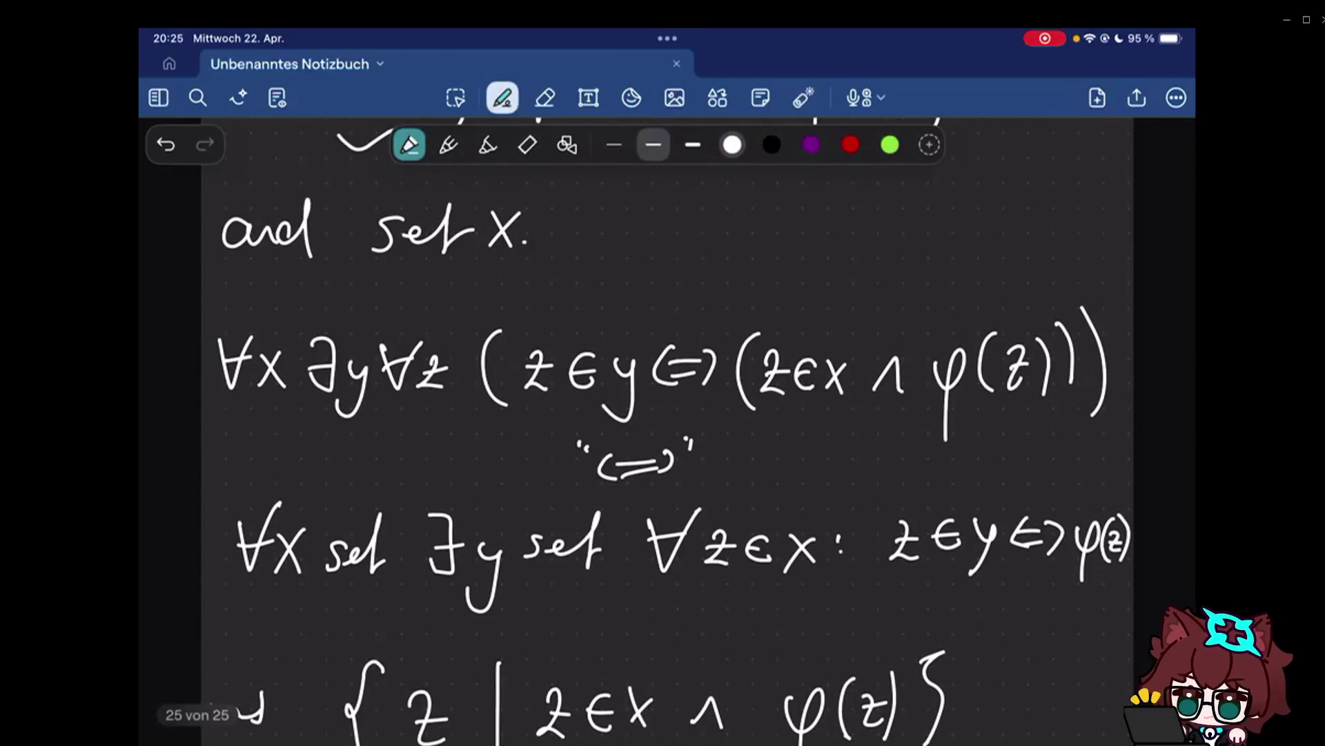
click(546, 98)
drag(231, 352, 248, 378)
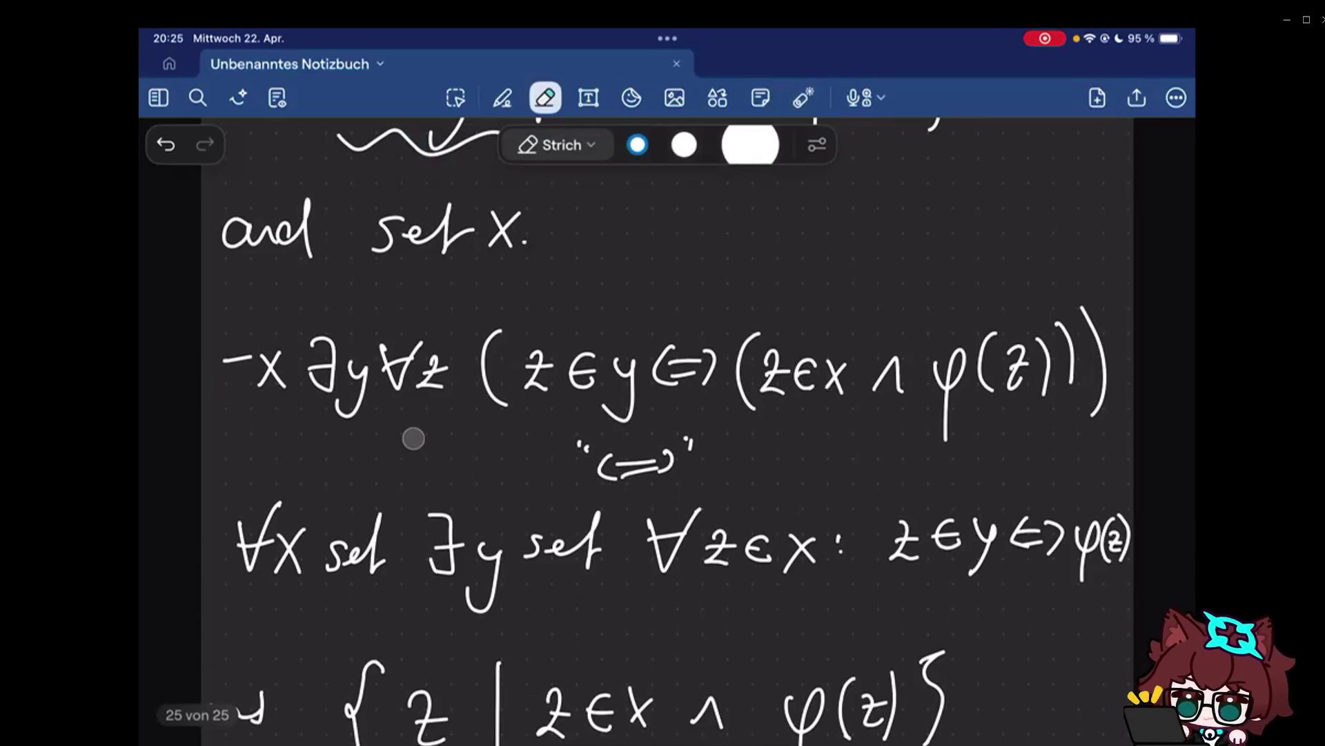
click(803, 98)
Point out the first formula and the set-builder lines with the laser.
click(165, 143)
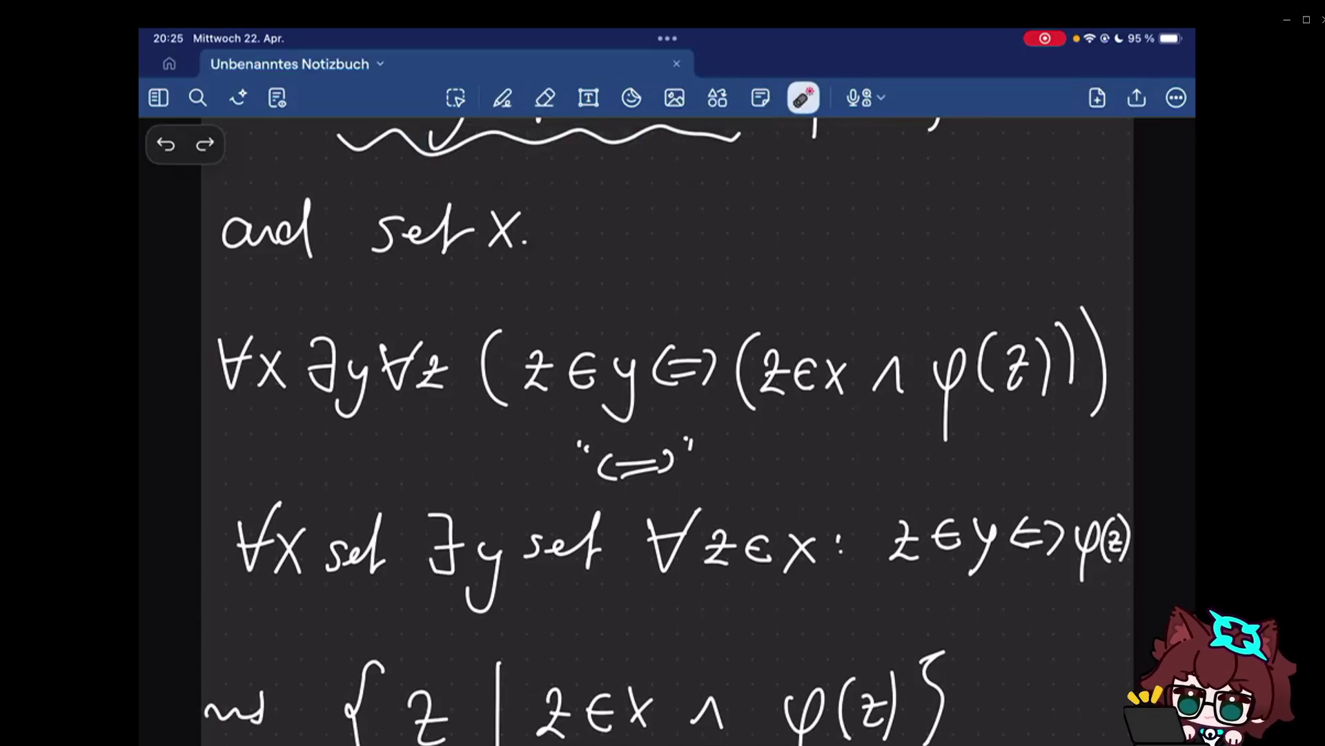
mouse_move(207, 285)
mouse_down()
mouse_move(259, 414)
mouse_move(1095, 464)
mouse_move(352, 290)
mouse_up()
scroll(668, 415, up, 5)
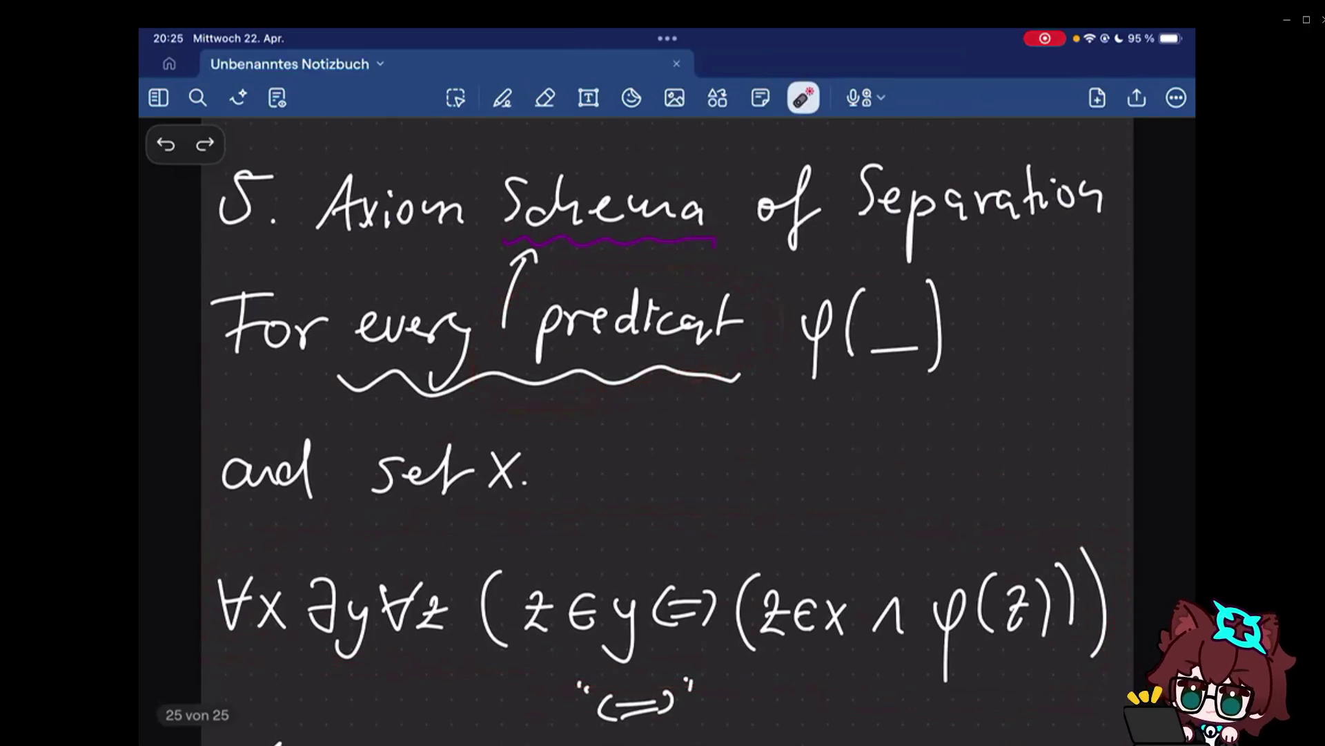
scroll(667, 435, down, 5)
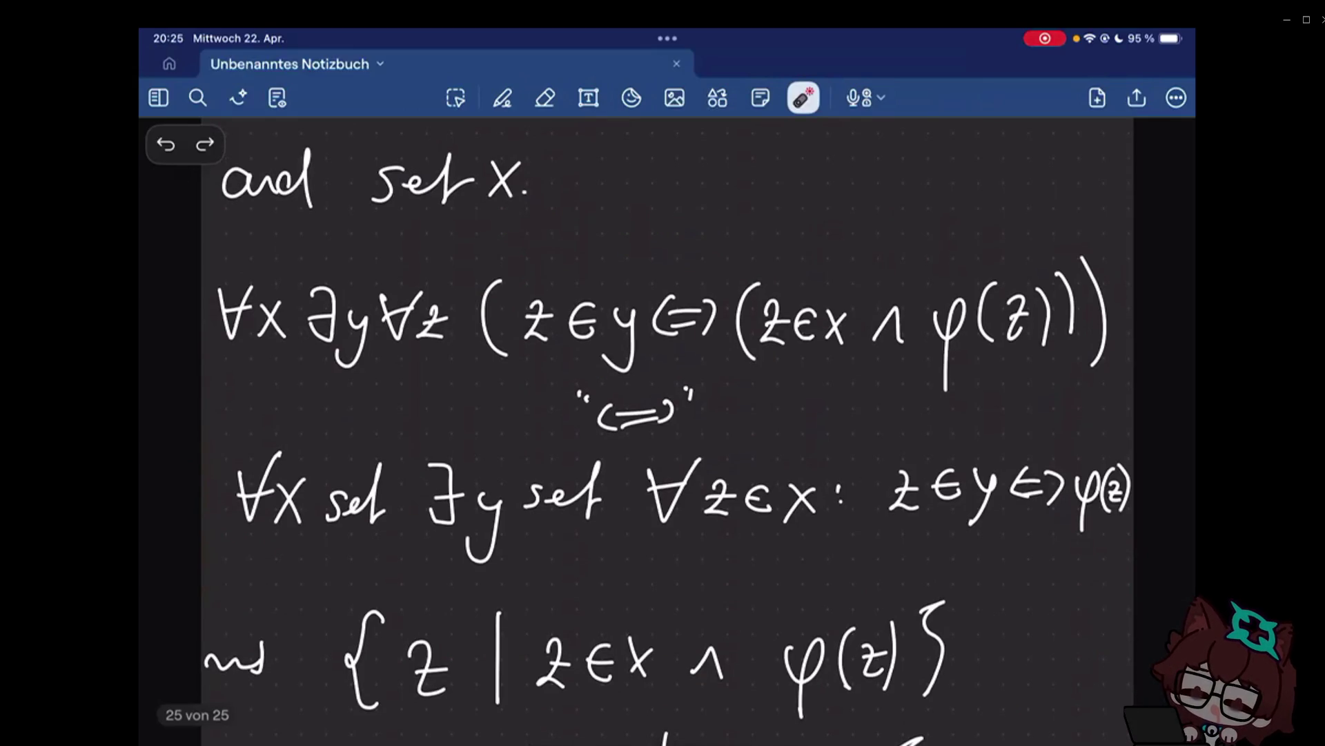
scroll(668, 435, down, 4)
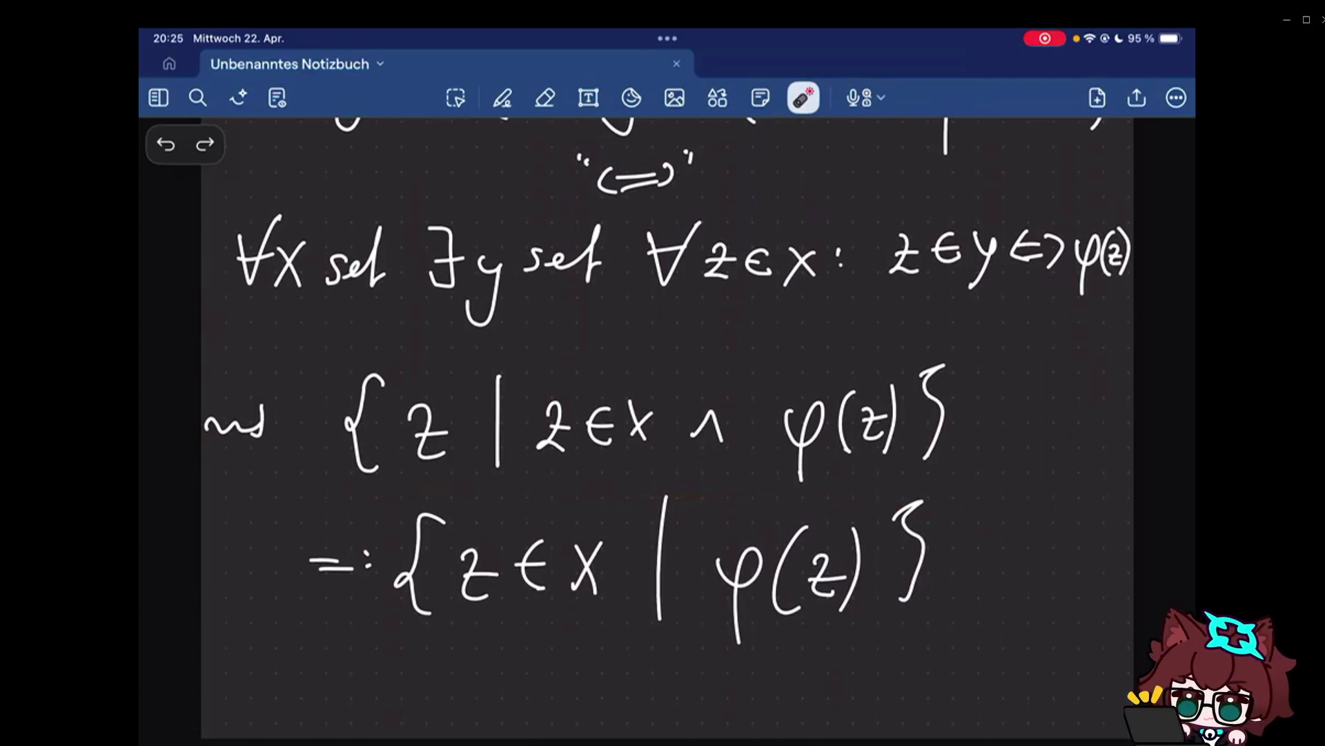
drag(987, 341, 979, 532)
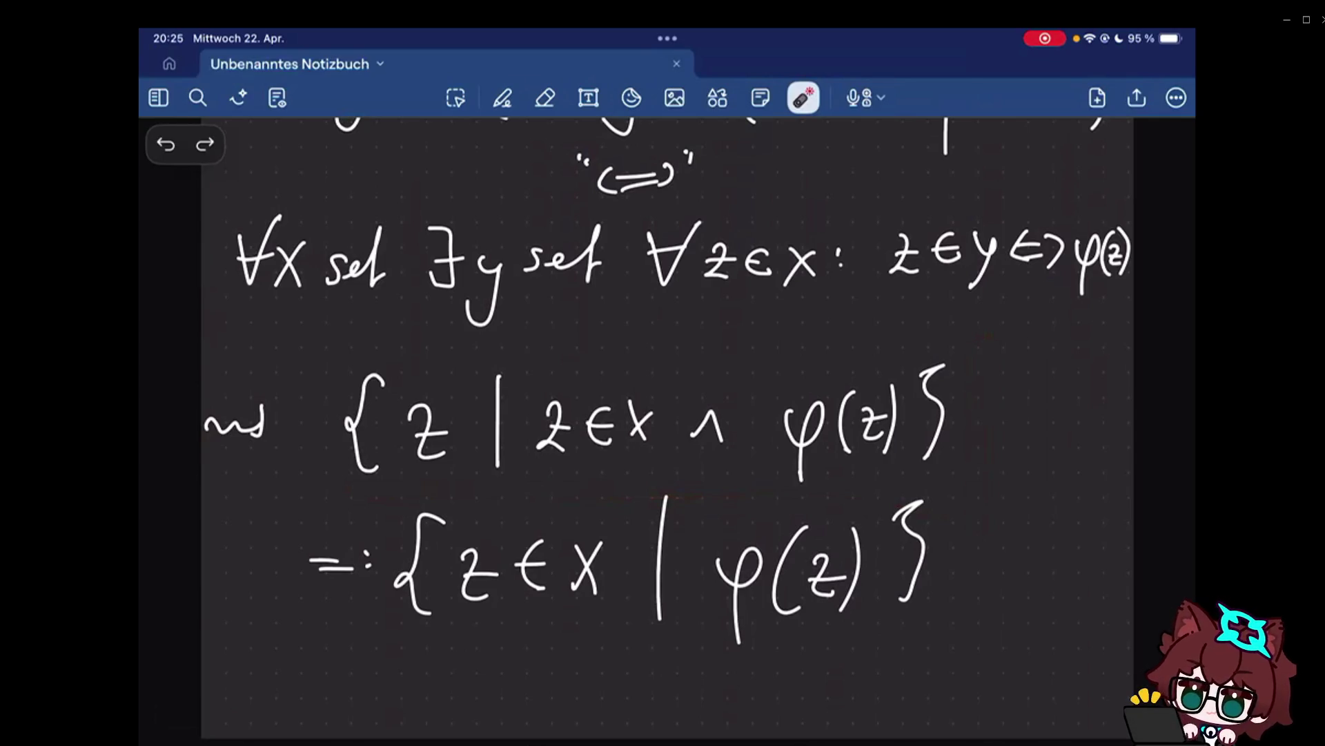
scroll(669, 436, down, 10)
scroll(668, 435, up, 5)
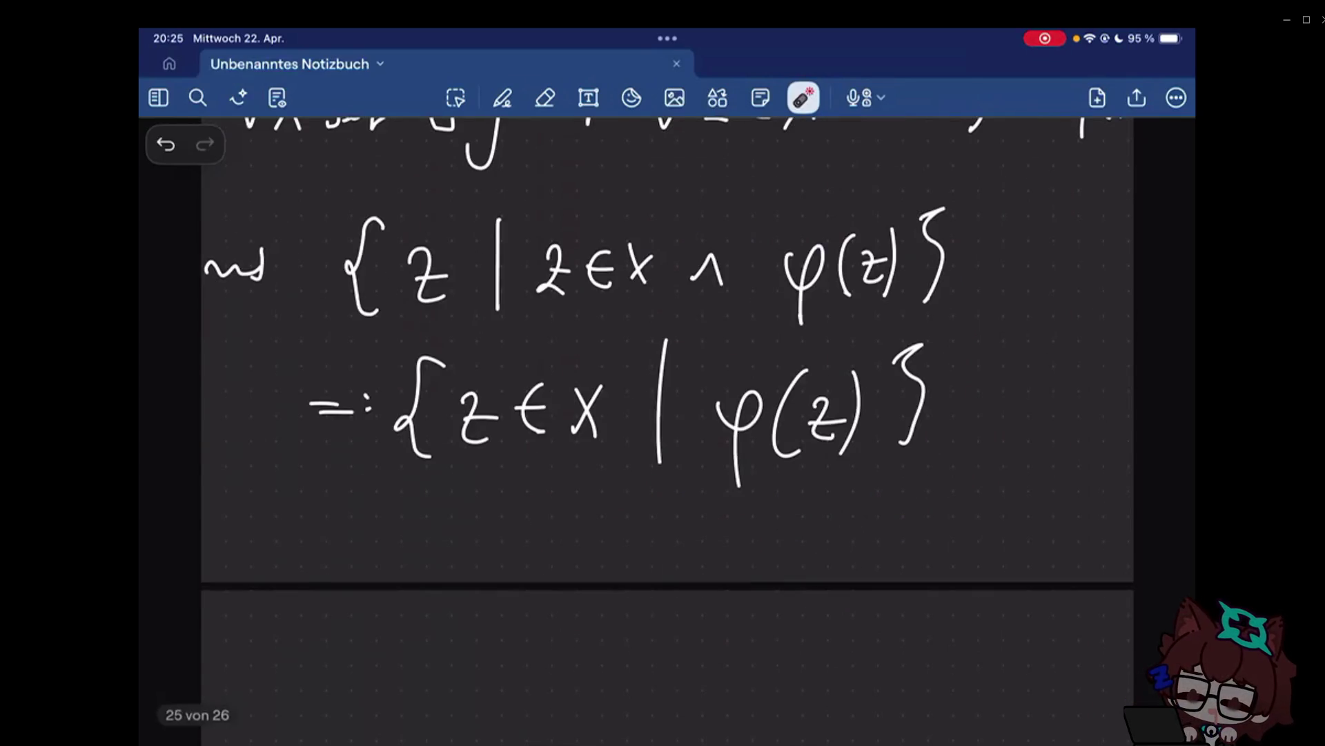
scroll(668, 415, down, 1)
drag(359, 278, 399, 278)
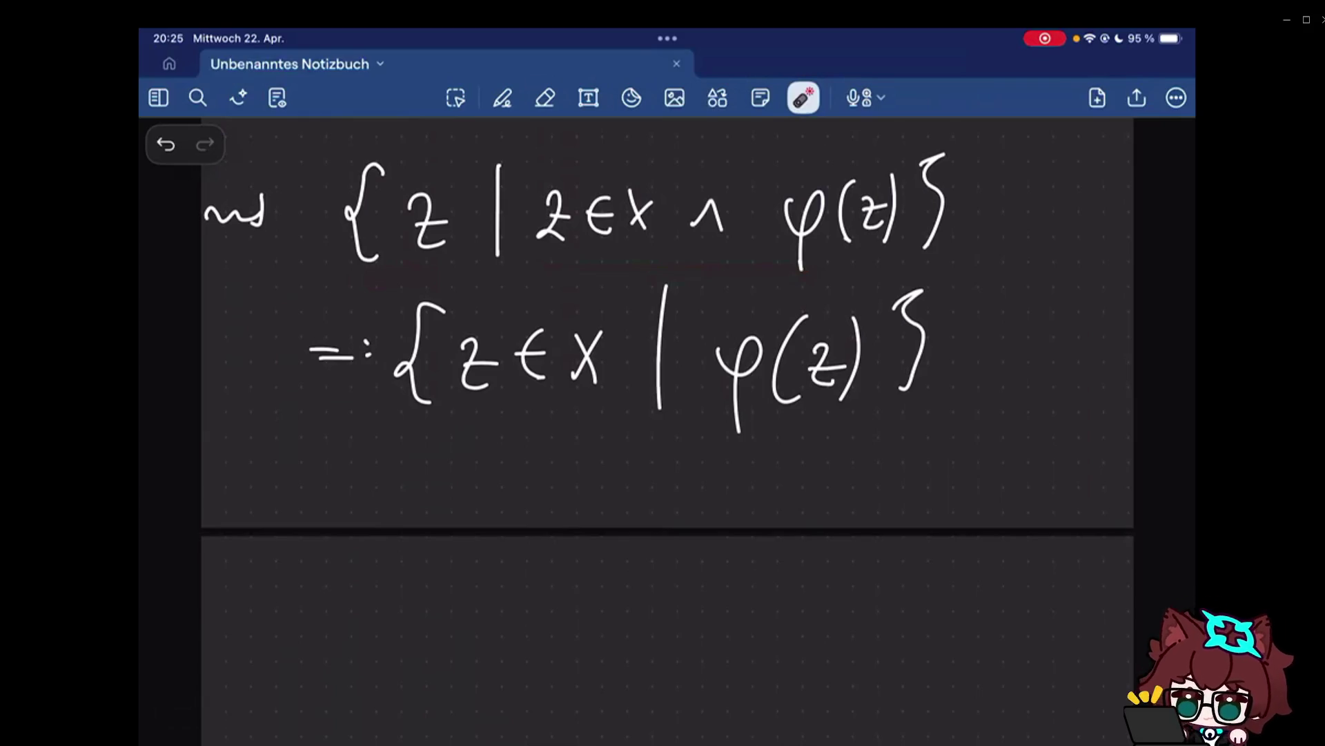
click(502, 98)
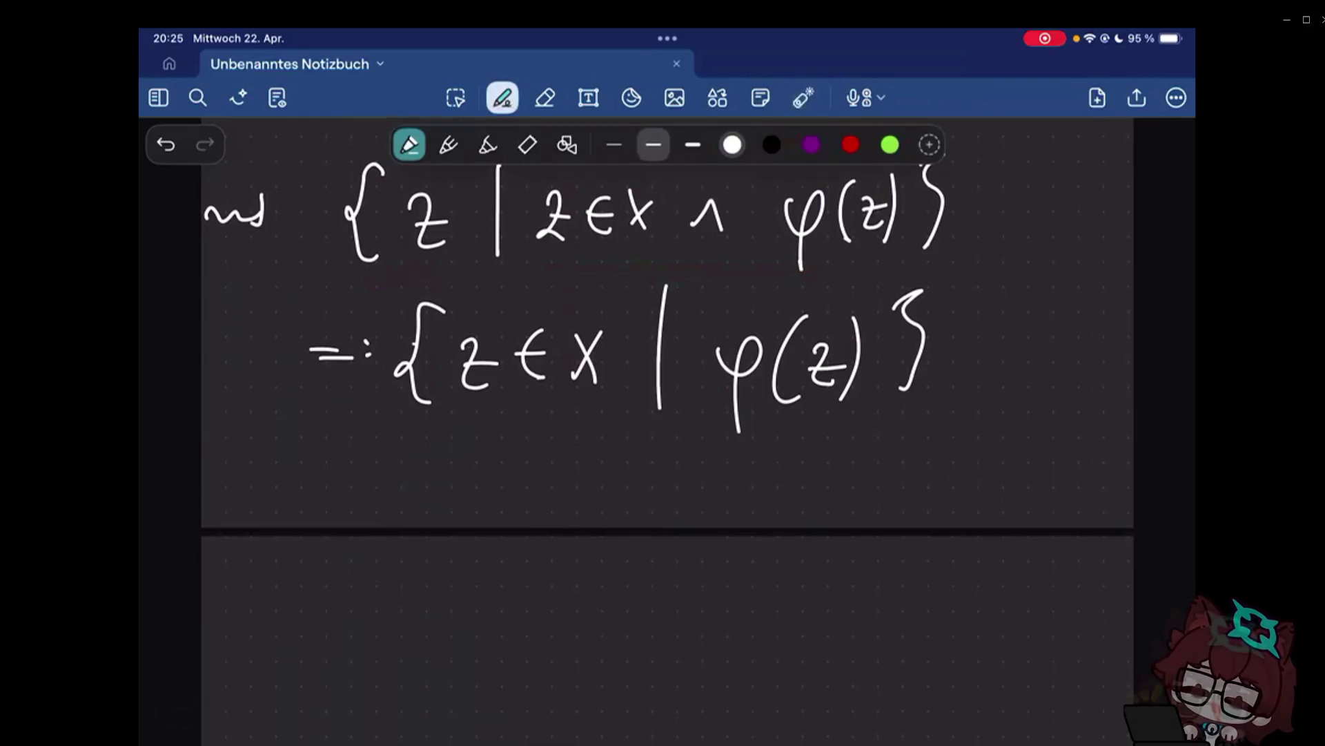
click(467, 396)
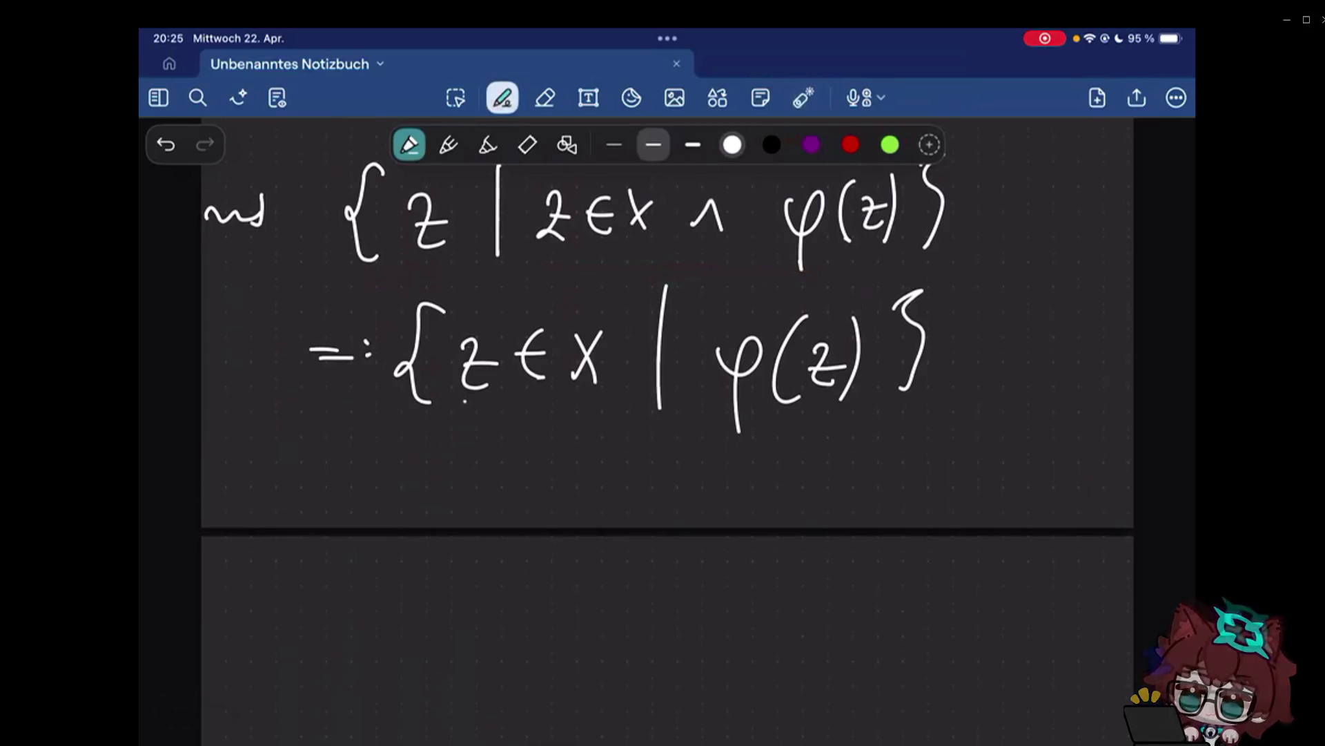
scroll(666, 414, down, 1)
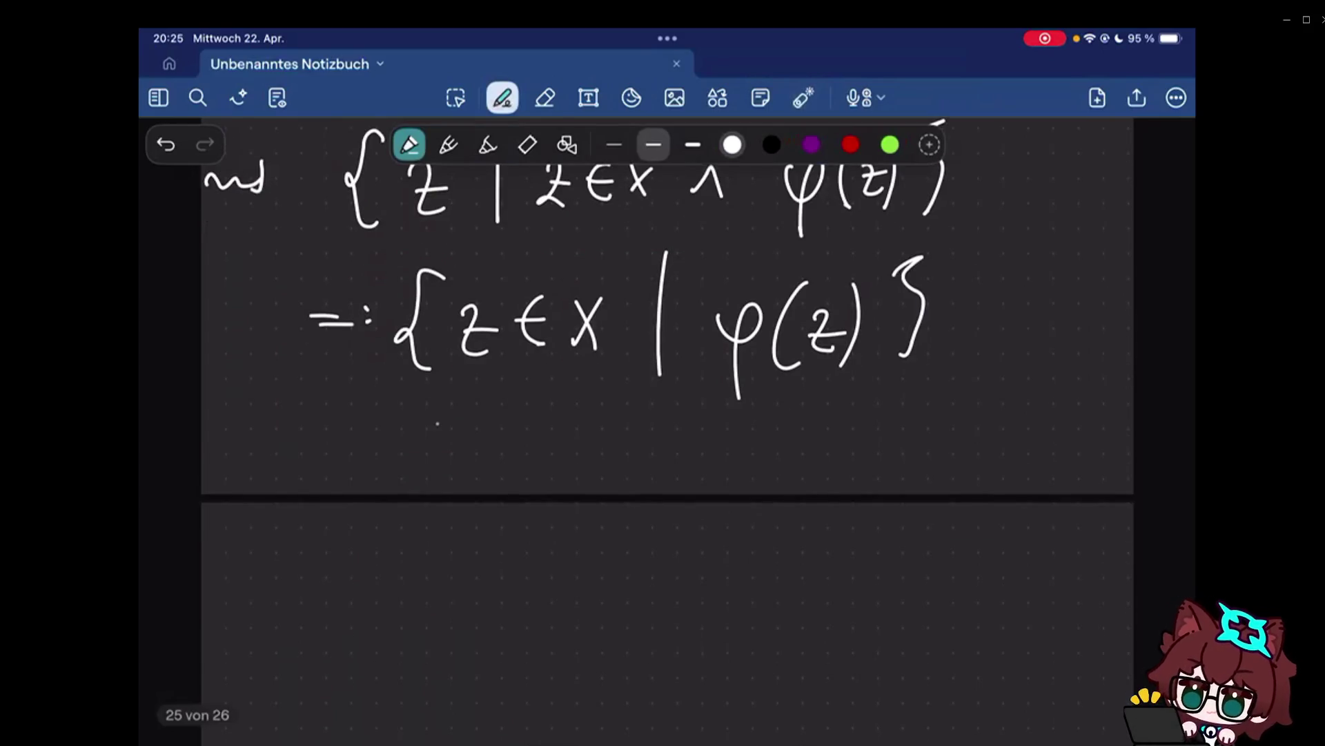
scroll(667, 311, down, 2)
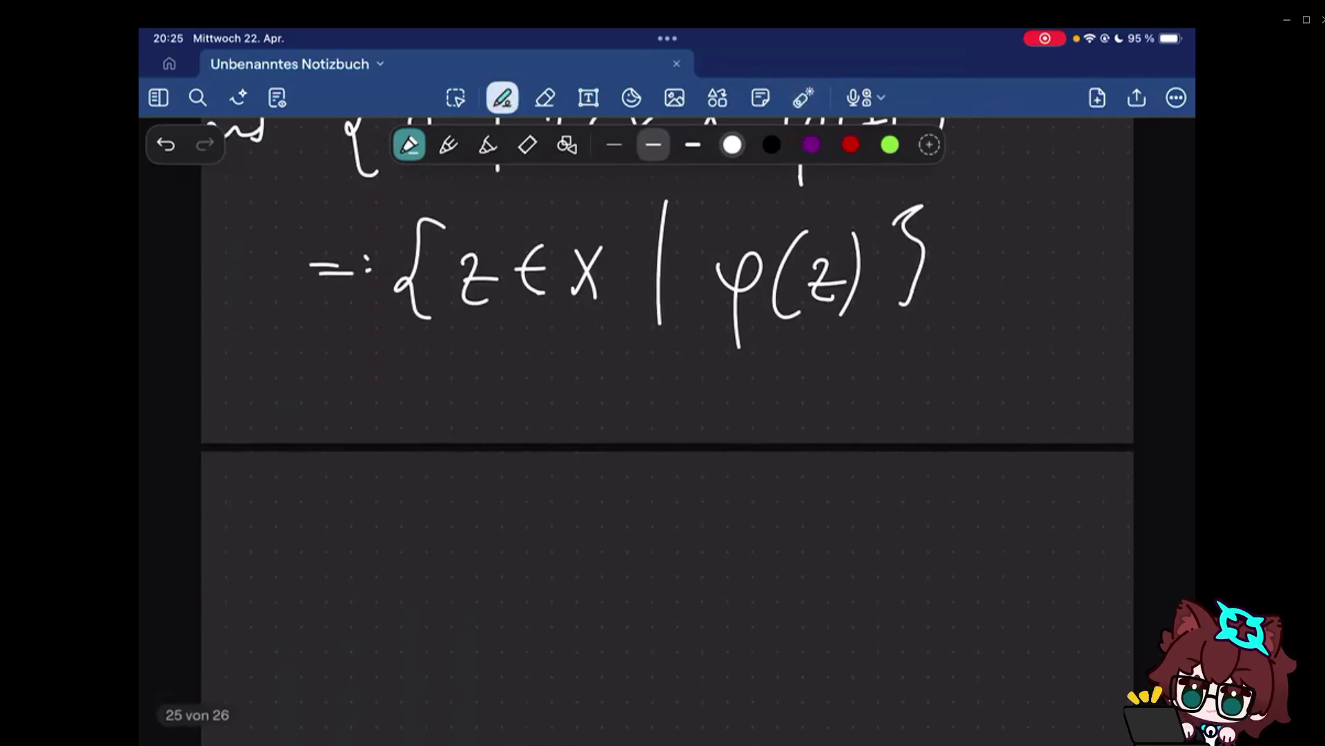
click(310, 569)
click(502, 97)
mouse_move(325, 499)
mouse_down()
mouse_move(301, 633)
mouse_move(319, 642)
mouse_up()
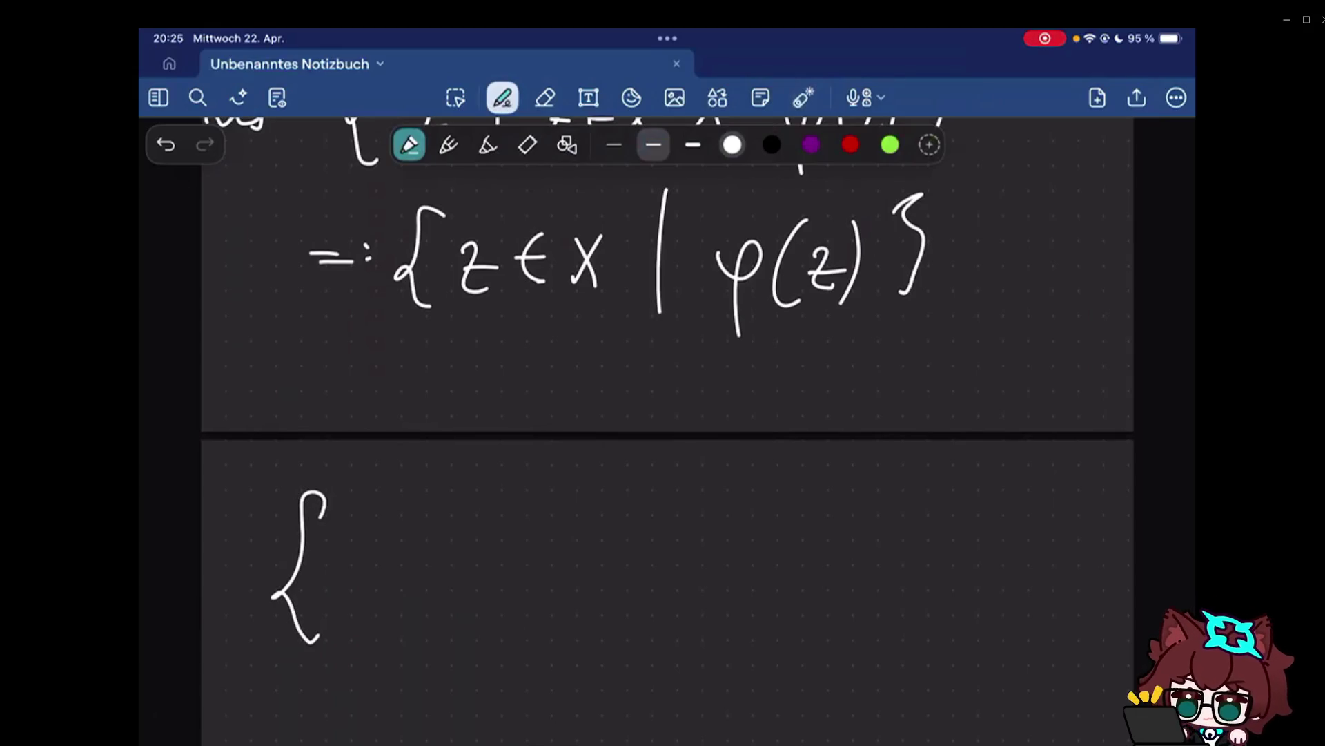
scroll(668, 414, down, 3)
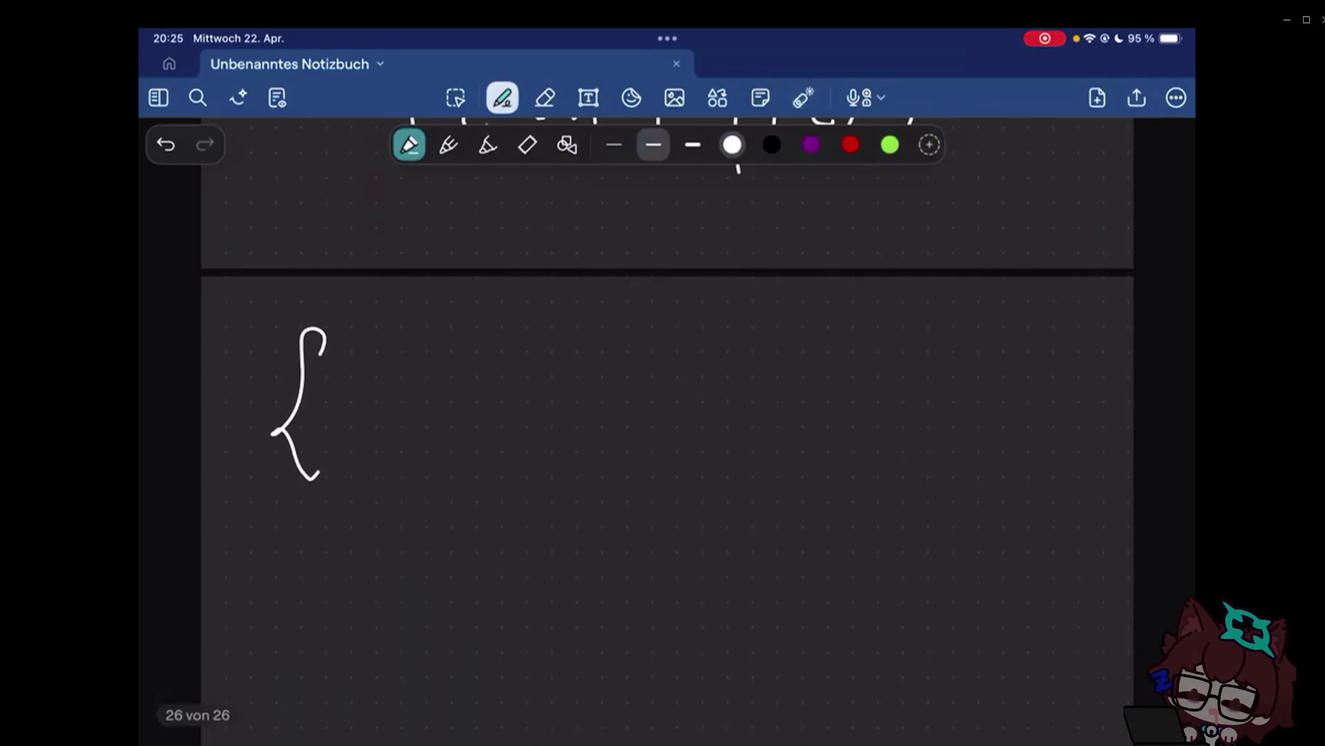
drag(391, 357, 391, 457)
drag(408, 396, 436, 448)
drag(437, 395, 414, 449)
drag(465, 443, 464, 461)
drag(537, 352, 537, 453)
mouse_move(549, 425)
mouse_down()
mouse_move(572, 379)
mouse_move(583, 435)
mouse_up()
click(553, 405)
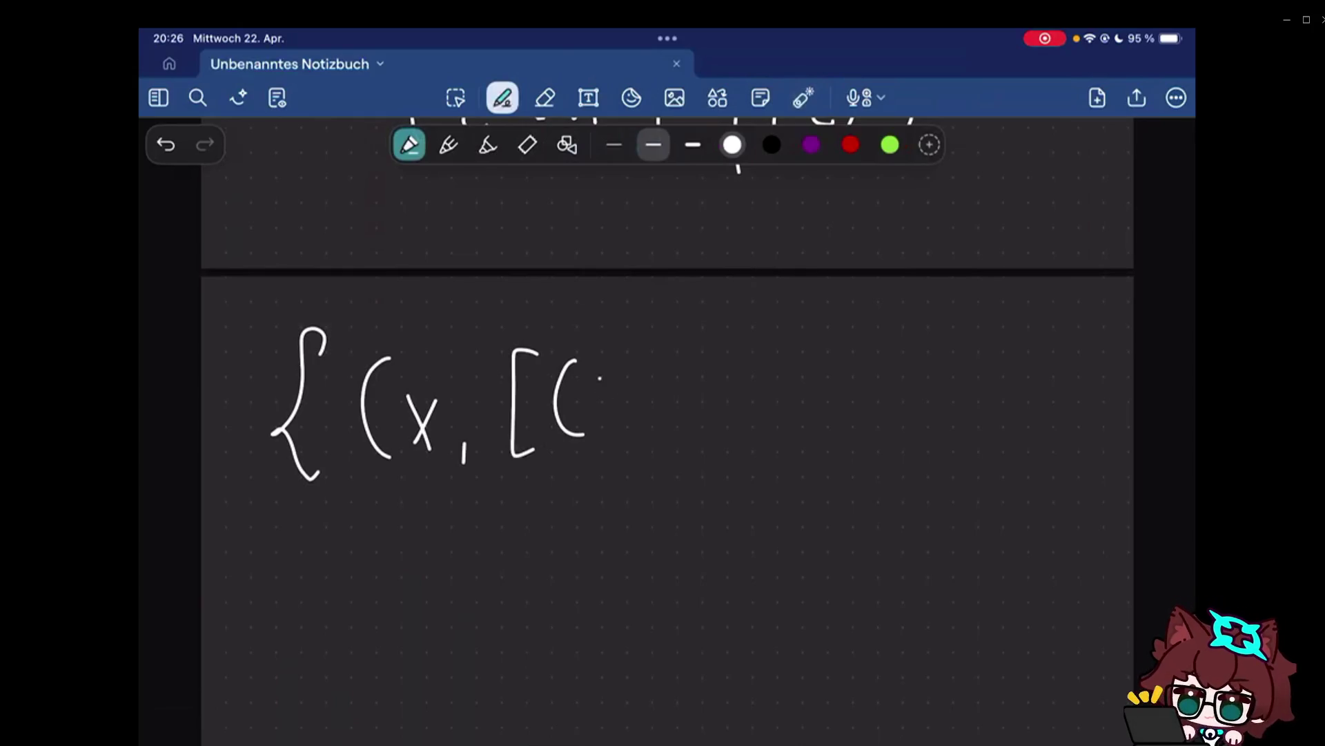
drag(597, 381, 622, 426)
drag(621, 385, 599, 428)
drag(644, 426, 641, 451)
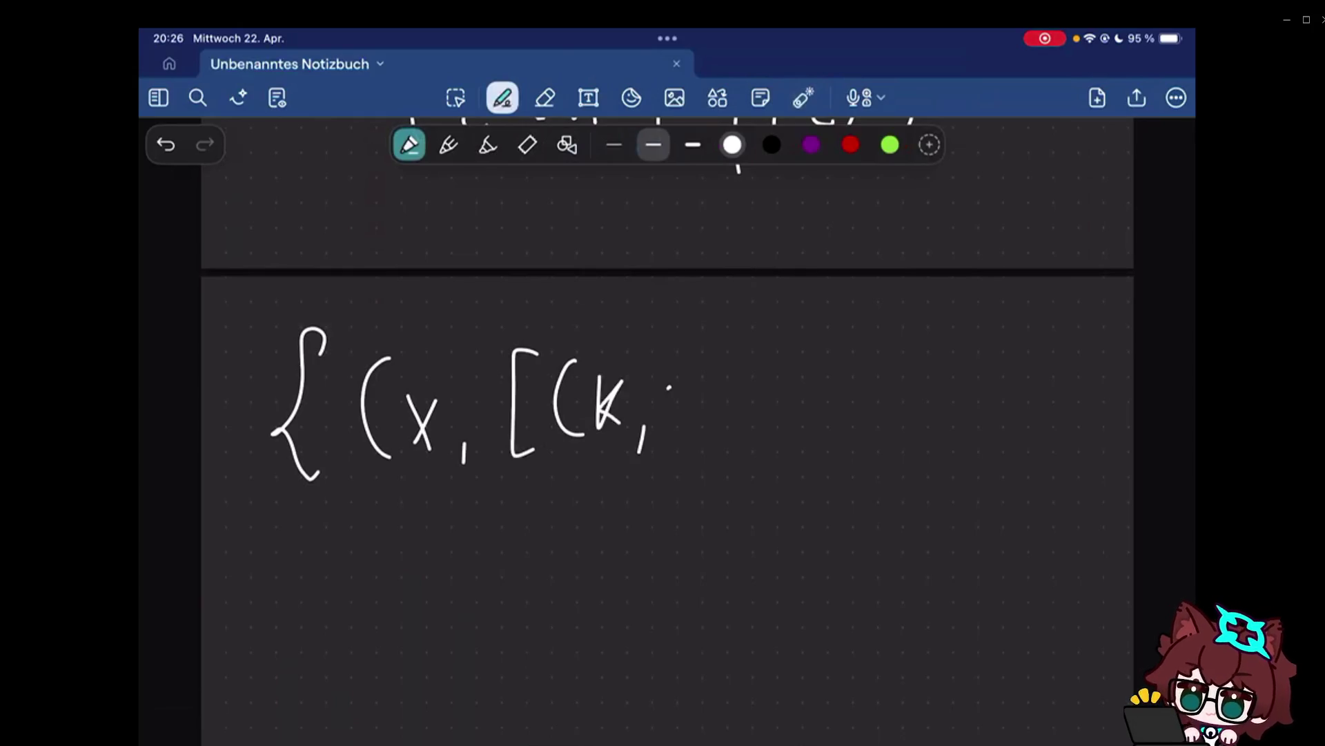
drag(670, 392, 717, 425)
drag(730, 357, 736, 443)
drag(771, 344, 775, 448)
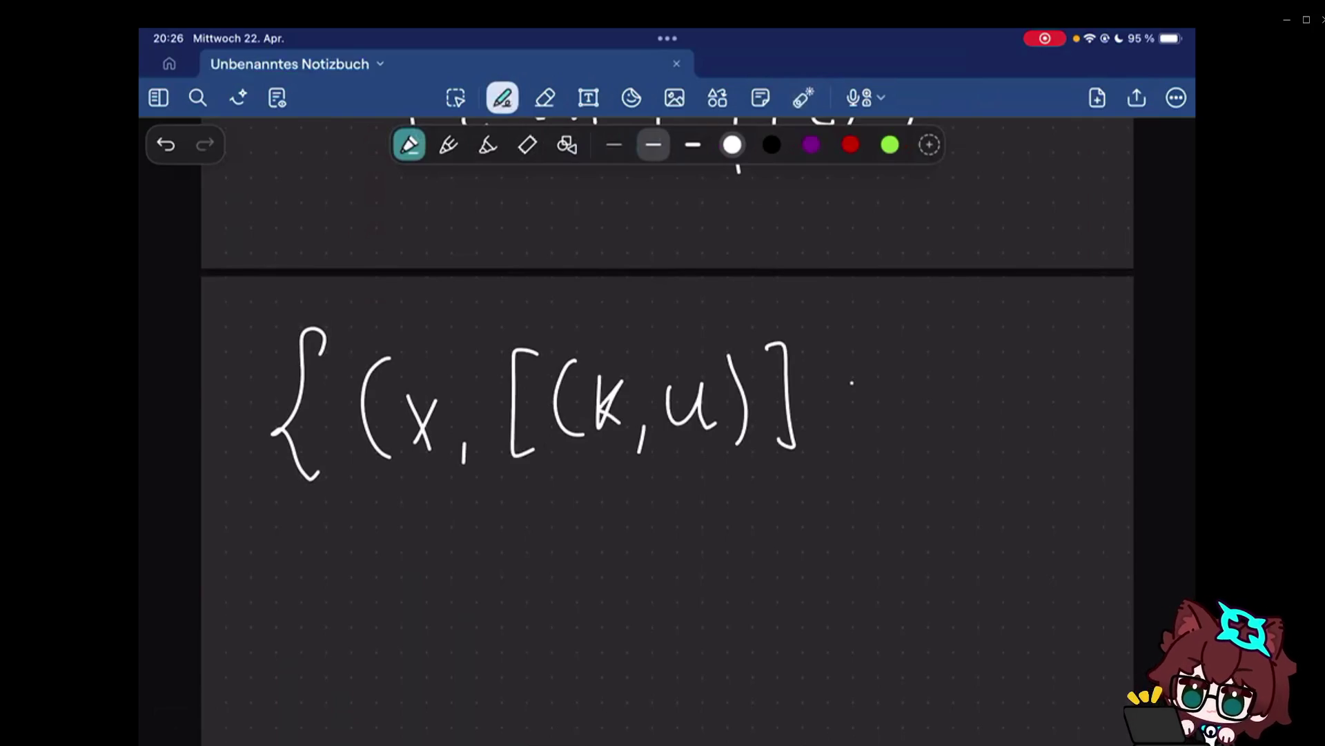
drag(813, 326, 816, 447)
mouse_move(917, 366)
mouse_down()
mouse_move(915, 417)
mouse_move(916, 396)
mouse_up()
click(545, 97)
mouse_move(937, 427)
mouse_down()
mouse_move(1005, 427)
mouse_move(571, 382)
mouse_move(263, 429)
mouse_up()
click(895, 391)
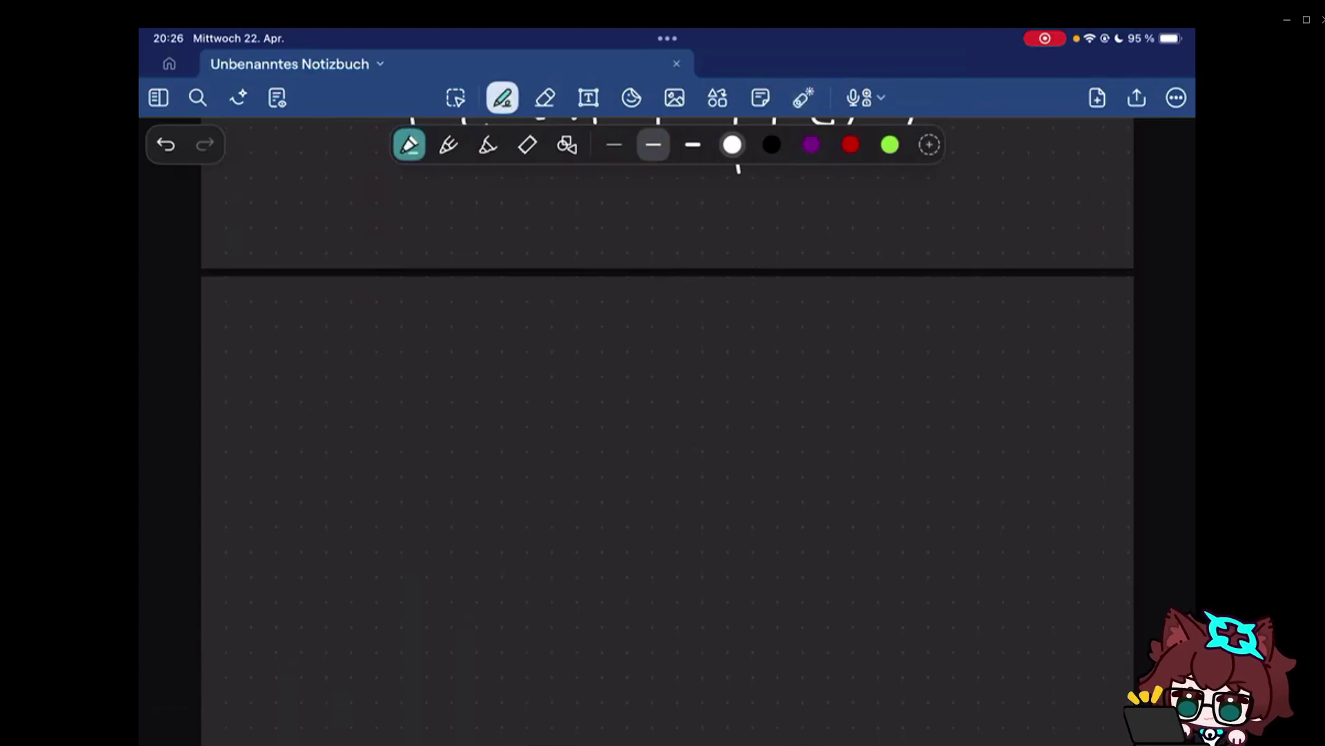
scroll(667, 415, up, 3)
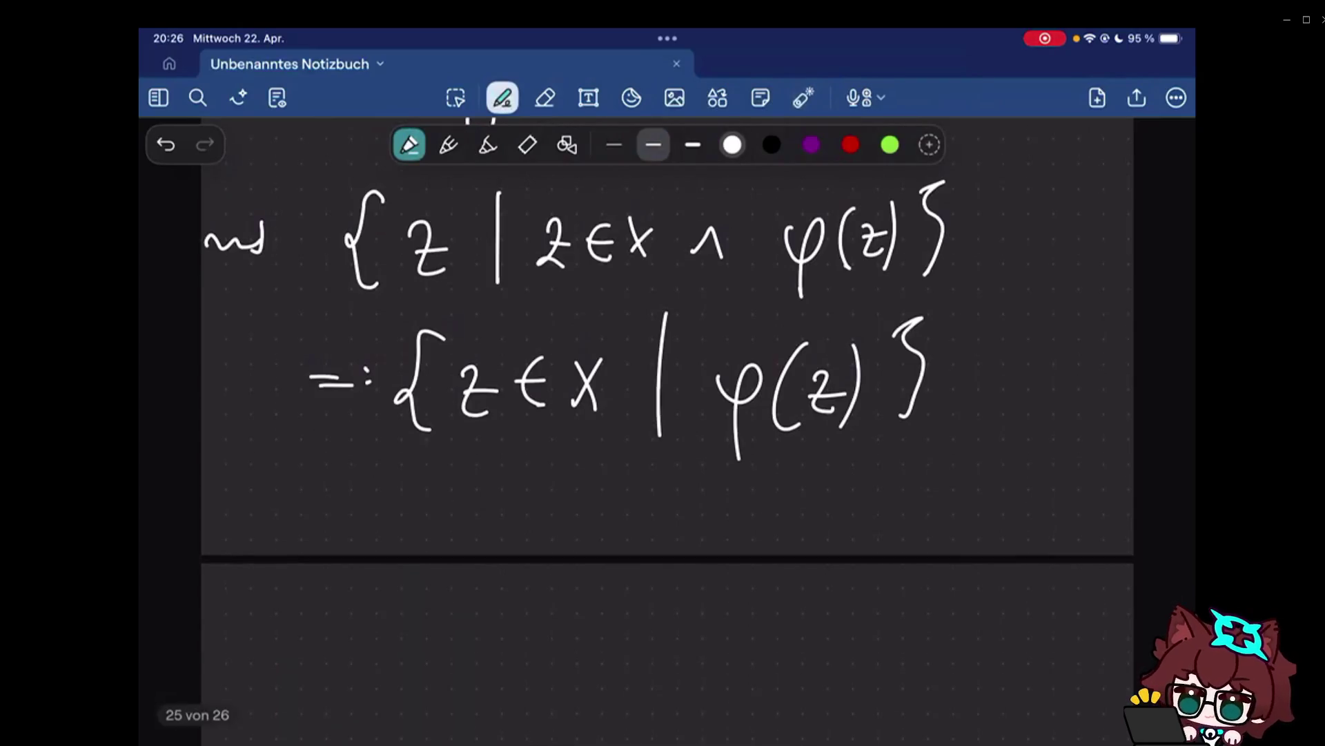
Add a full stop after the {z∈X | φ(z)} definition.
drag(942, 424, 959, 421)
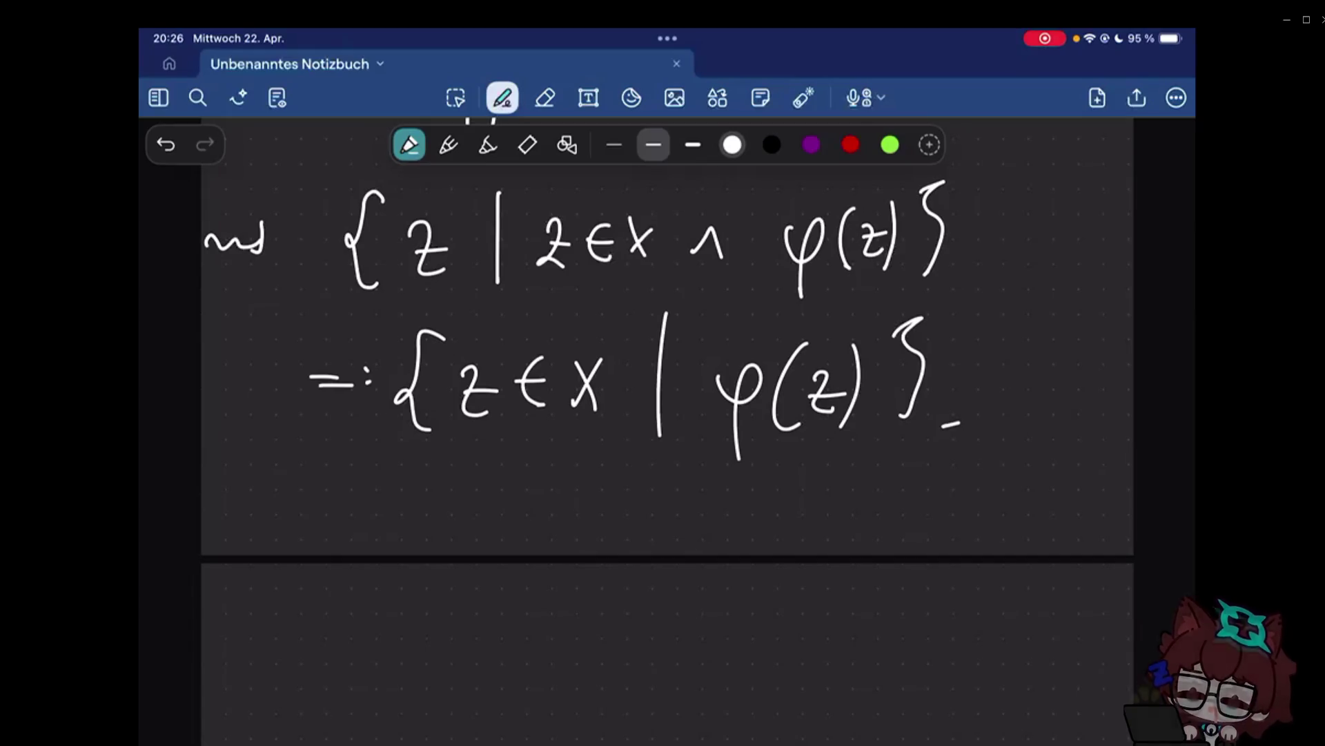
scroll(667, 414, down, 5)
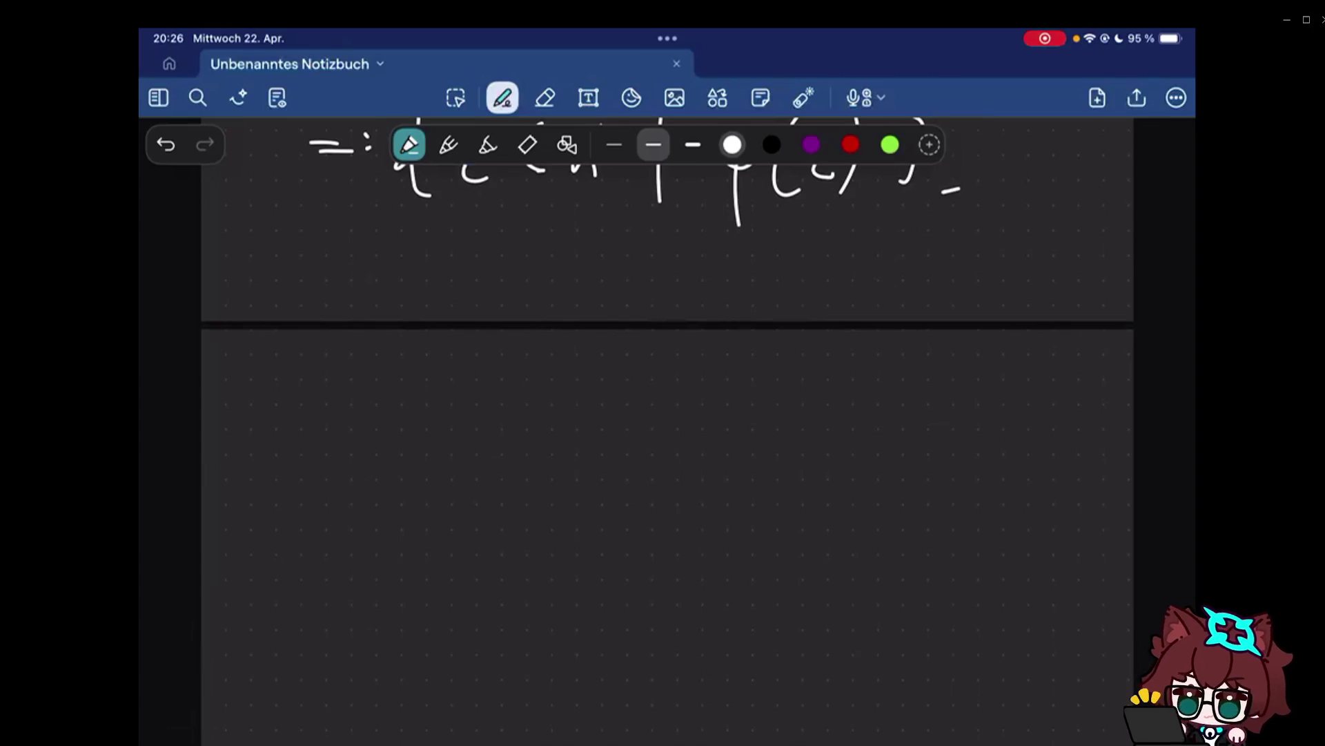
scroll(668, 435, down, 3)
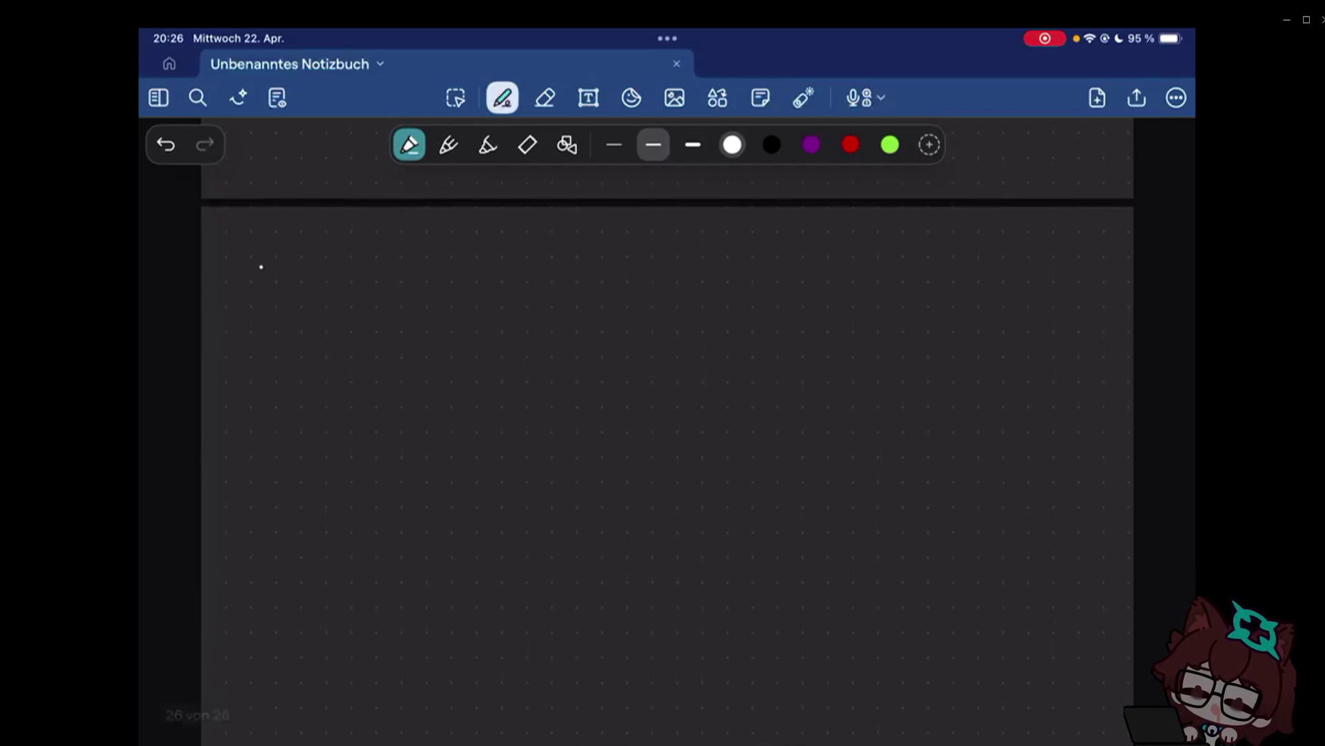
drag(238, 261, 254, 310)
drag(275, 251, 235, 310)
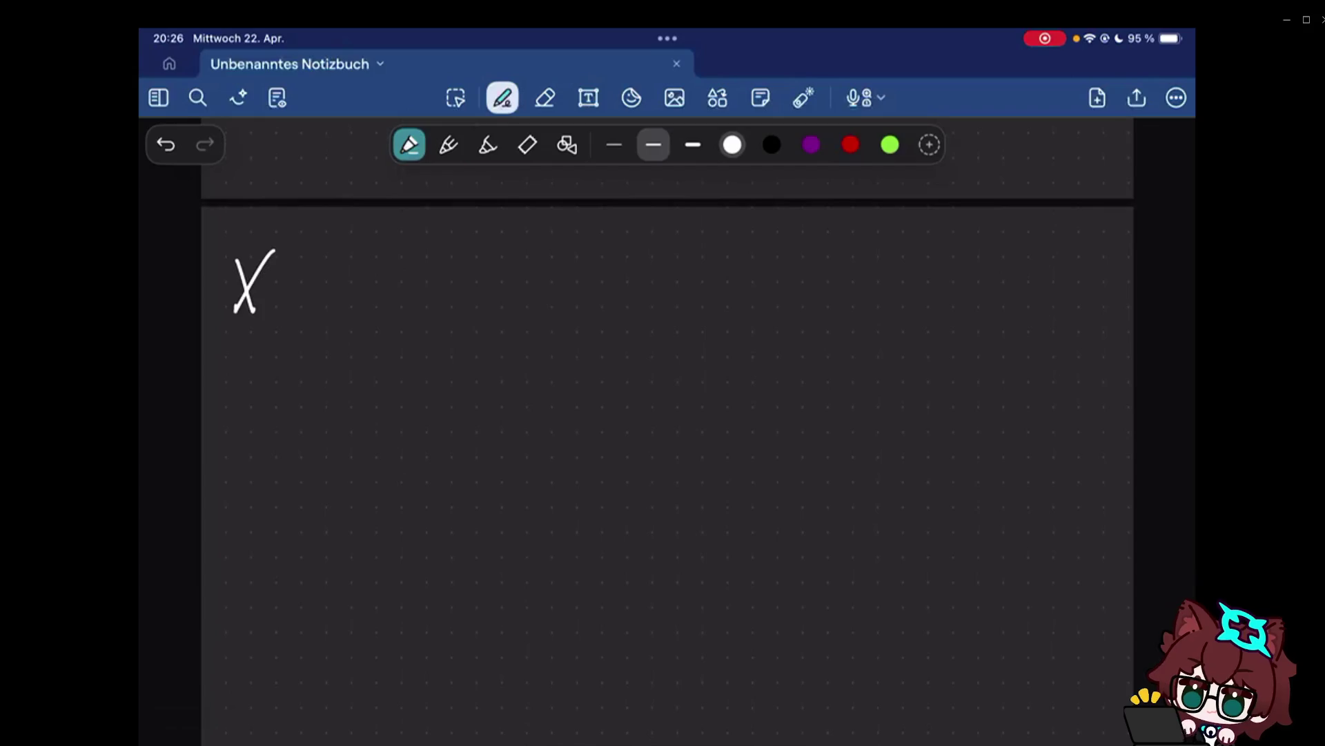
mouse_move(268, 317)
mouse_down()
mouse_move(279, 331)
mouse_move(352, 308)
mouse_up()
mouse_move(392, 259)
mouse_down()
mouse_move(417, 307)
mouse_move(391, 311)
mouse_up()
drag(421, 321, 445, 340)
click(466, 275)
click(466, 292)
mouse_move(479, 275)
mouse_down()
mouse_move(510, 272)
mouse_move(521, 288)
mouse_up()
drag(585, 236, 590, 334)
mouse_move(622, 258)
mouse_down()
mouse_move(649, 307)
mouse_move(621, 303)
mouse_move(675, 318)
mouse_up()
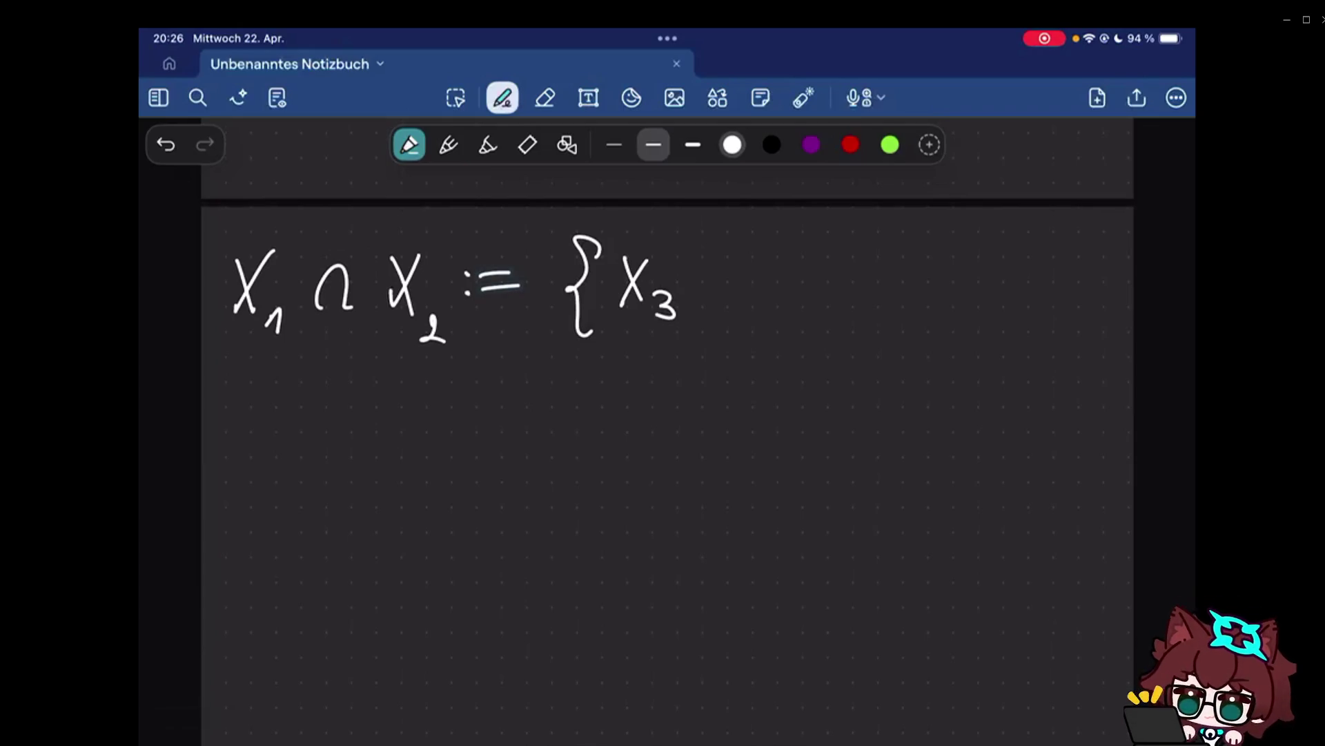
drag(708, 238, 711, 344)
mouse_move(777, 266)
mouse_down()
mouse_move(751, 302)
mouse_move(776, 302)
mouse_up()
drag(777, 293, 782, 323)
drag(840, 269, 841, 301)
drag(857, 267, 882, 306)
drag(891, 306, 1021, 311)
drag(1022, 273, 999, 311)
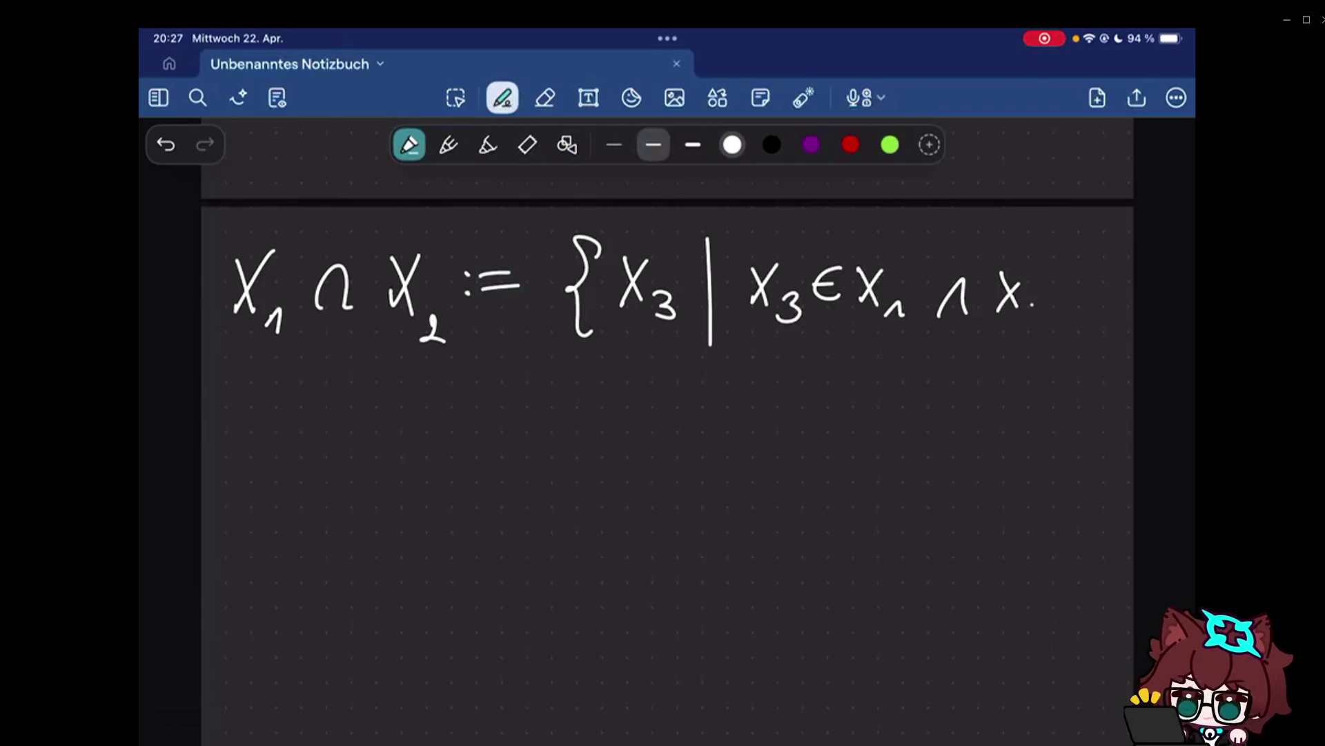
drag(1019, 303, 1018, 334)
mouse_move(1078, 282)
mouse_down()
mouse_move(1078, 309)
mouse_move(1113, 308)
mouse_up()
drag(1112, 277, 1083, 309)
drag(1114, 312, 1123, 324)
drag(1121, 259, 1129, 327)
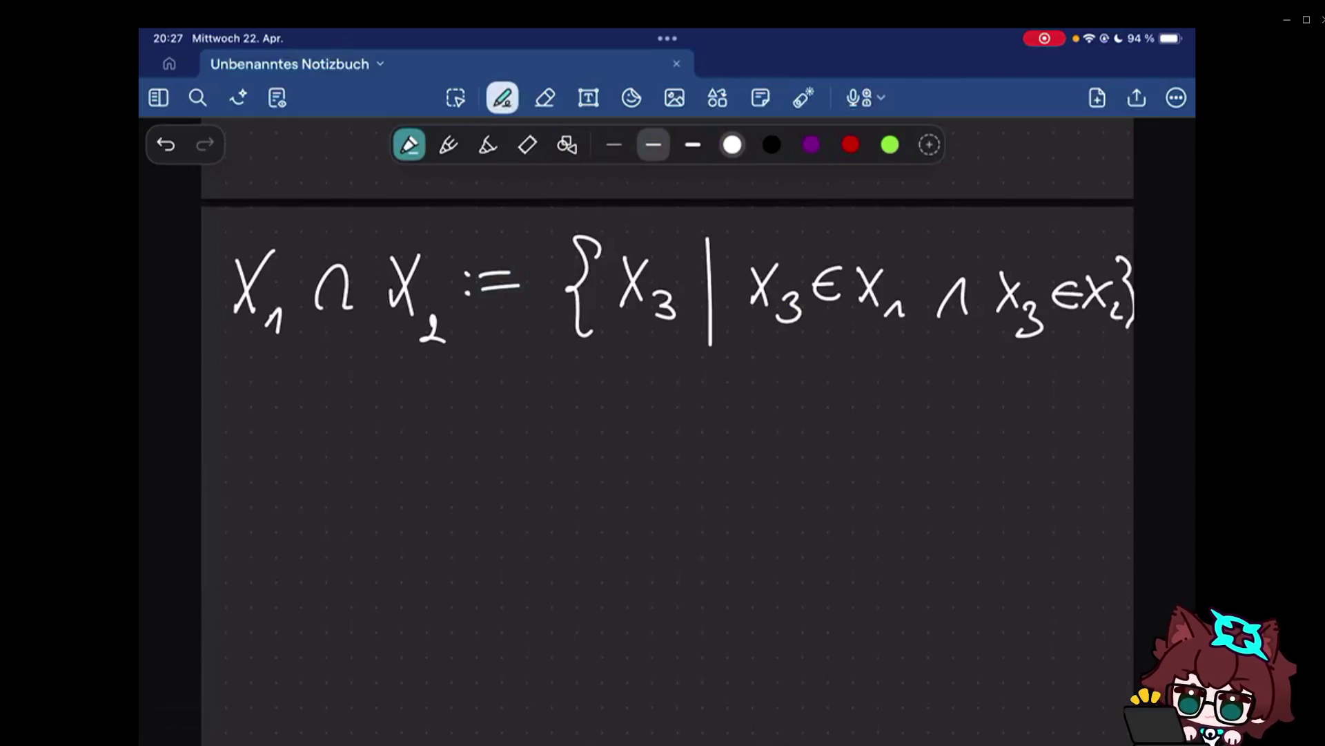
click(803, 97)
drag(737, 240, 1084, 377)
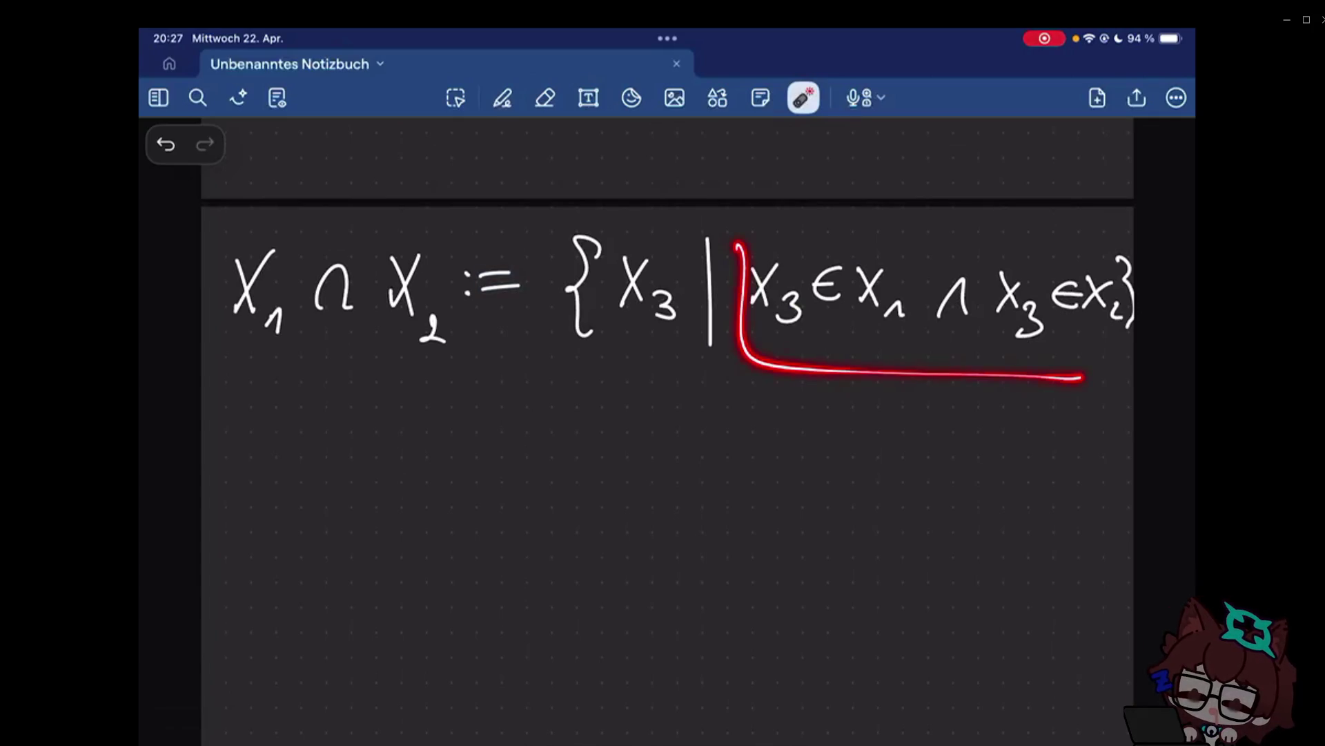
click(501, 97)
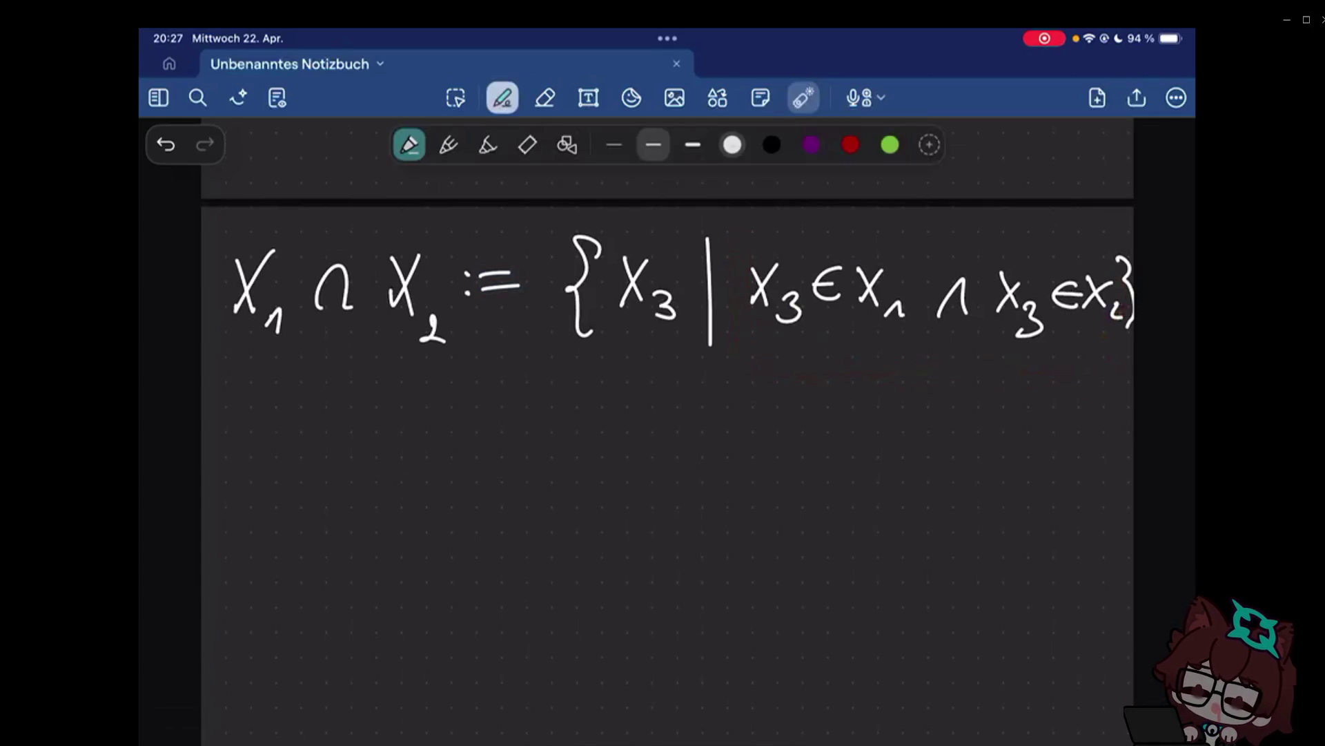
drag(797, 381, 828, 385)
drag(814, 365, 807, 448)
drag(866, 363, 862, 428)
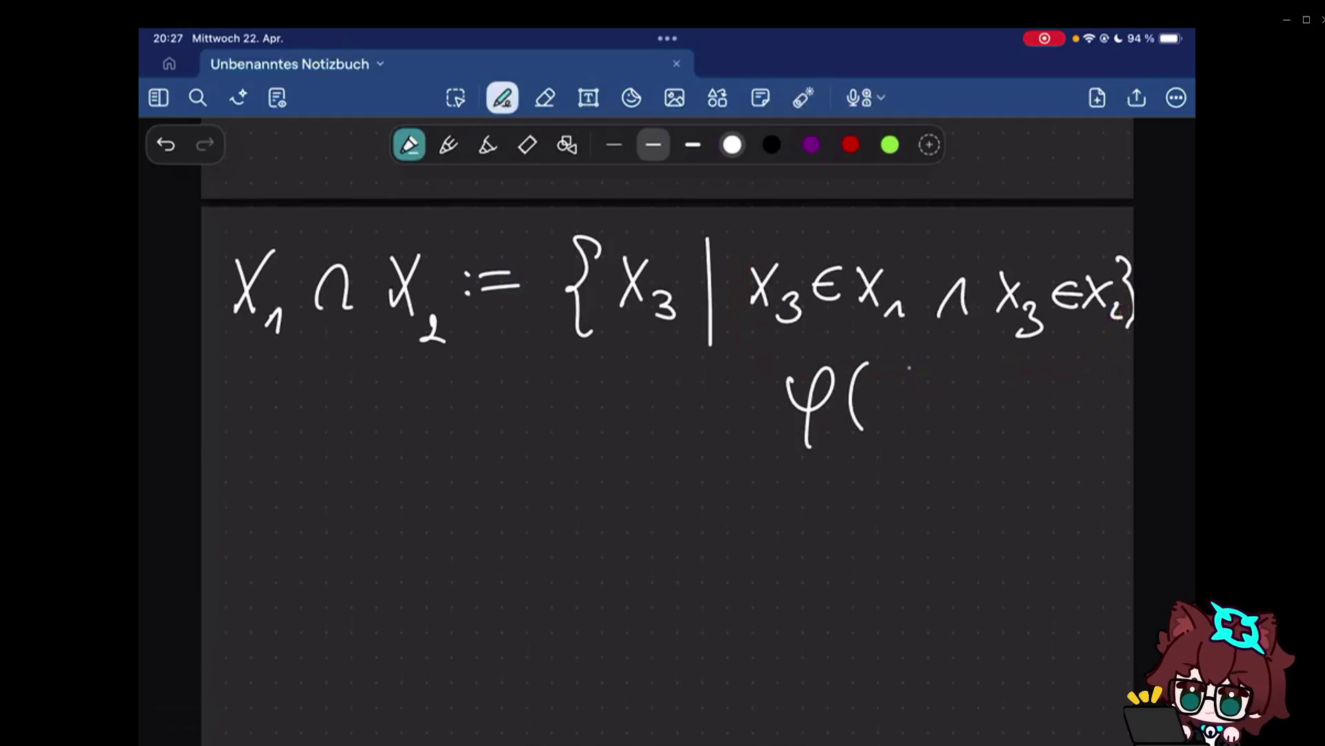
drag(874, 378, 902, 410)
drag(898, 377, 876, 415)
drag(898, 412, 899, 430)
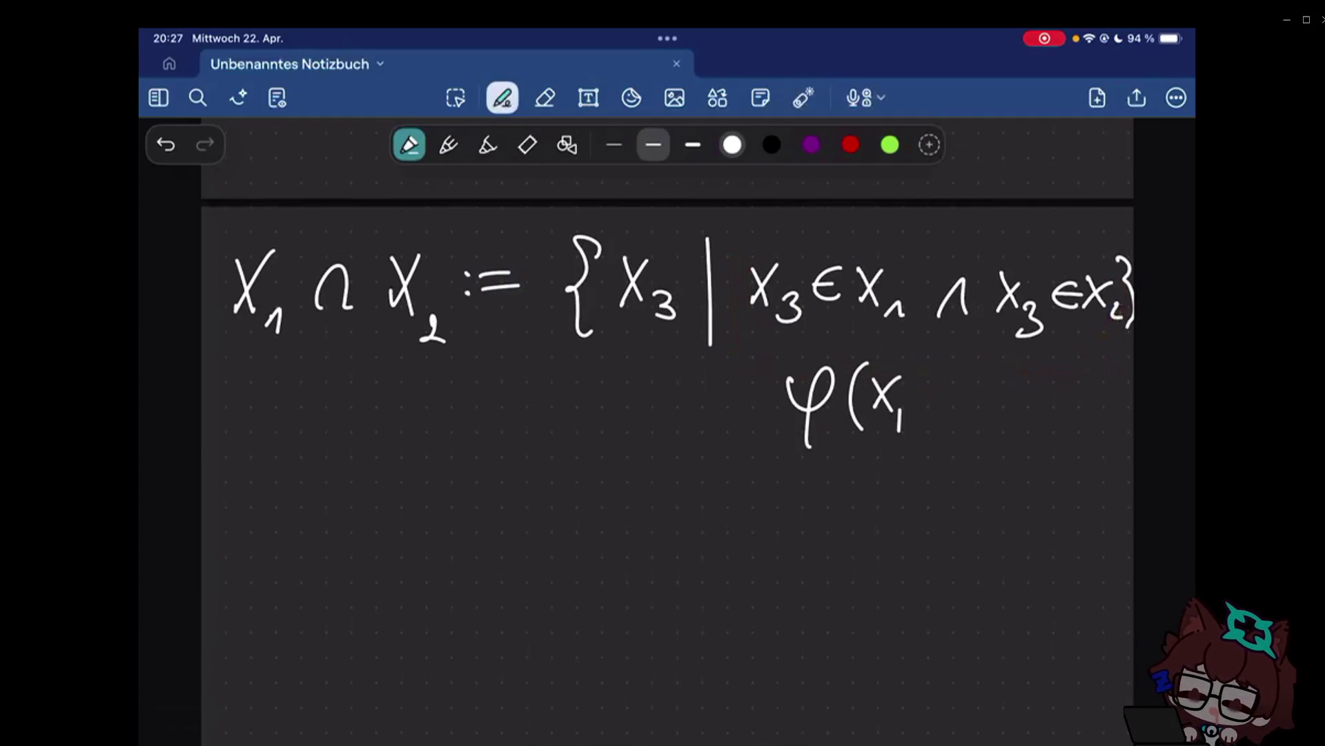
mouse_move(899, 396)
mouse_down()
mouse_move(904, 427)
mouse_move(941, 425)
mouse_up()
drag(967, 384, 994, 416)
mouse_move(992, 383)
mouse_down()
mouse_move(970, 419)
mouse_move(998, 426)
mouse_up()
drag(1027, 413, 1023, 430)
drag(1049, 386, 1073, 416)
mouse_move(1071, 385)
mouse_down()
mouse_move(1049, 418)
mouse_move(1097, 427)
mouse_up()
drag(1102, 371, 1105, 439)
drag(953, 455, 1088, 456)
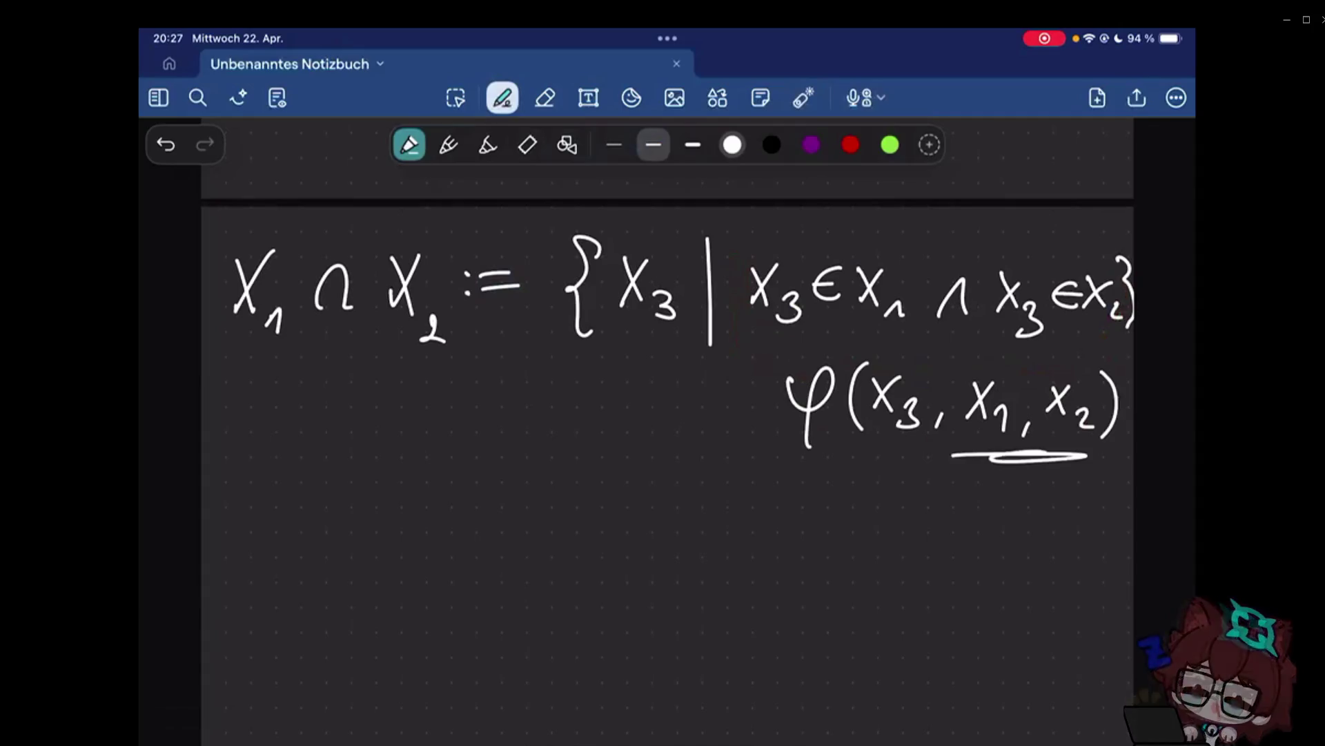
key(e)
click(1041, 461)
key(p)
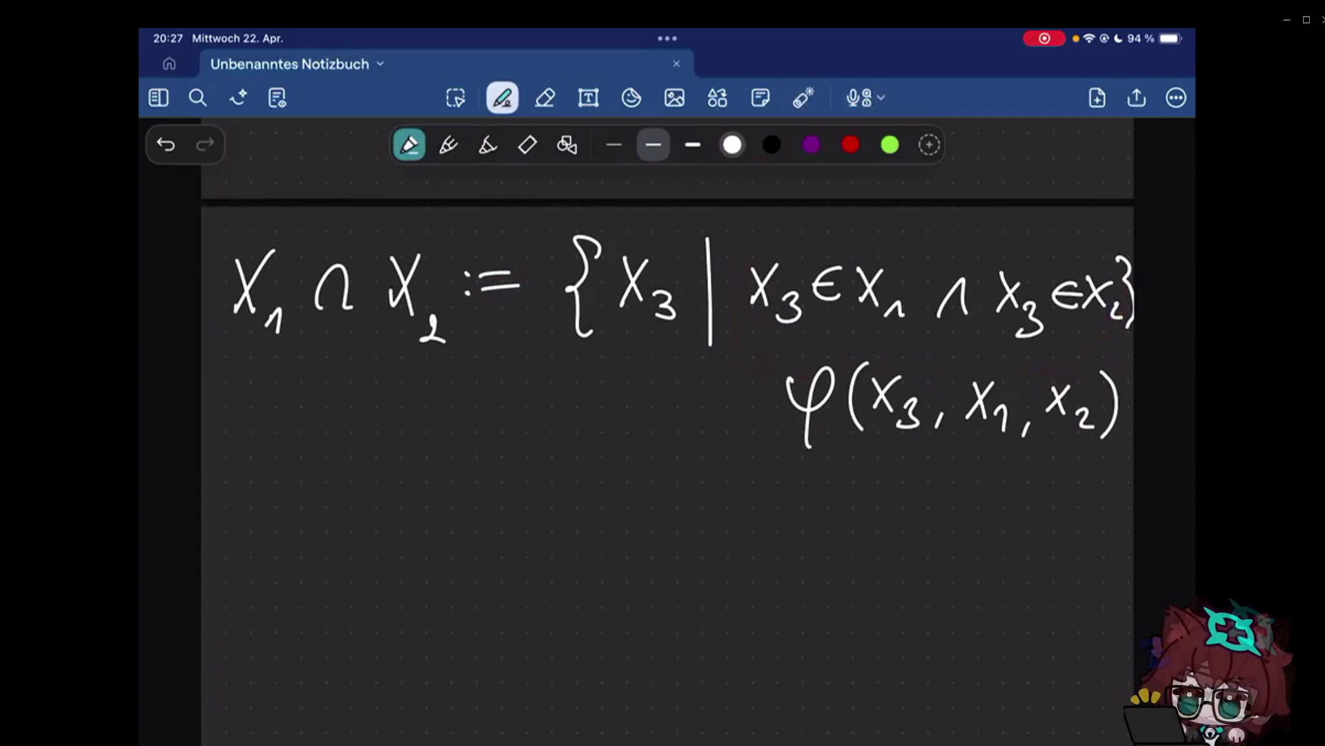
key(e)
drag(758, 436, 1068, 412)
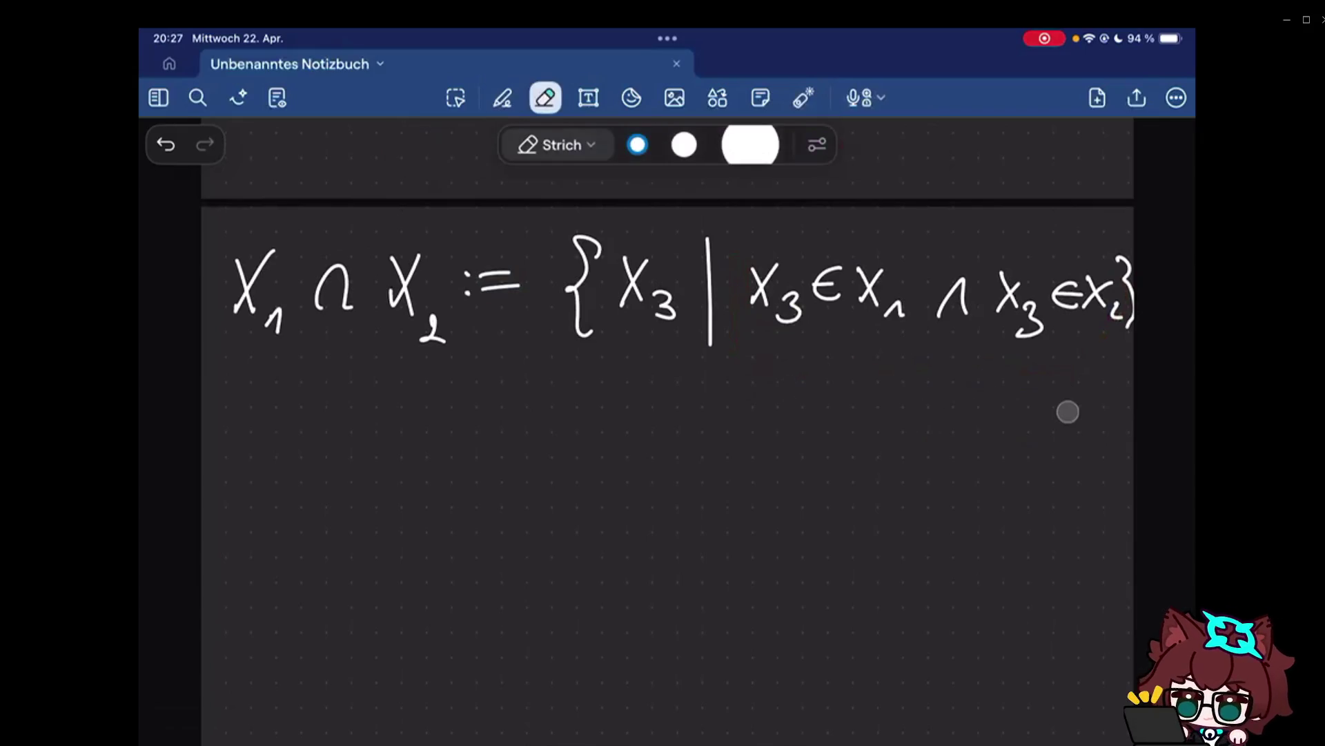
key(p)
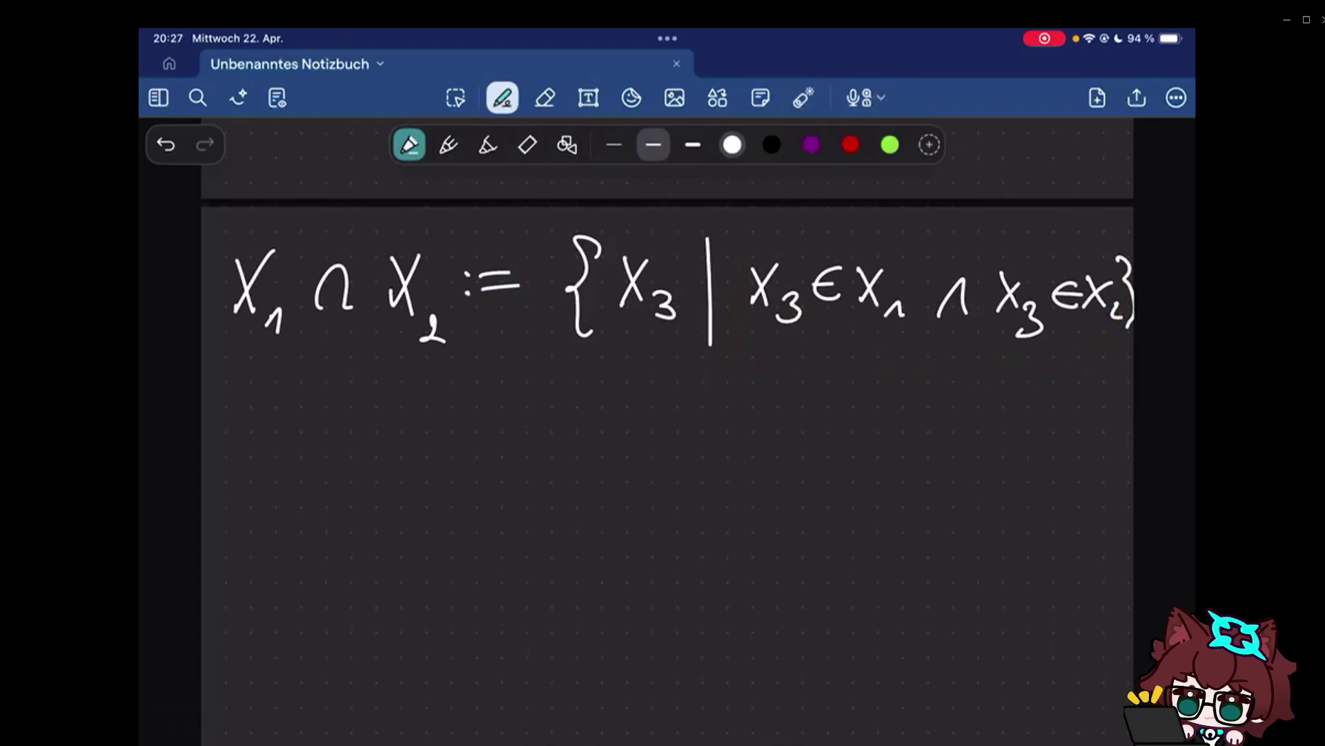
click(803, 98)
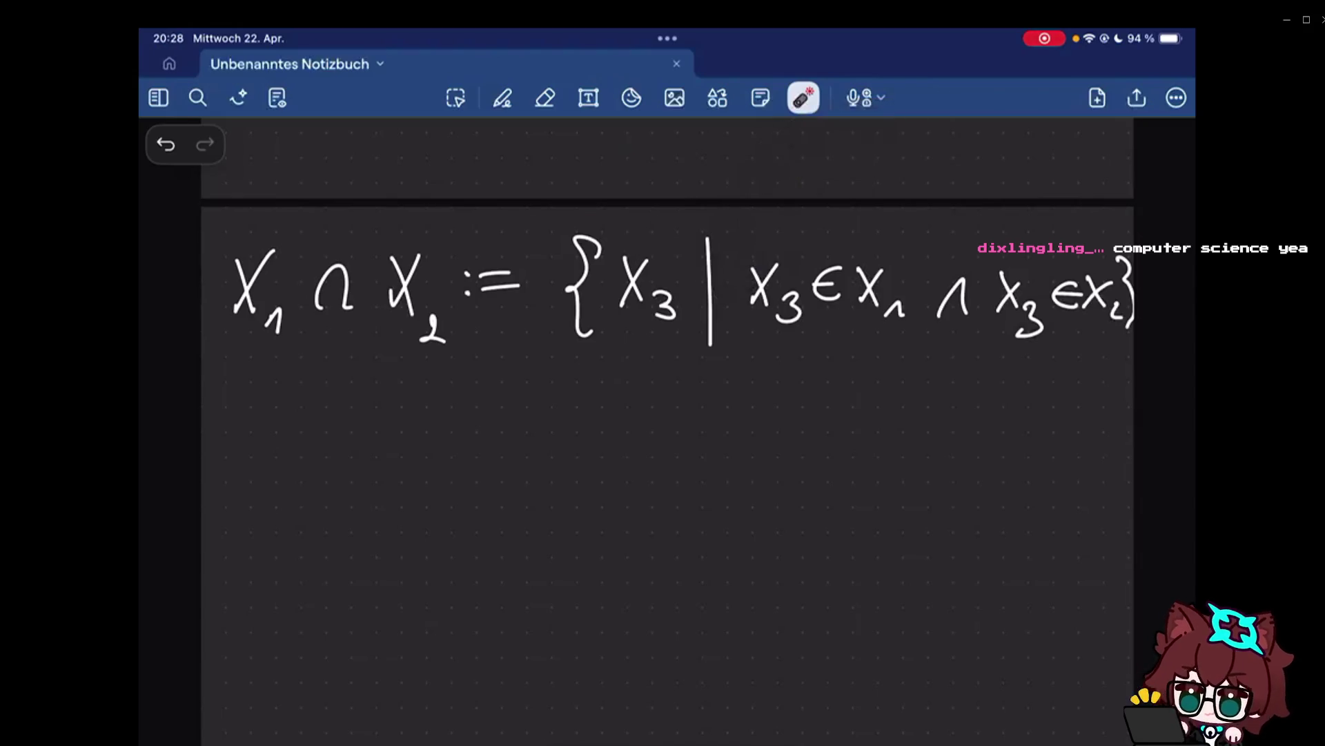
click(545, 97)
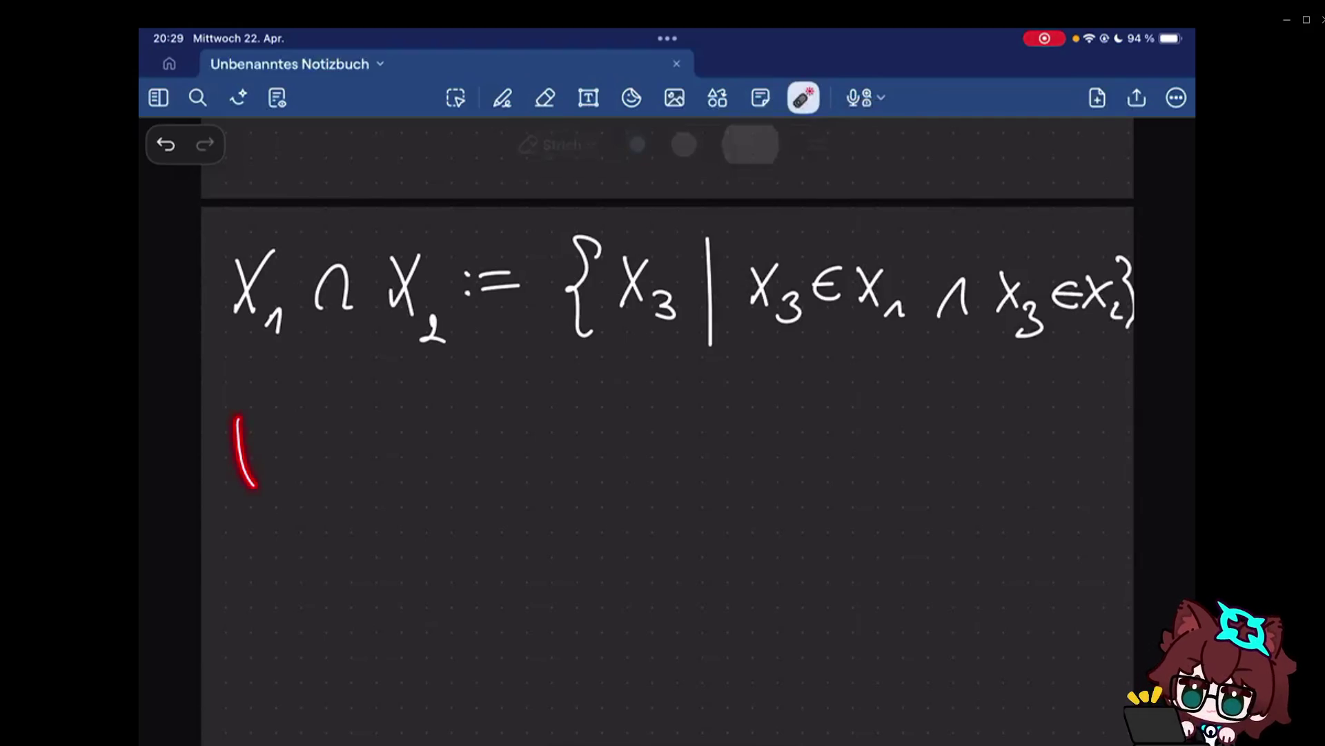
click(502, 97)
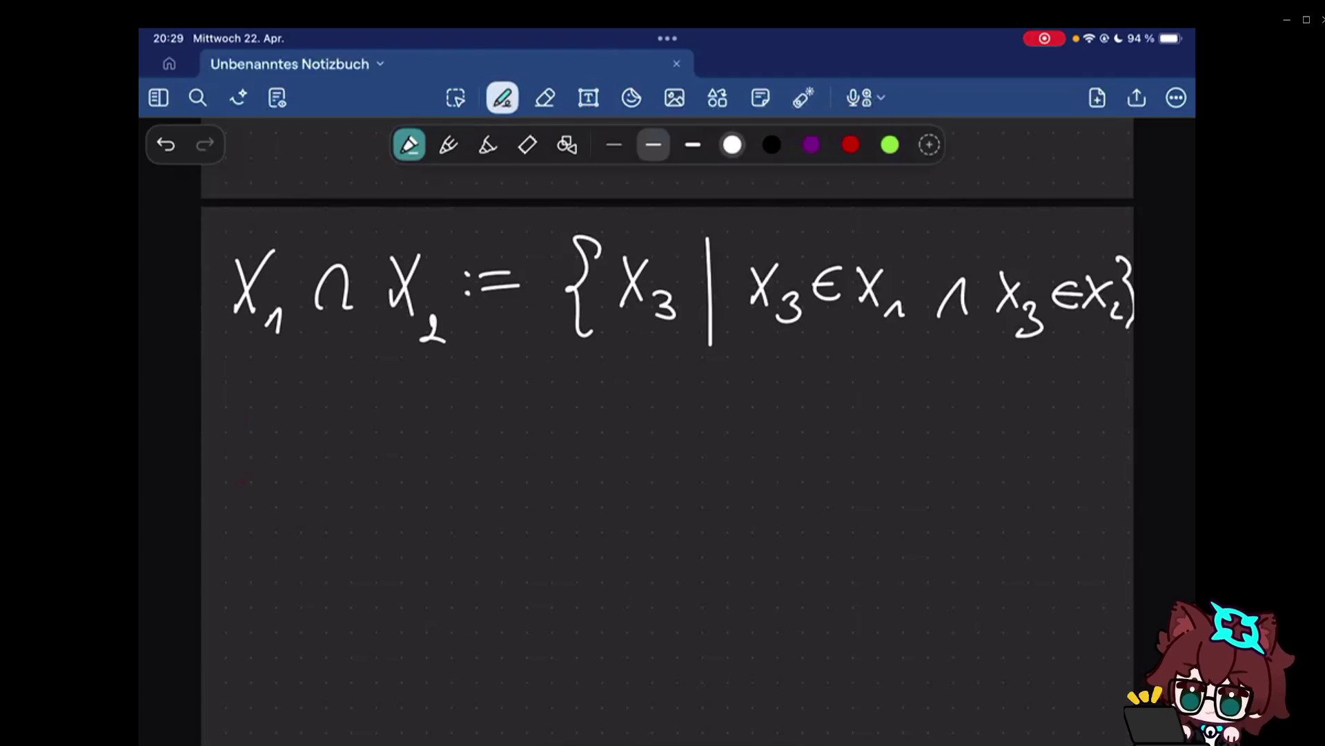
Handwrite 'X1 \ X2 :=' on a new line below the intersection definition.
drag(228, 408, 257, 468)
drag(266, 404, 224, 468)
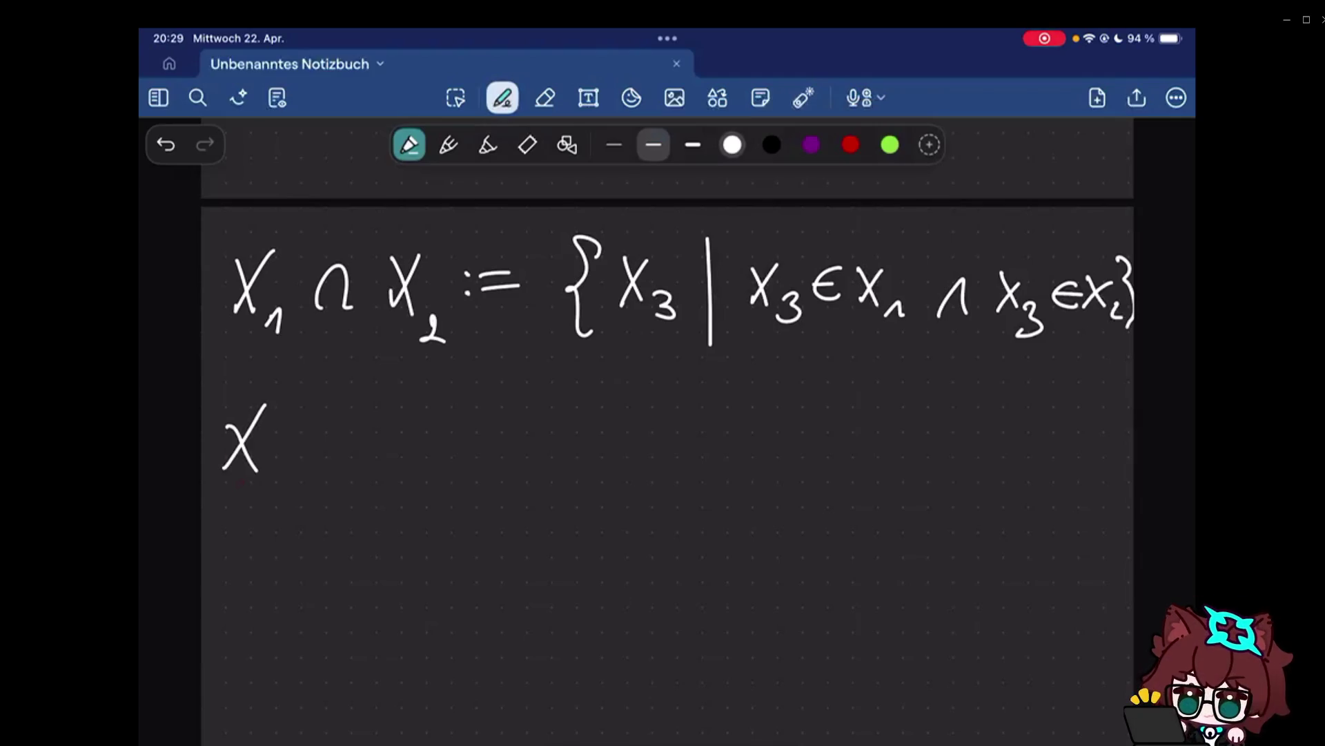
drag(266, 461, 281, 483)
drag(310, 396, 335, 491)
drag(357, 417, 387, 474)
drag(386, 417, 355, 475)
drag(396, 448, 434, 479)
click(457, 435)
drag(474, 433, 508, 447)
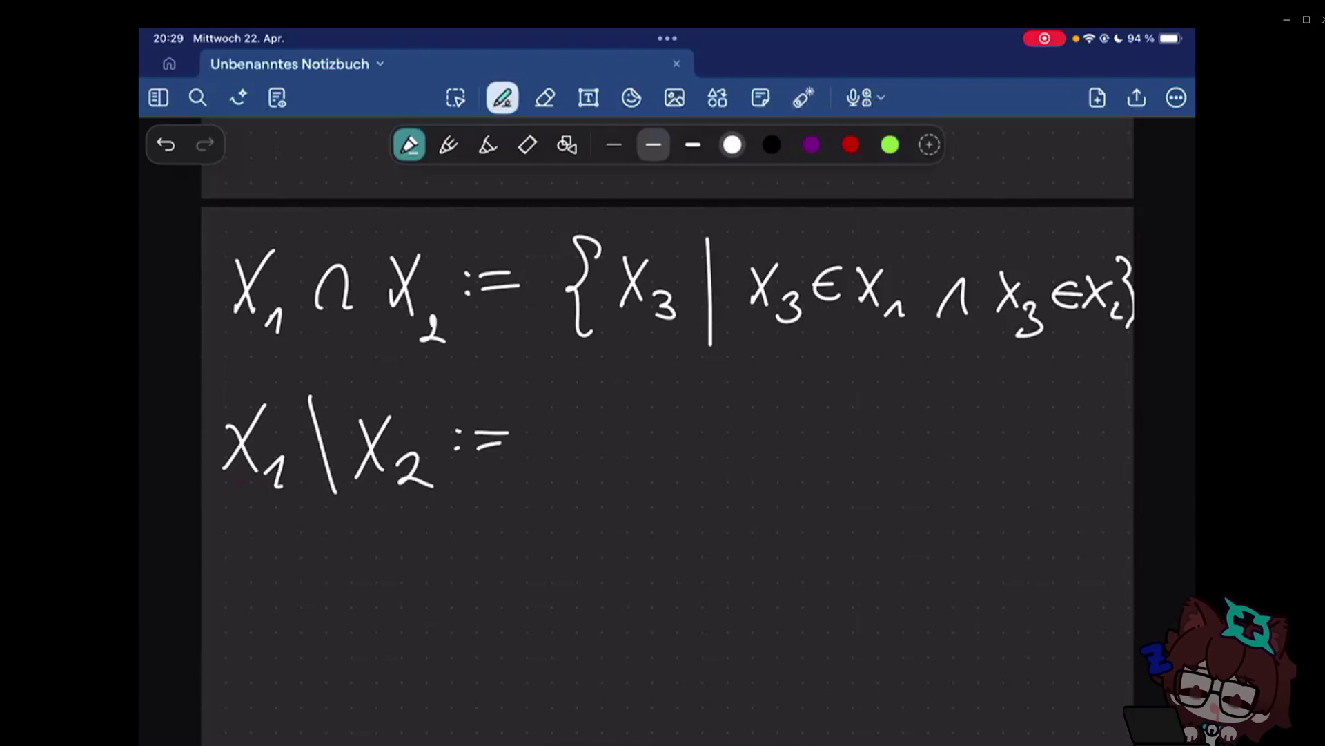
Write '{X3 | X3 ∈ X1 ∧' opening the set-builder condition.
drag(582, 399, 564, 487)
drag(605, 427, 632, 472)
drag(632, 426, 603, 470)
drag(650, 455, 653, 486)
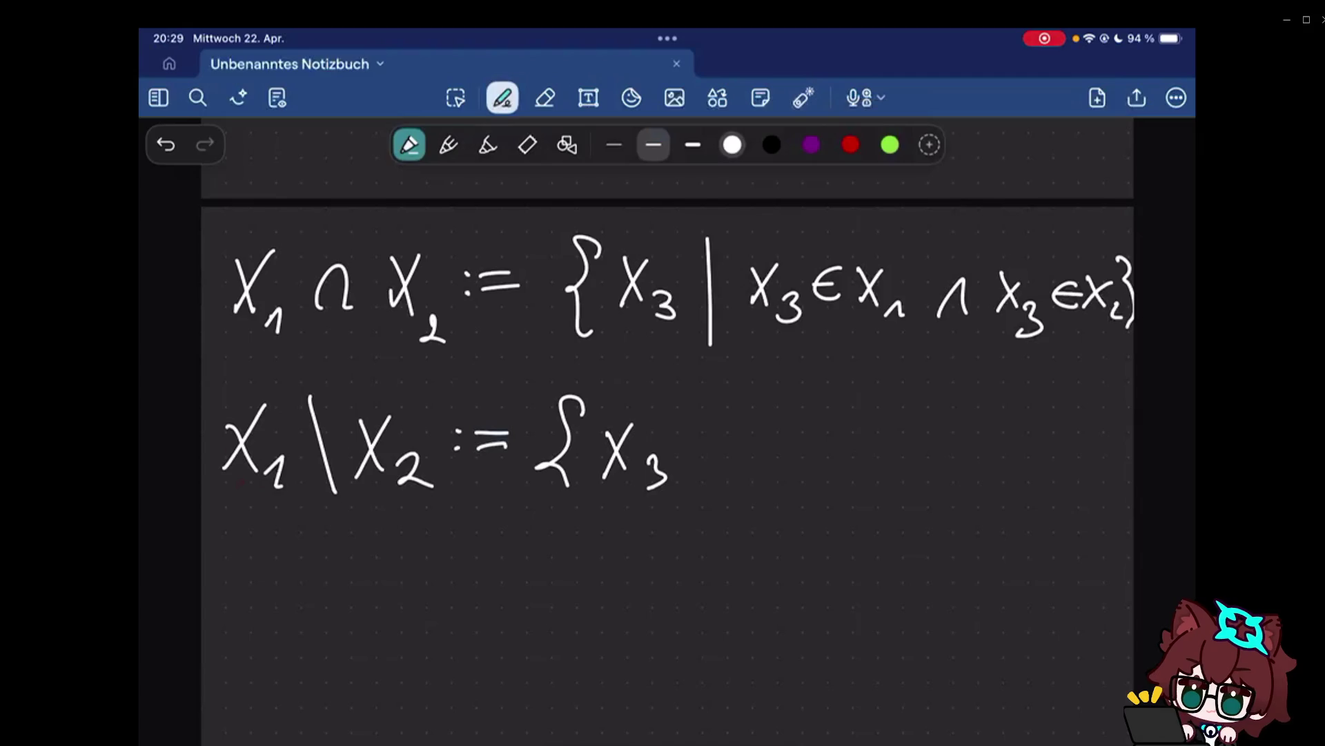
drag(695, 399, 693, 506)
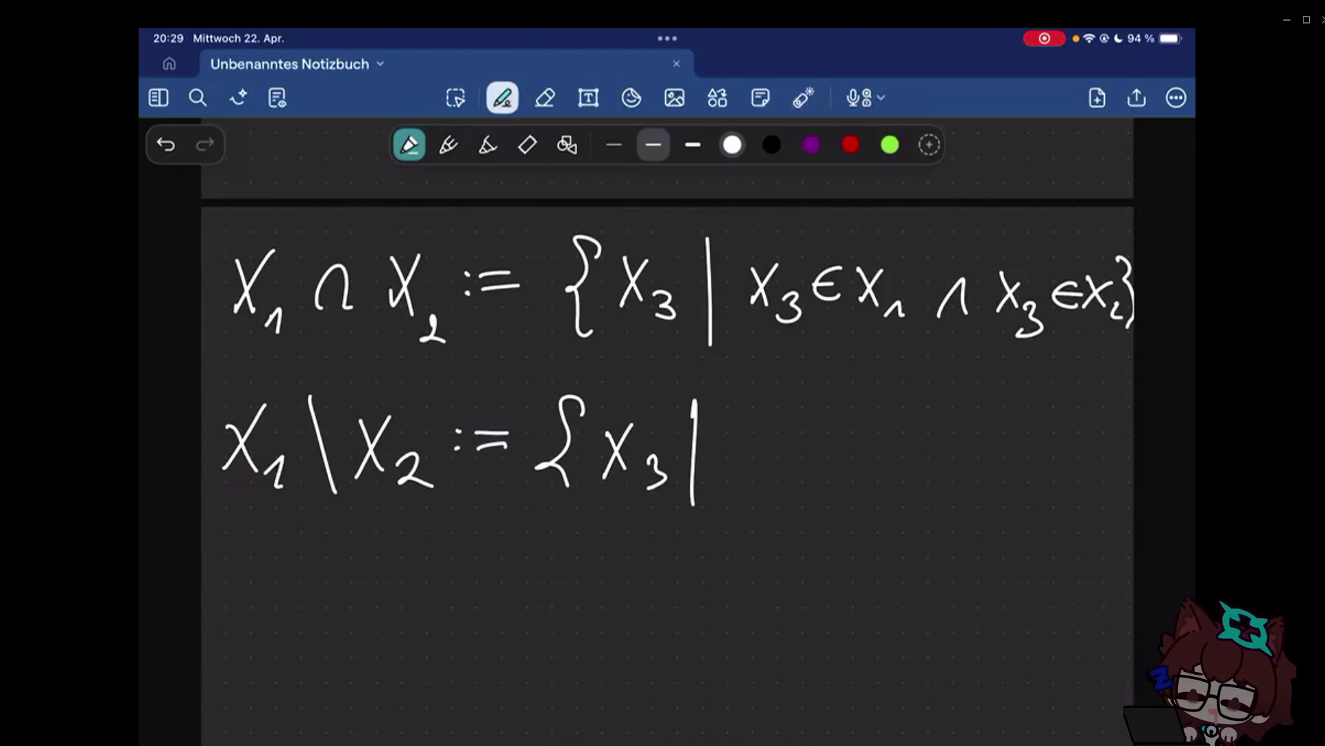
drag(740, 427, 769, 475)
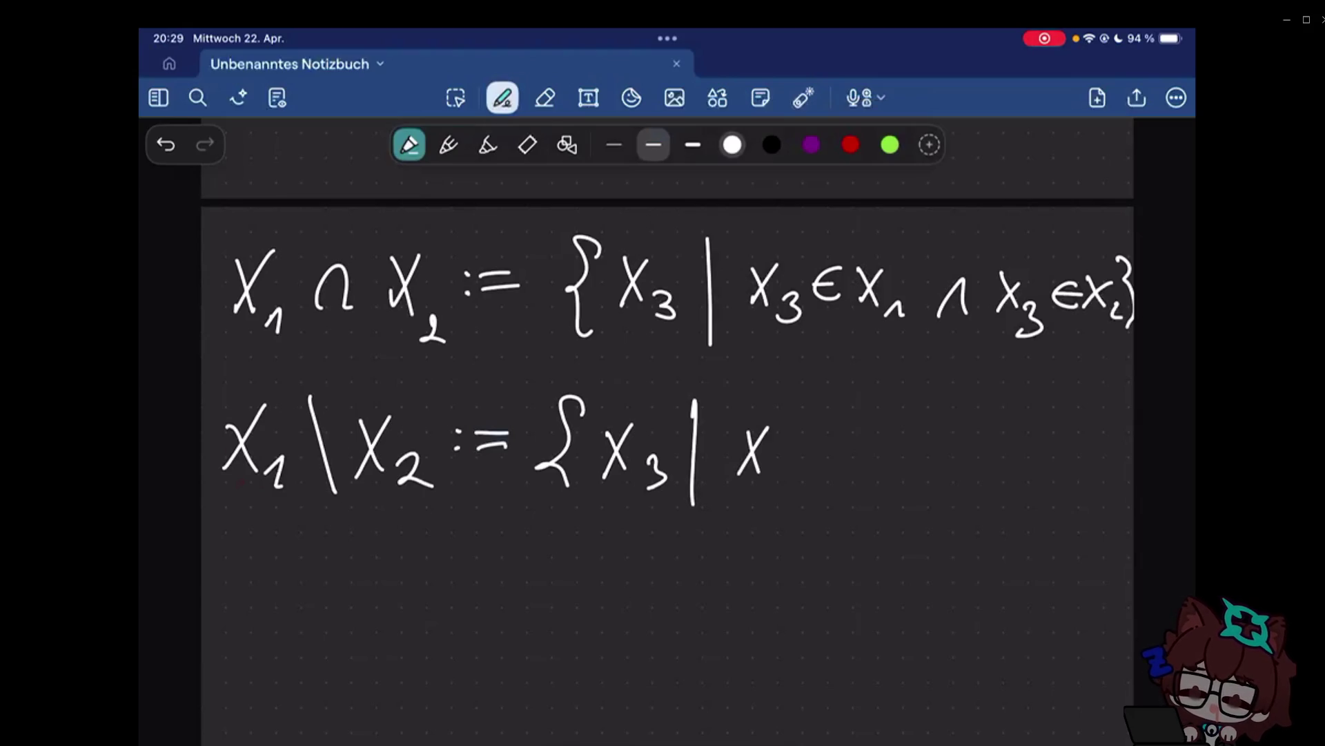
drag(810, 428, 812, 471)
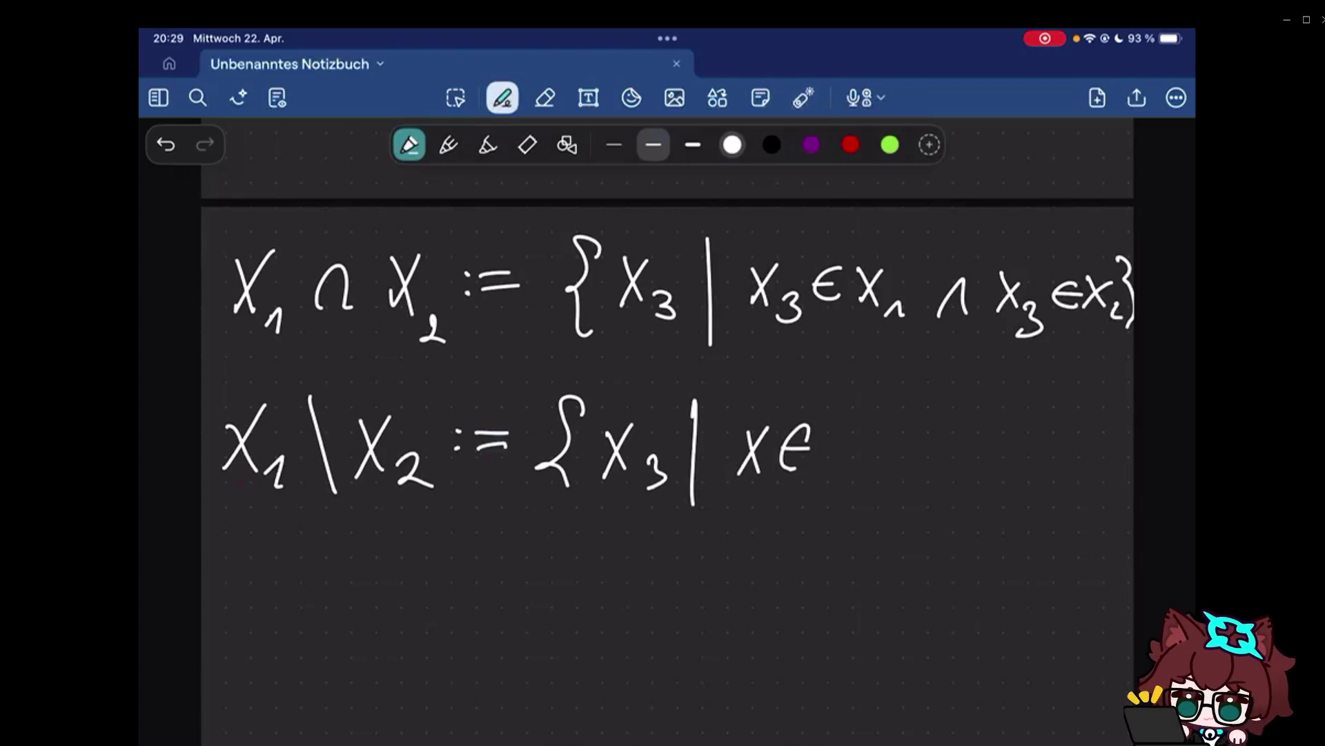
drag(825, 422, 849, 471)
drag(850, 424, 826, 471)
mouse_move(864, 461)
mouse_down()
mouse_move(856, 474)
mouse_move(867, 477)
mouse_up()
drag(904, 472, 929, 468)
drag(756, 474, 759, 500)
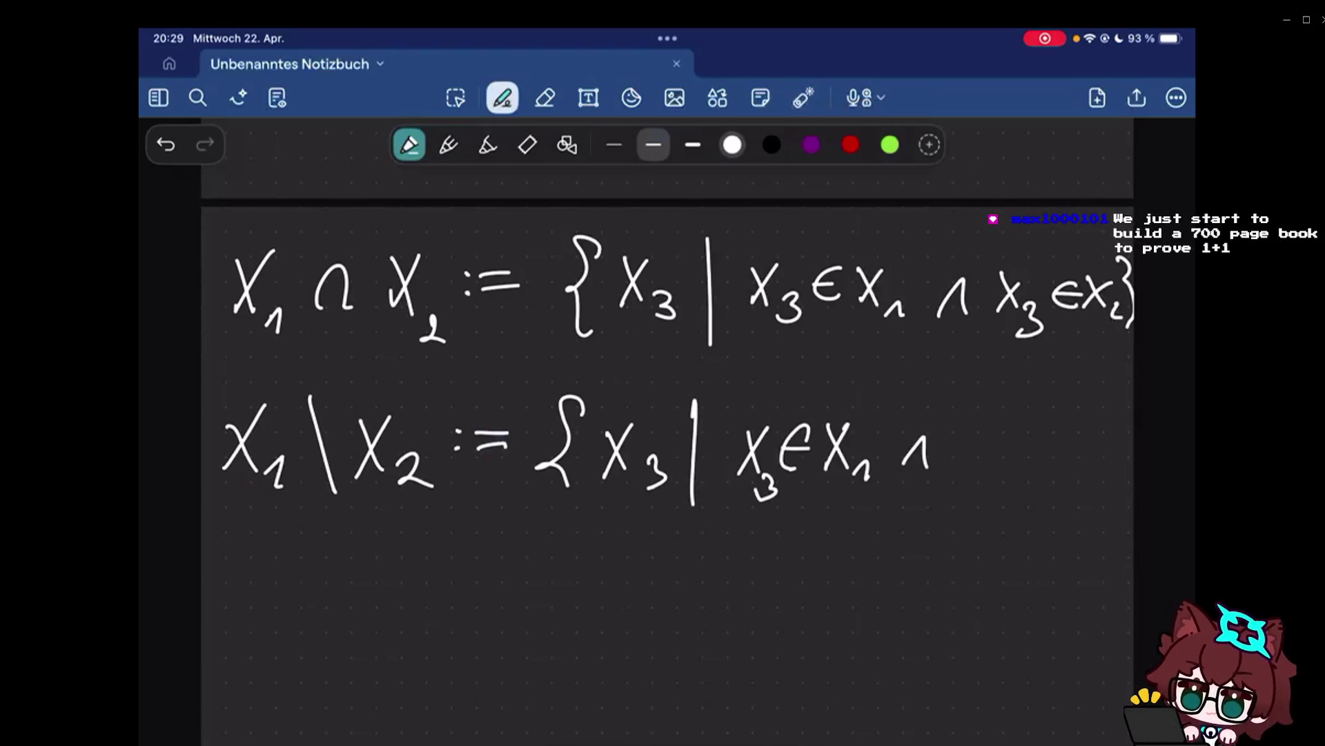
scroll(668, 466, down, 1)
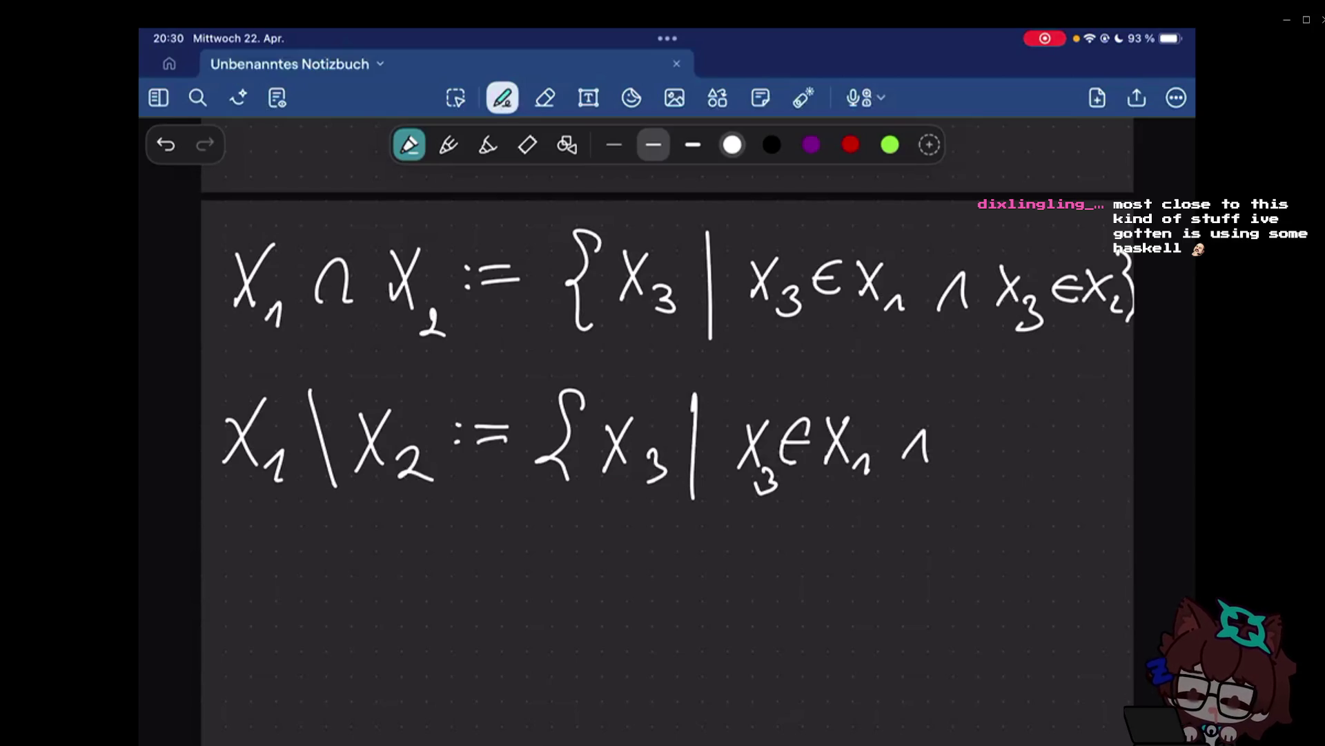
Complete the definition with 'X3 ∉ X2}'.
drag(982, 428, 996, 465)
drag(1046, 426, 1026, 470)
drag(1058, 419, 1099, 468)
drag(1112, 400, 1117, 466)
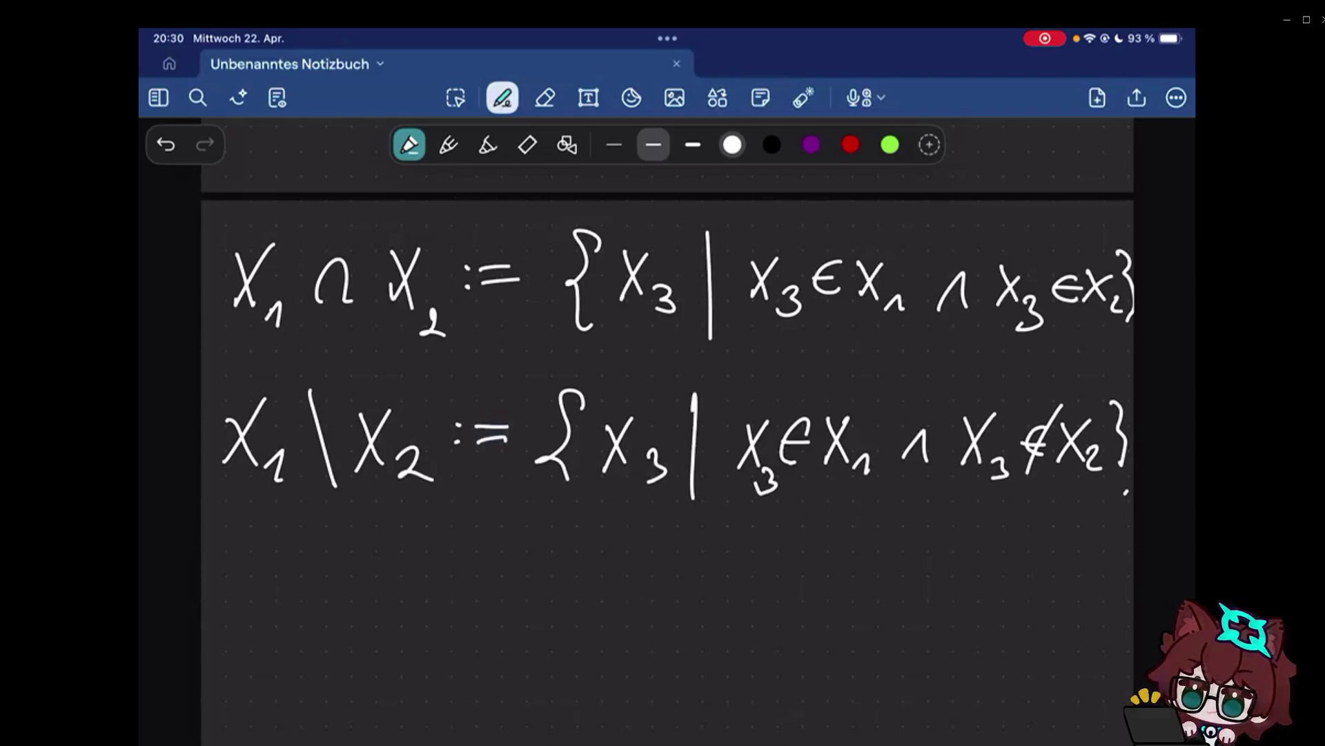
click(1077, 549)
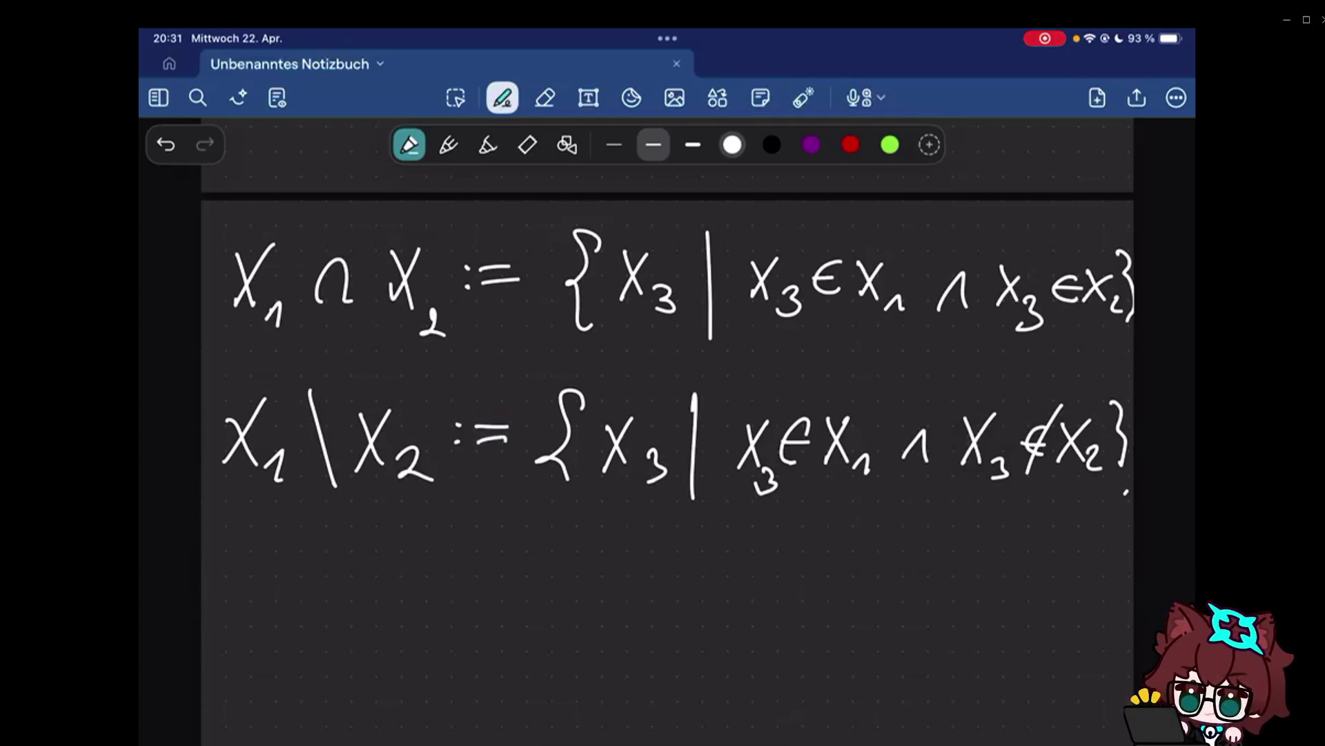
scroll(668, 415, up, 2)
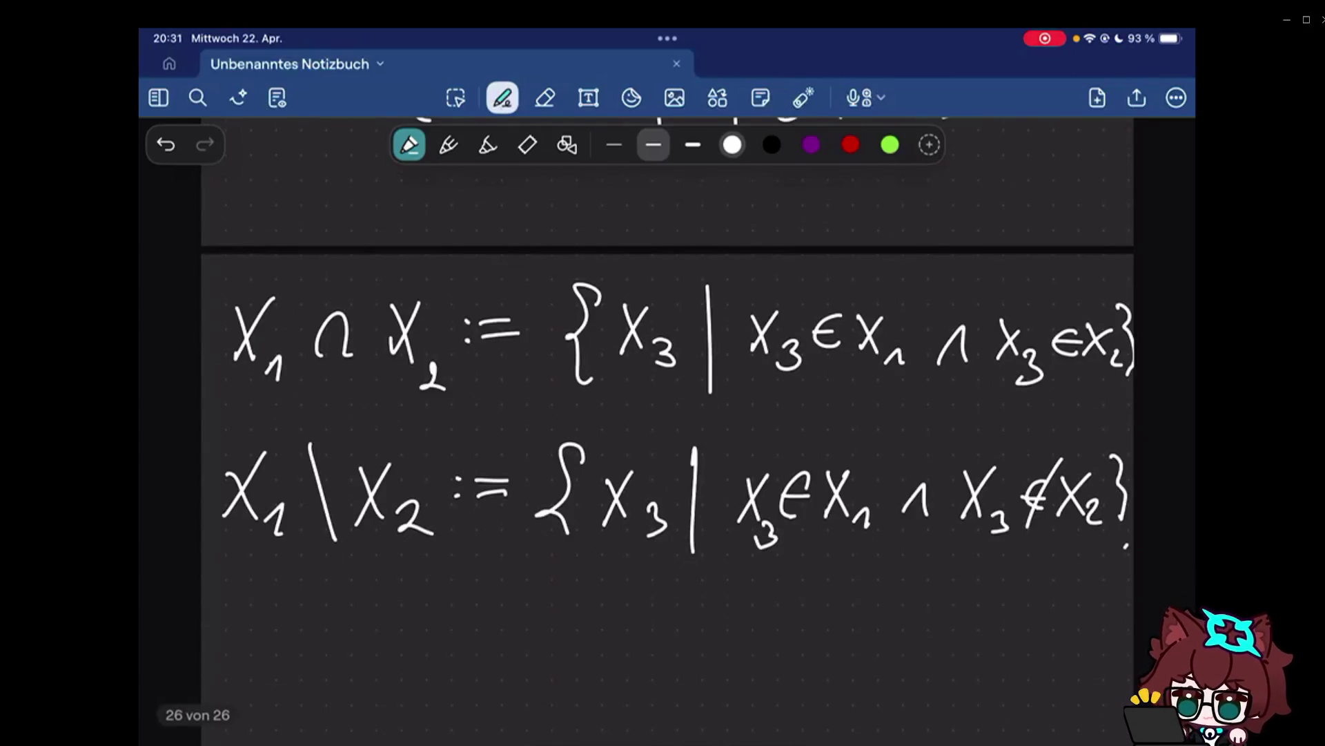
scroll(669, 414, down, 1)
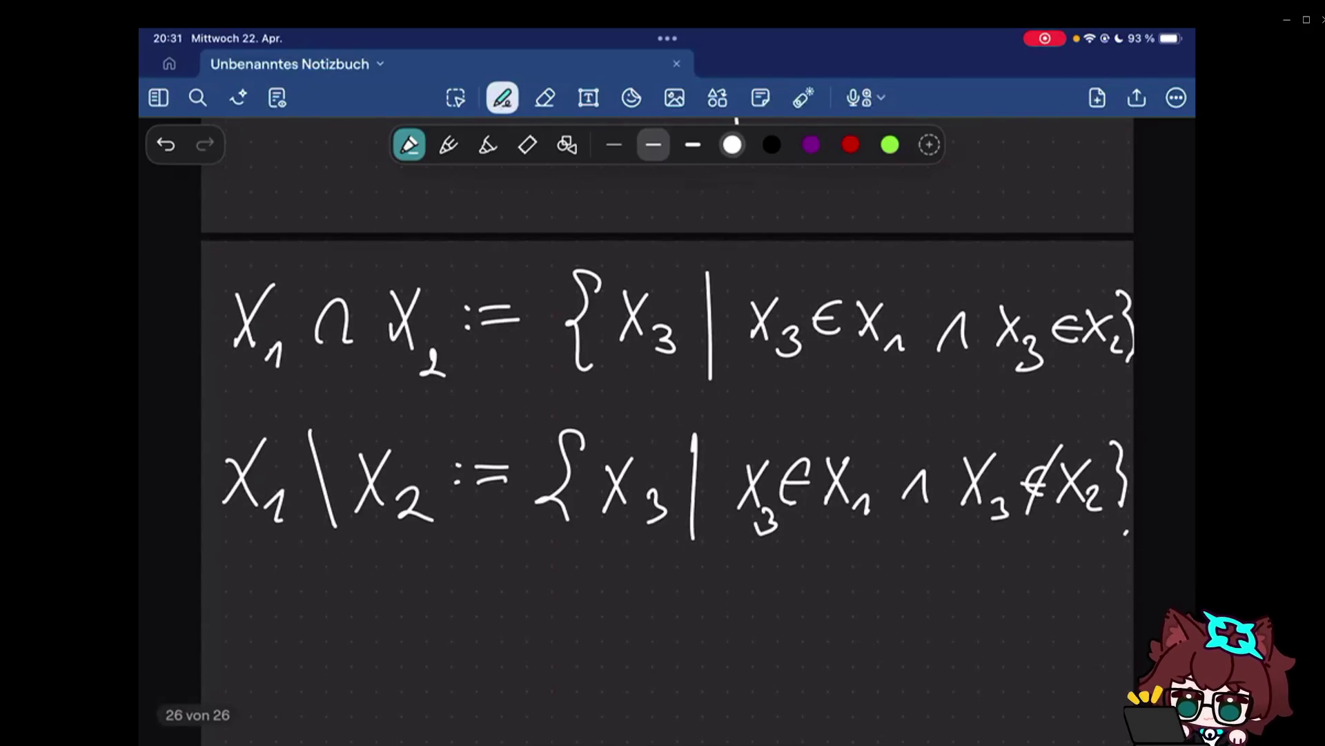
scroll(669, 414, down, 4)
drag(237, 505, 218, 580)
drag(237, 505, 264, 576)
drag(223, 549, 261, 547)
drag(297, 510, 282, 576)
click(544, 98)
drag(287, 527, 259, 578)
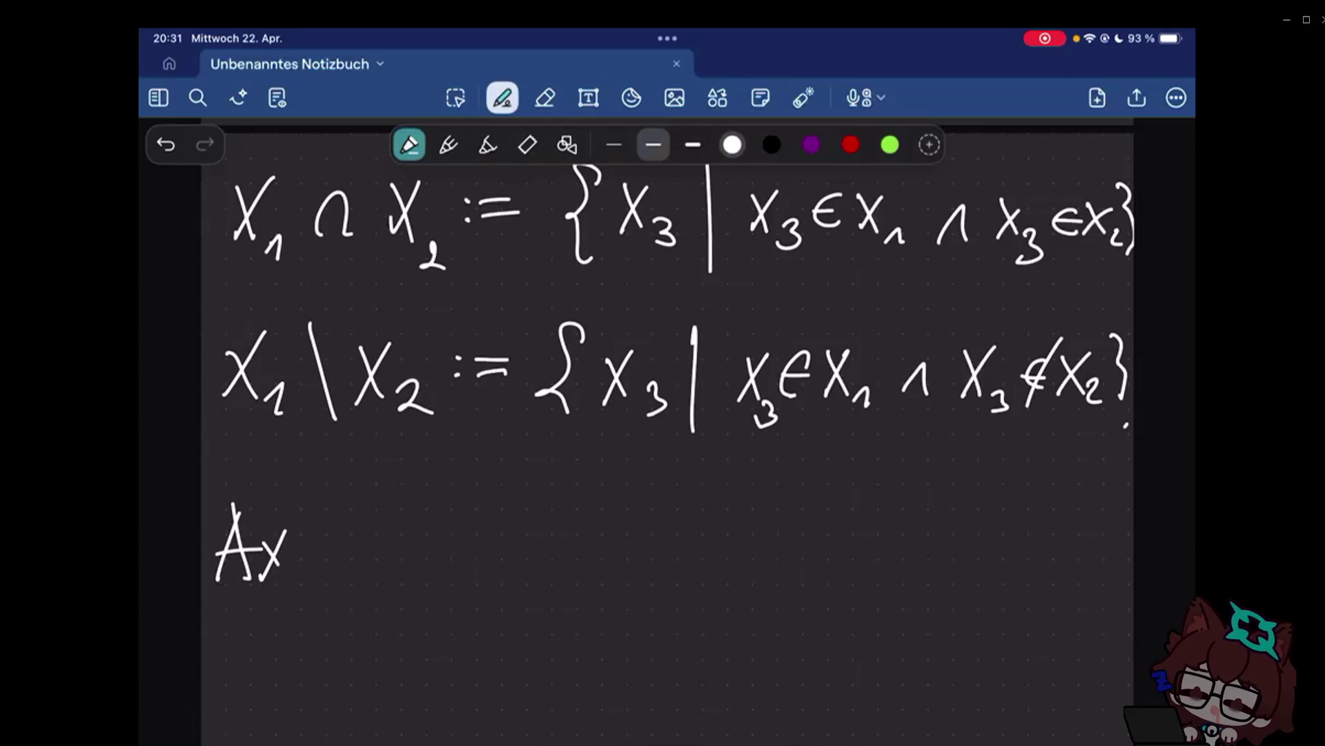
drag(311, 539, 311, 574)
drag(353, 549, 346, 548)
drag(364, 575, 404, 575)
drag(426, 538, 426, 564)
click(545, 98)
drag(494, 518, 218, 549)
click(502, 98)
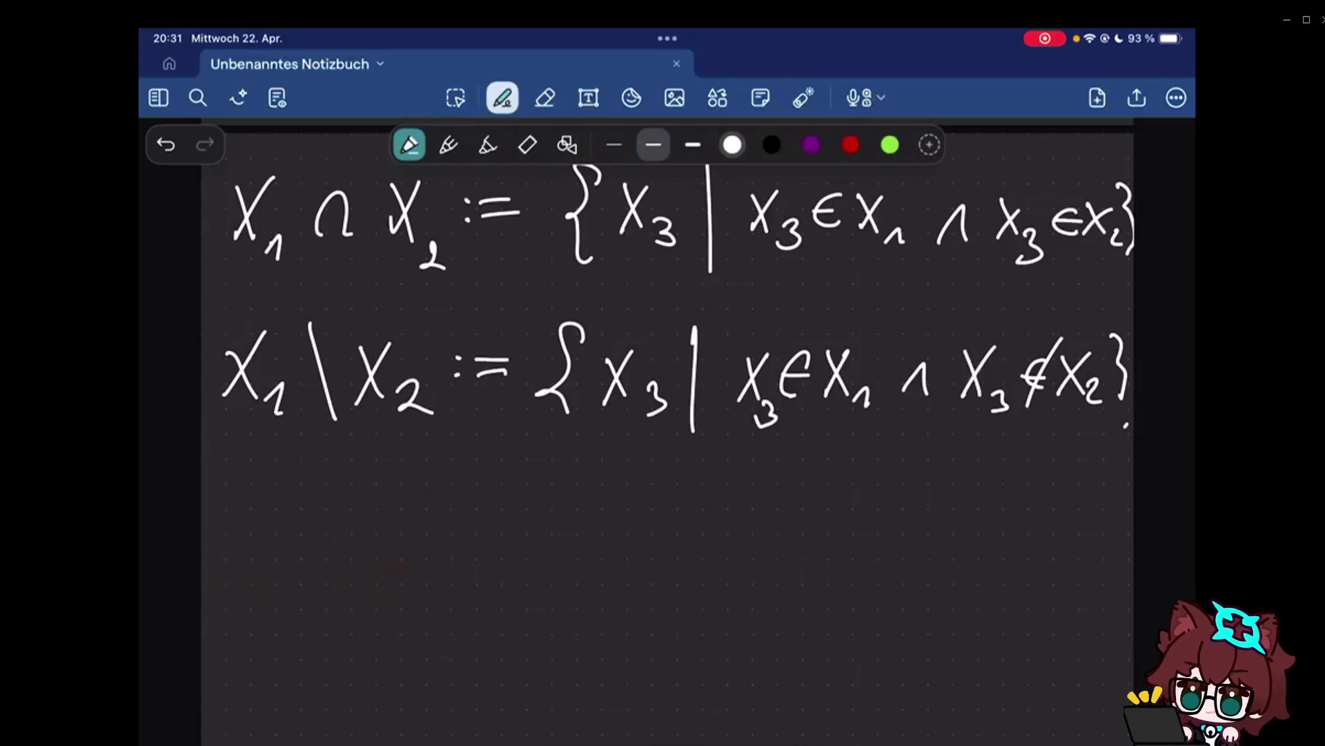
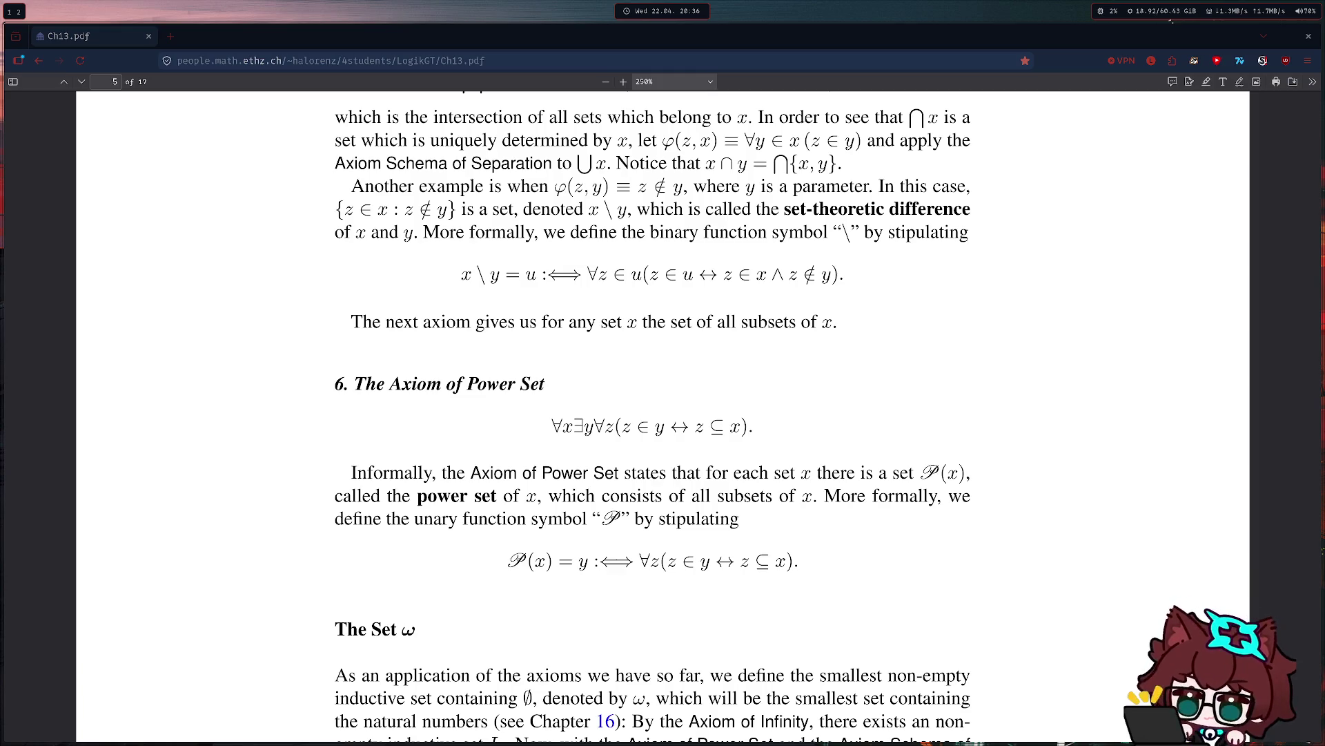
Move to an empty workspace and start a fresh zsh terminal.
key(super+1)
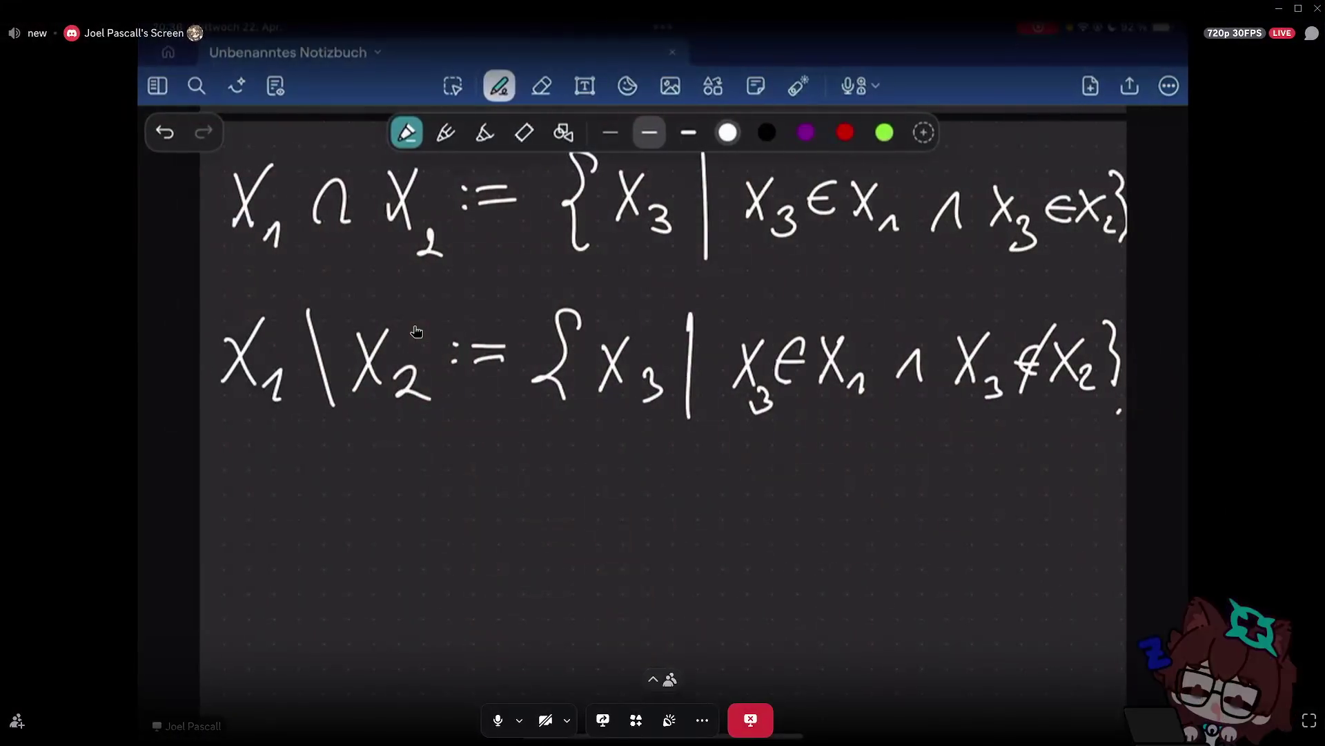
key(super+3)
key(super+Return)
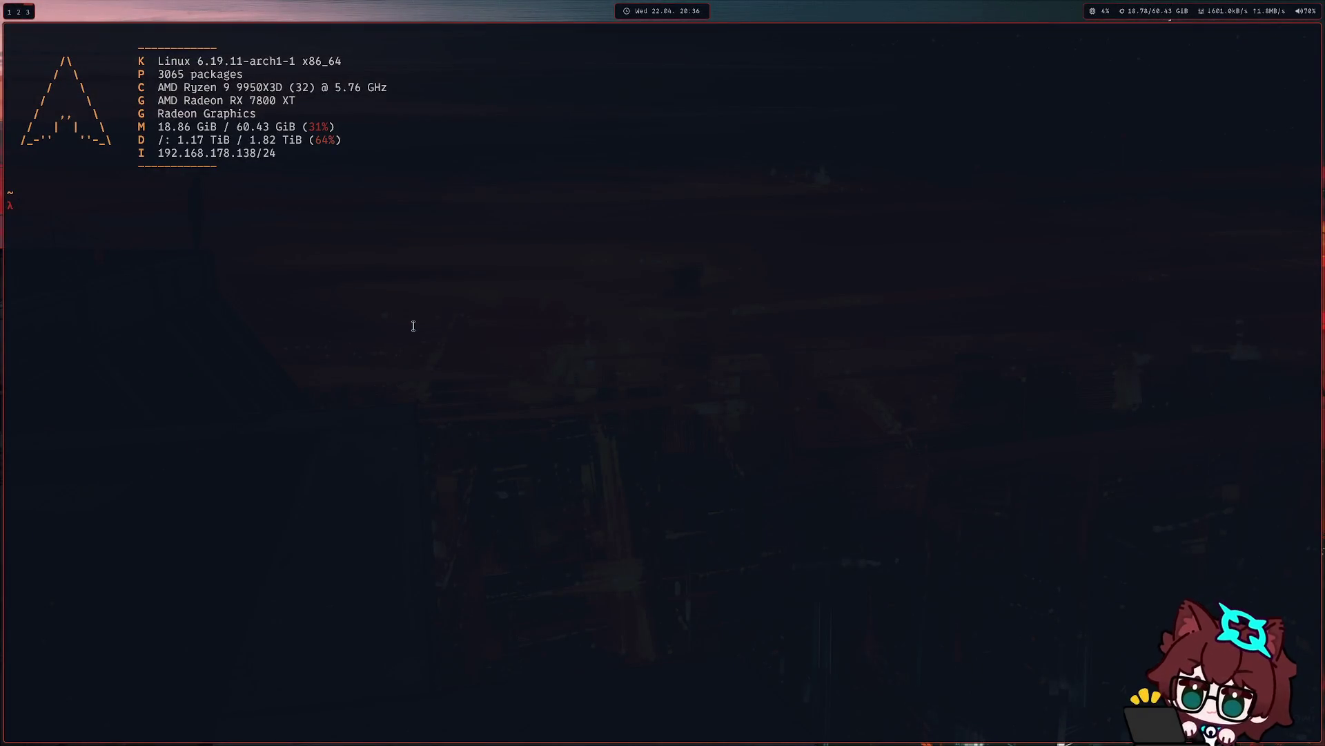
Use the project picker to find 'nyangine' and open it in Neovim.
key(ctrl+f)
text(ta)
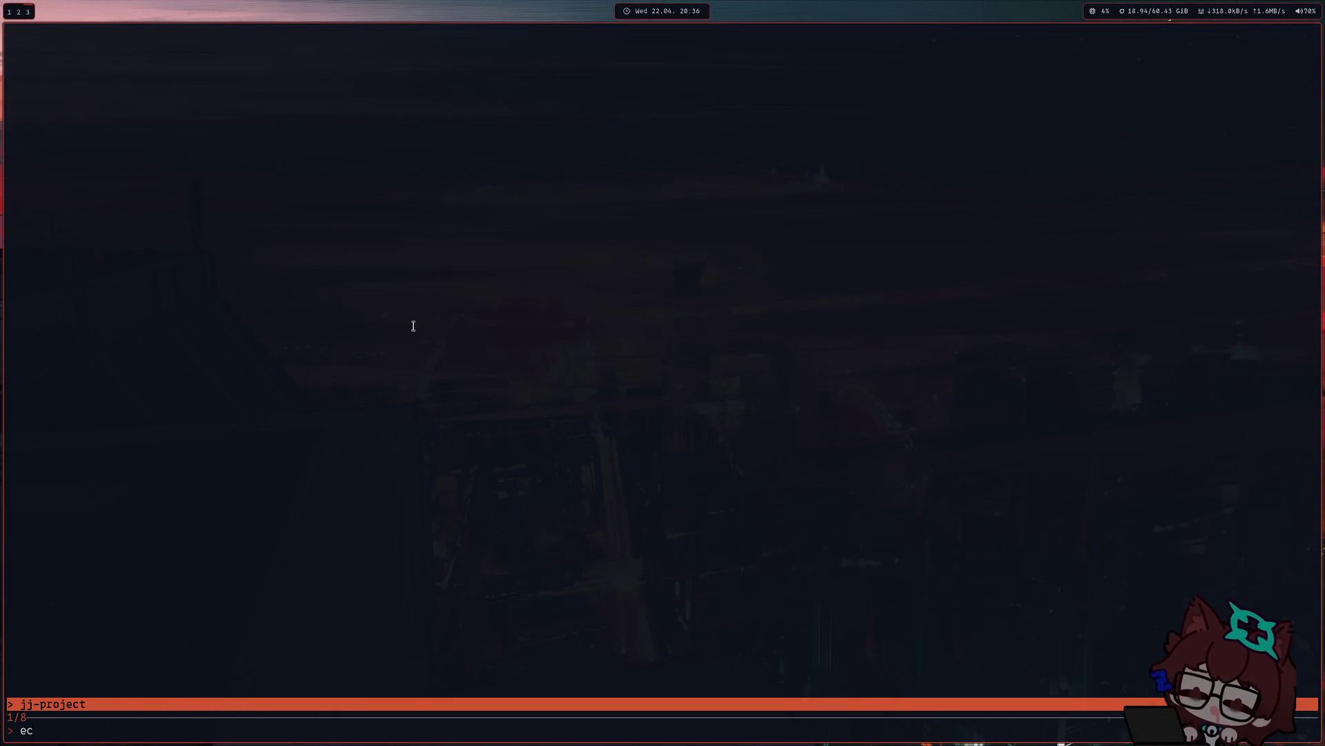
key(BackSpace)
key(BackSpace)
text(eny)
key(Return)
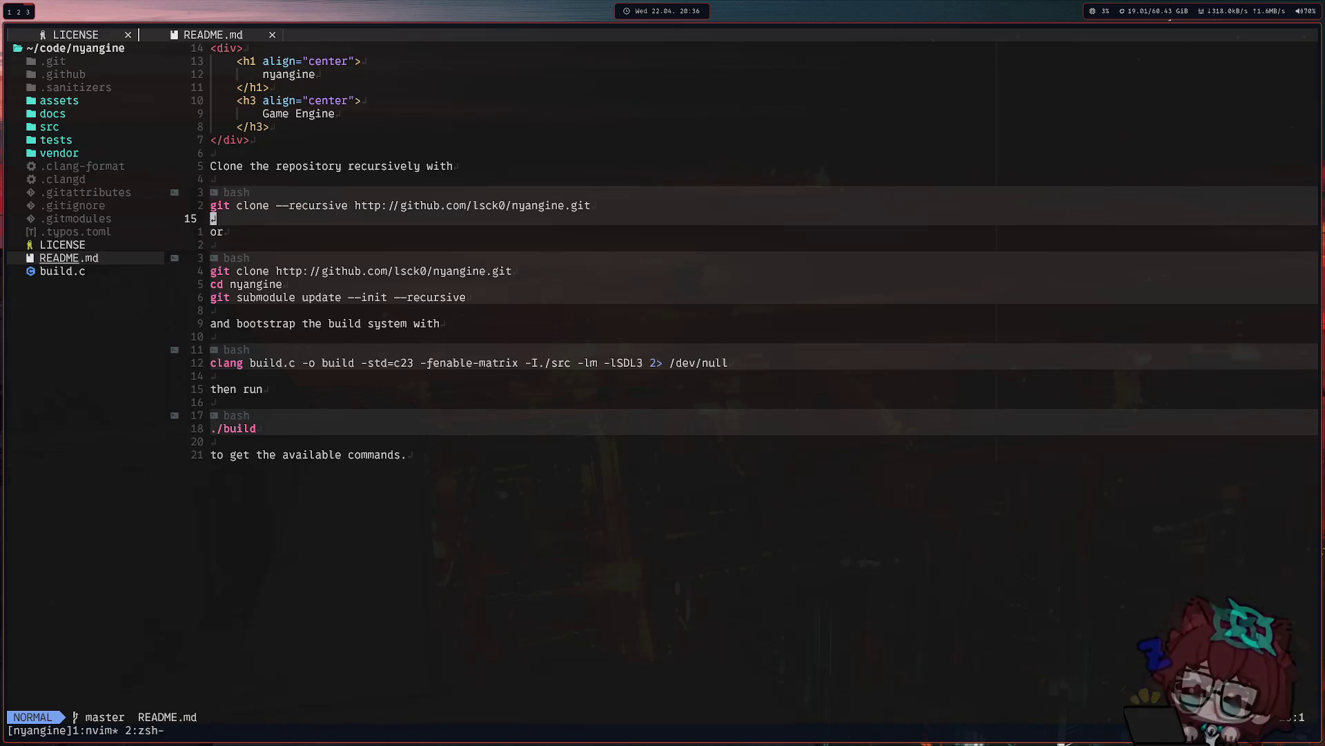
Expand src > nyangine > core in the neo-tree file tree.
key(ctrl+h)
key(k)
key(k)
key(k)
key(k)
key(k)
key(k)
key(k)
key(k)
key(k)
key(Return)
key(j)
key(j)
key(Return)
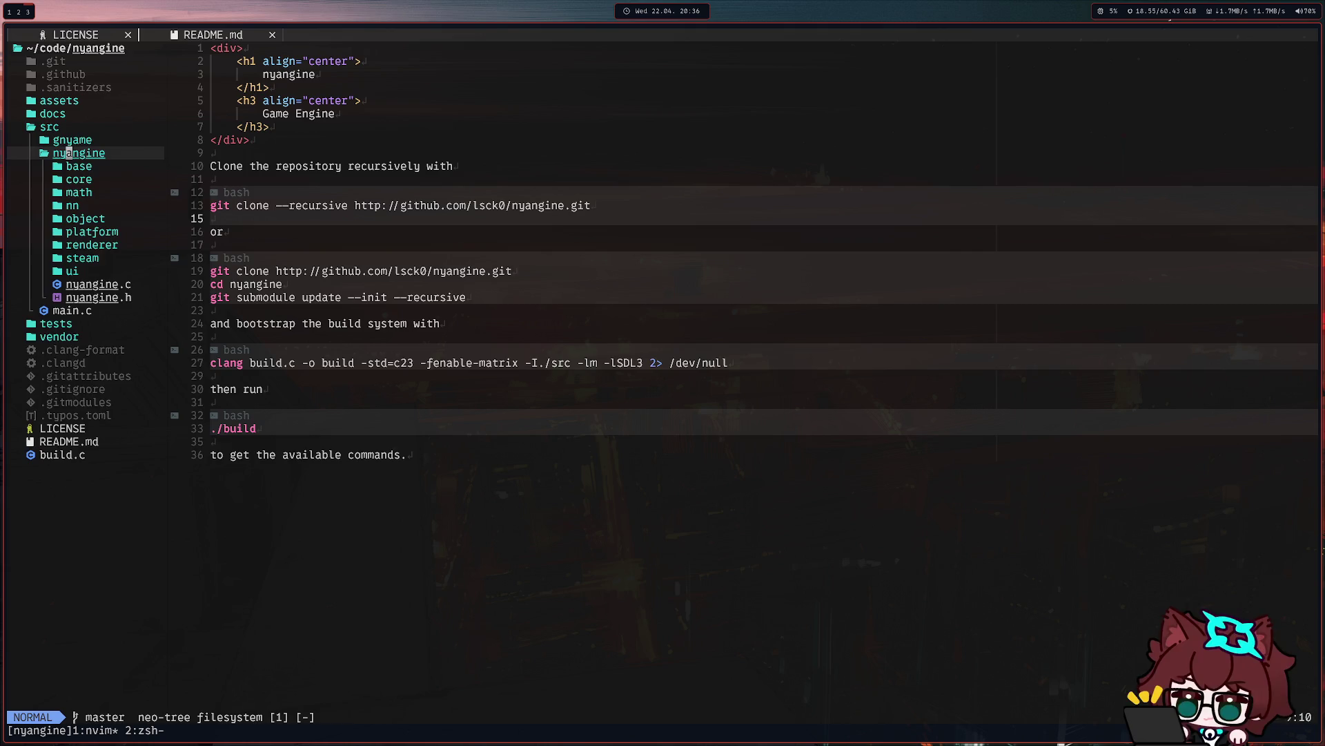
key(j)
key(j)
key(j)
key(j)
key(j)
key(k)
key(k)
key(k)
key(Return)
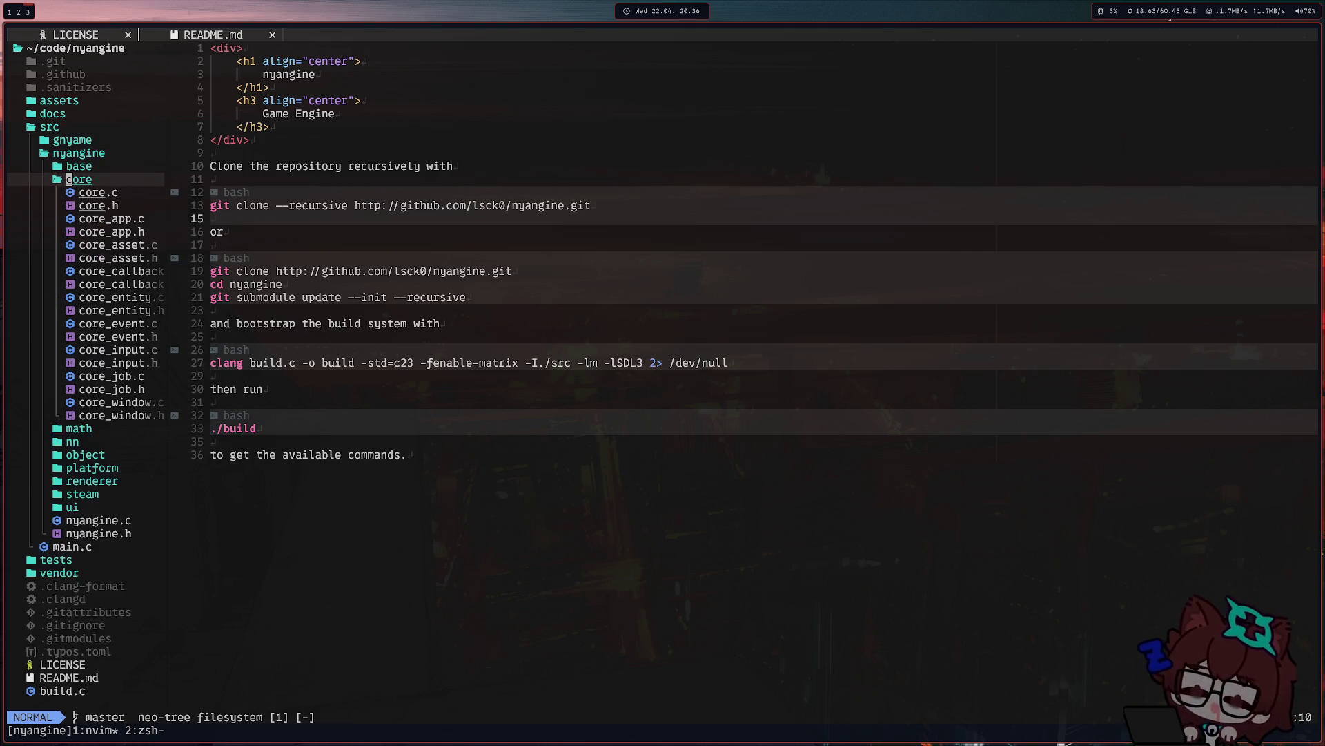
Open core_entity.h, collapse src and select the project root for a new file.
key(j)
key(j)
key(j)
key(j)
key(j)
key(k)
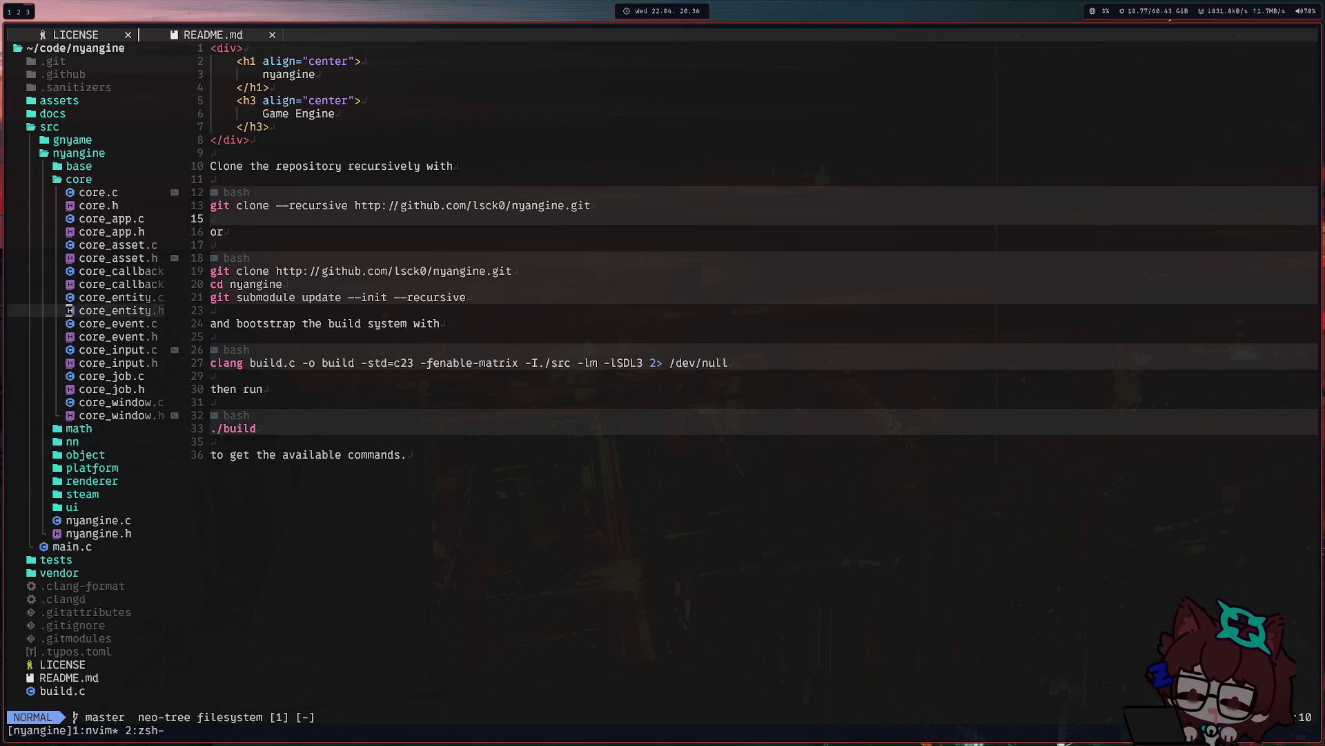
key(Return)
key(j)
key(j)
key(j)
key(j)
key(j)
key(j)
key(j)
key(j)
key(j)
key(j)
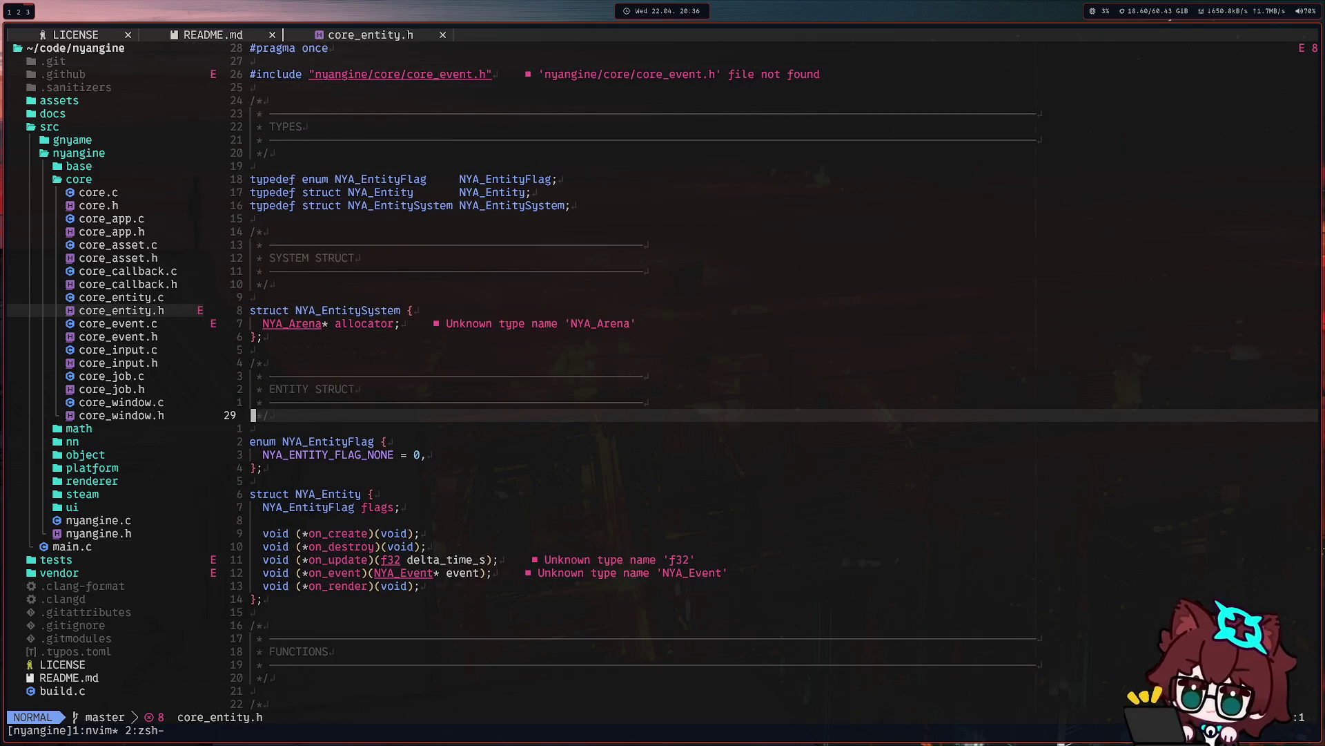
scroll(669, 291, down, 9)
scroll(459, 287, up, 5)
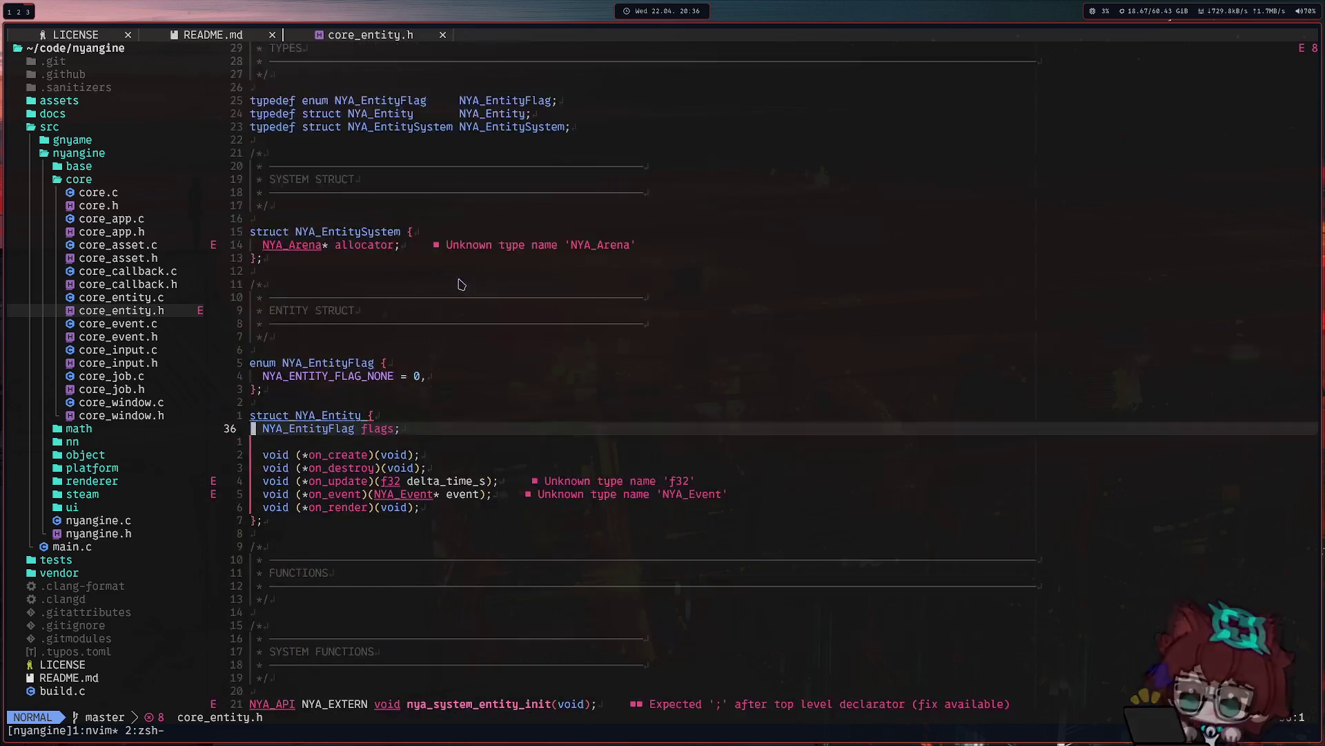
scroll(459, 287, up, 5)
scroll(480, 265, down, 5)
scroll(479, 265, up, 1)
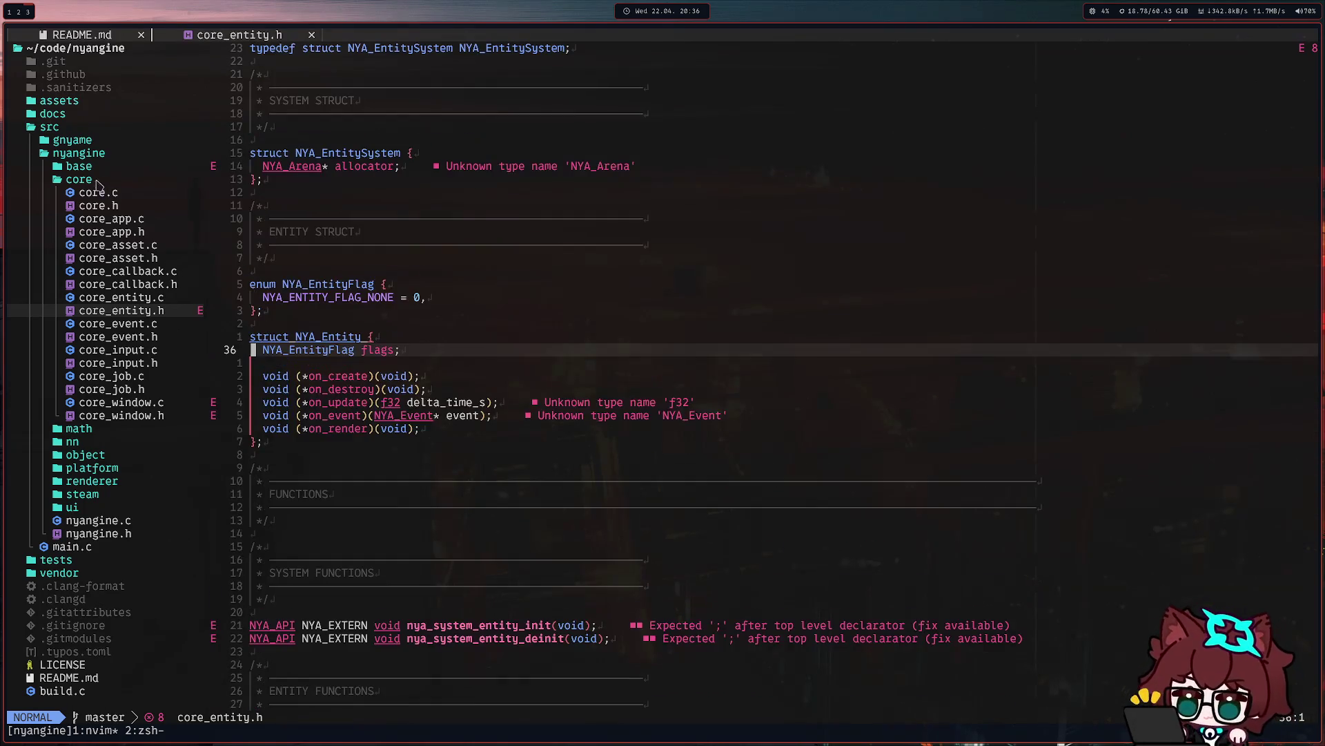
double_click(60, 130)
click(74, 49)
text(a)
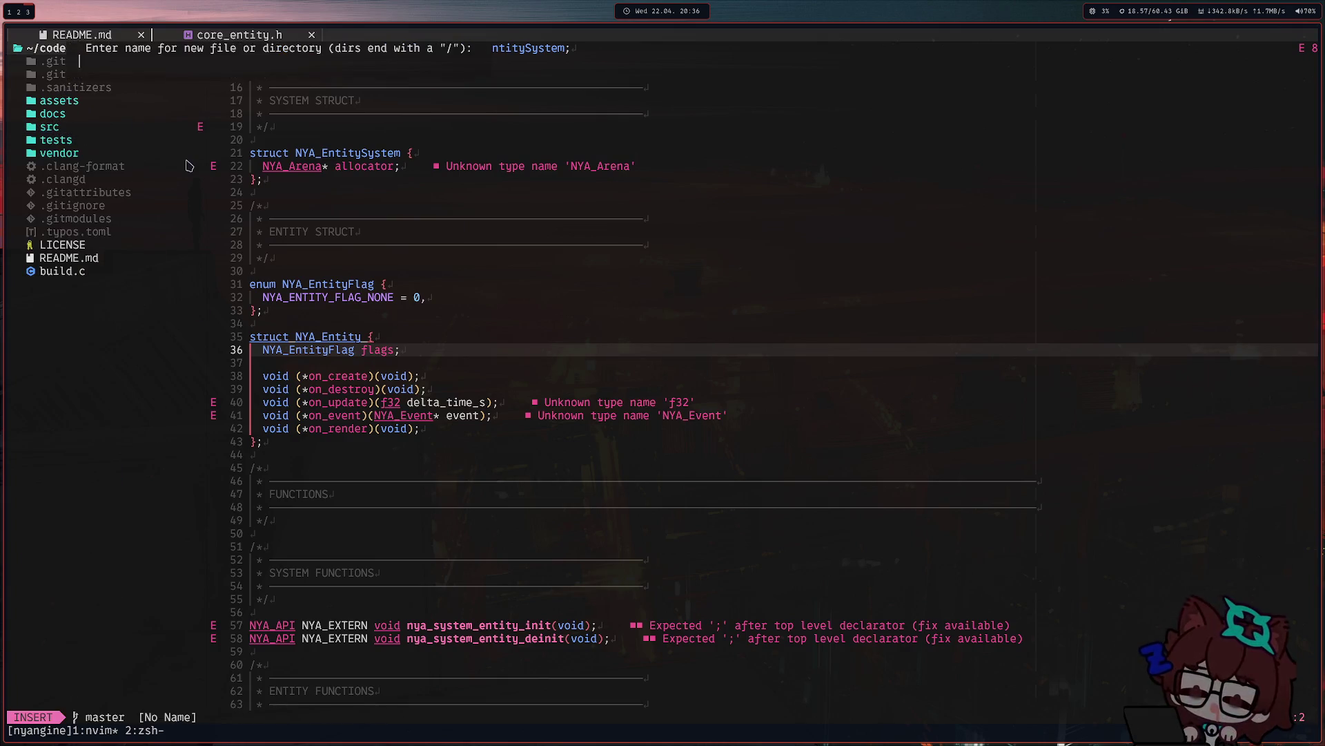
text(fatty)
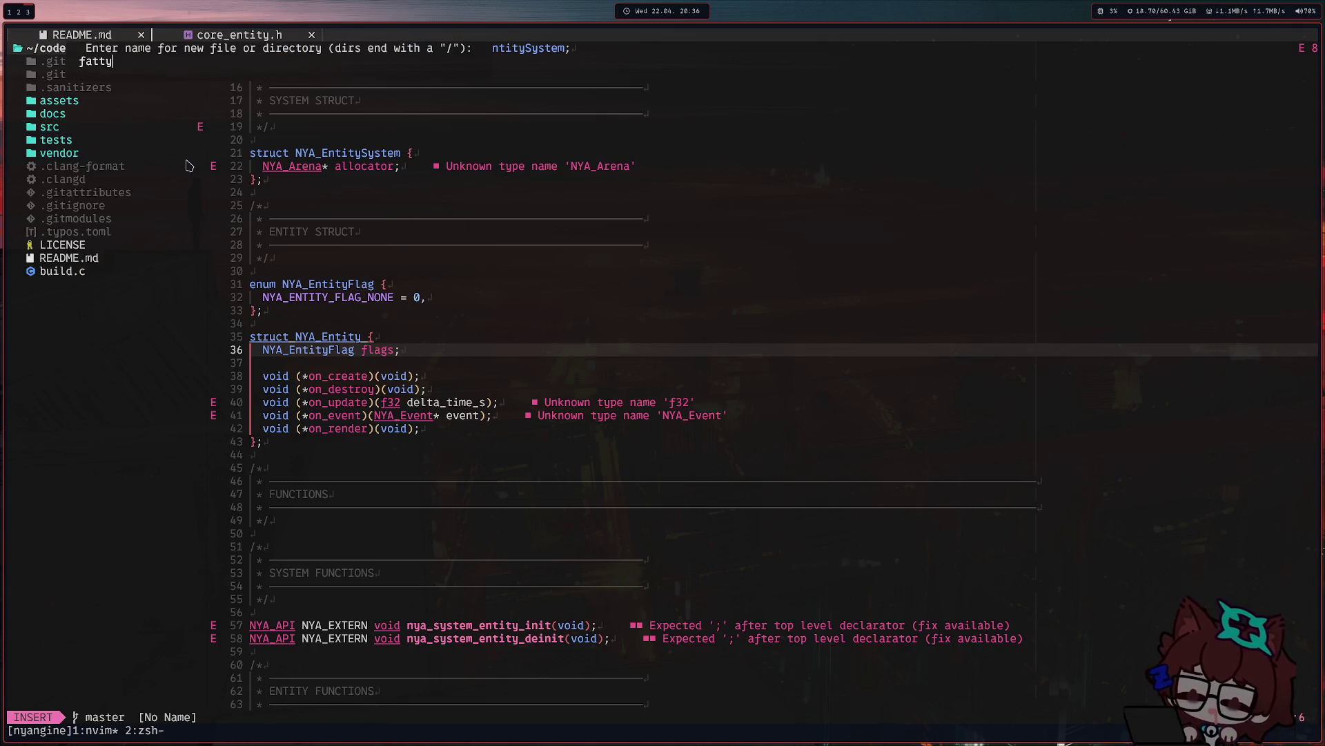
text(c)
Create fatty.c and begin a 'typedef enum EntityFlag' declaration with an open body.
key(Return)
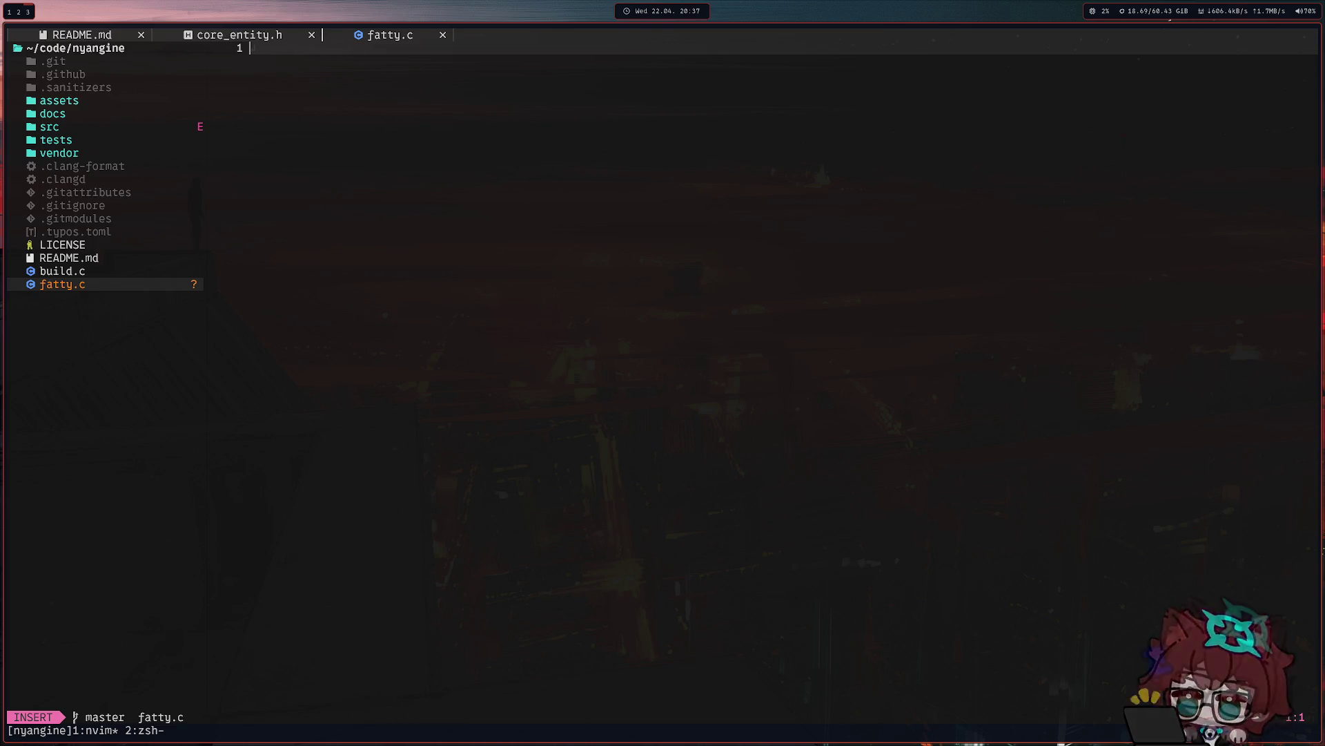
text(enom)
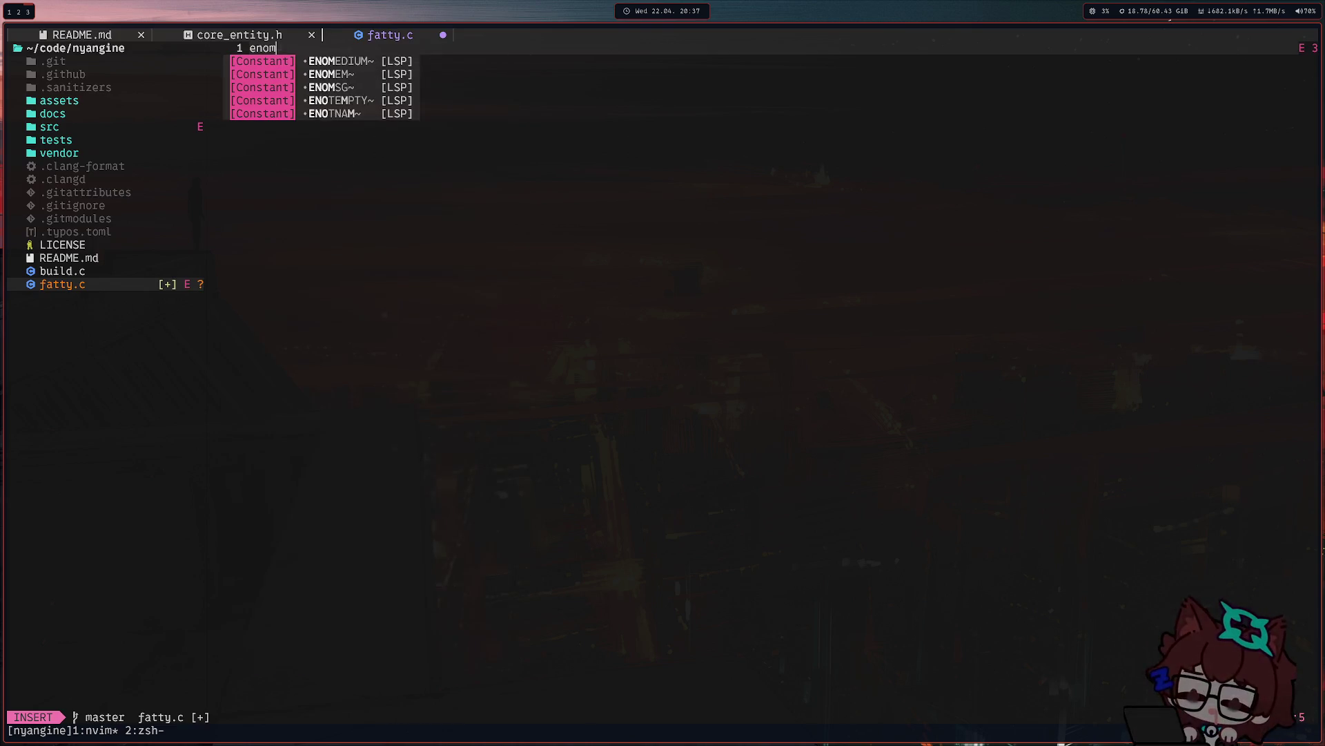
key(BackSpace)
key(BackSpace)
key(BackSpace)
text(enu)
key(BackSpace)
key(BackSpace)
key(BackSpace)
text(type)
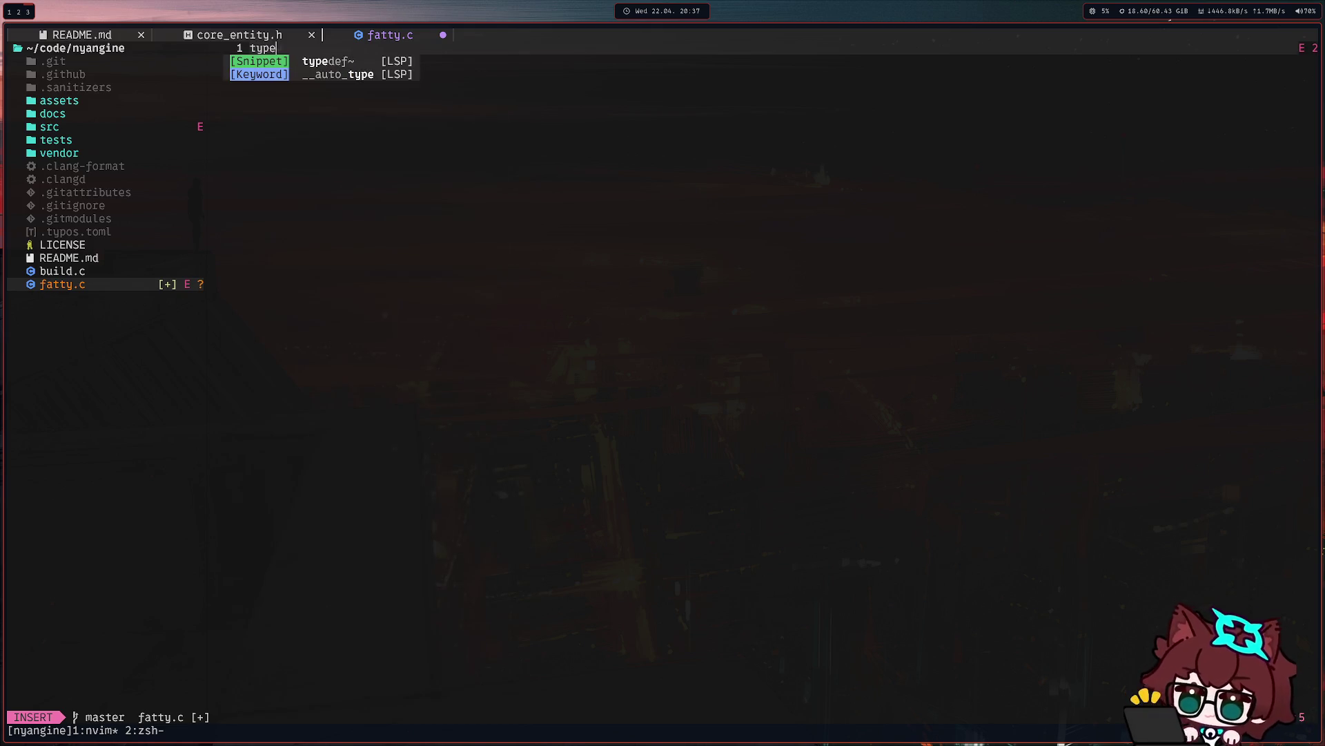
text(def en)
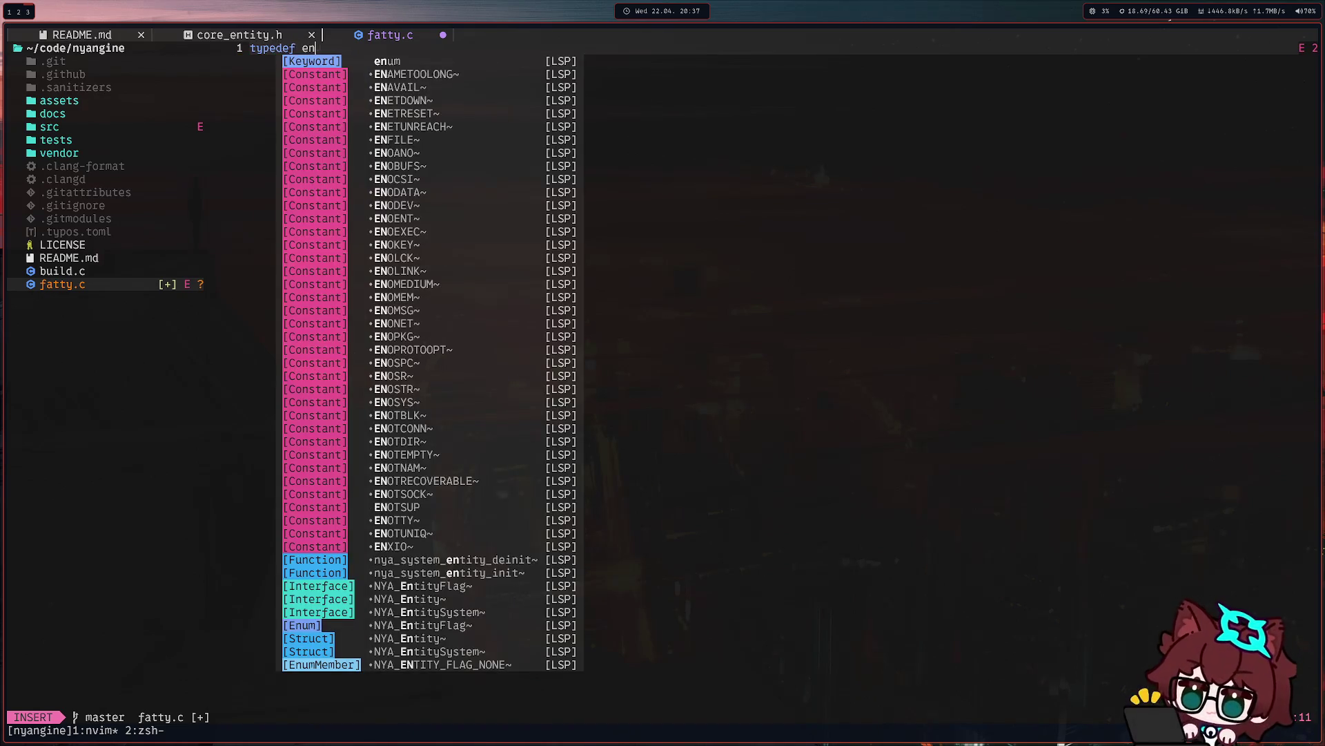
text(um EntityFal)
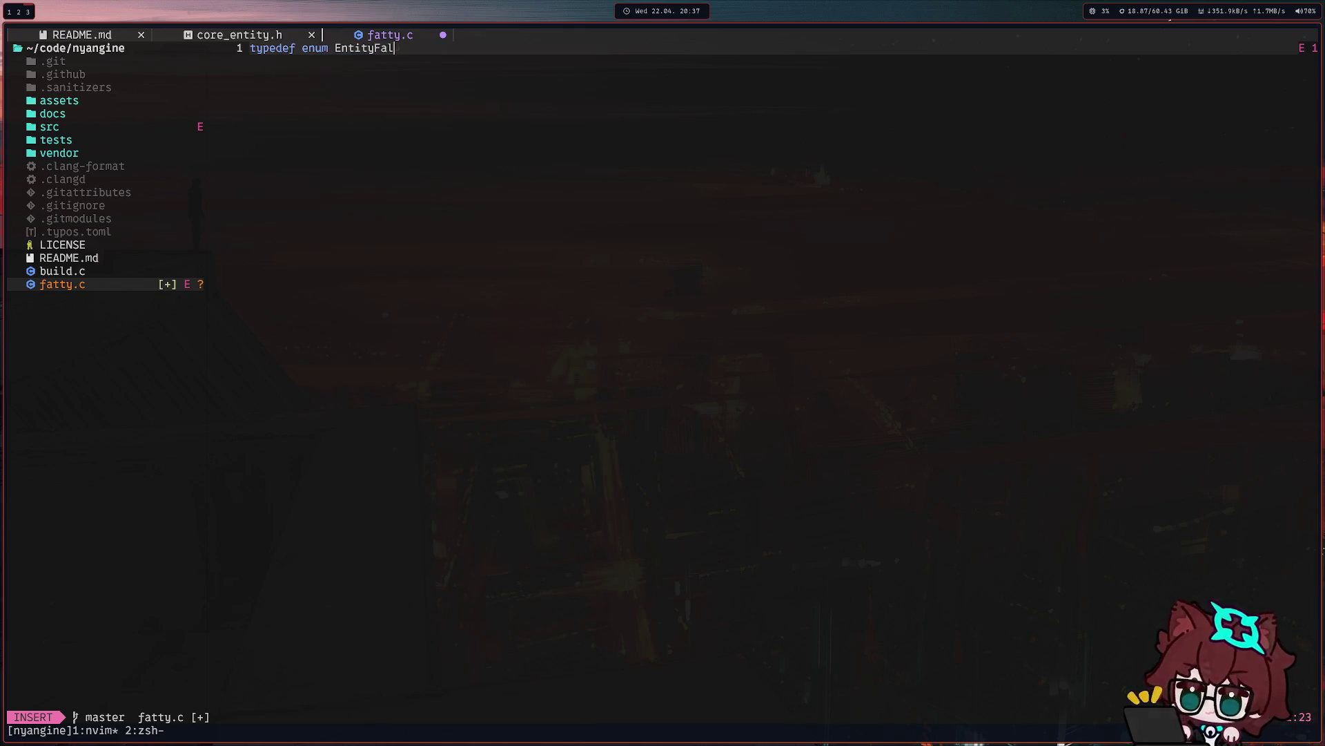
key(BackSpace)
key(BackSpace)
text(lag {)
key(Return)
key(Return)
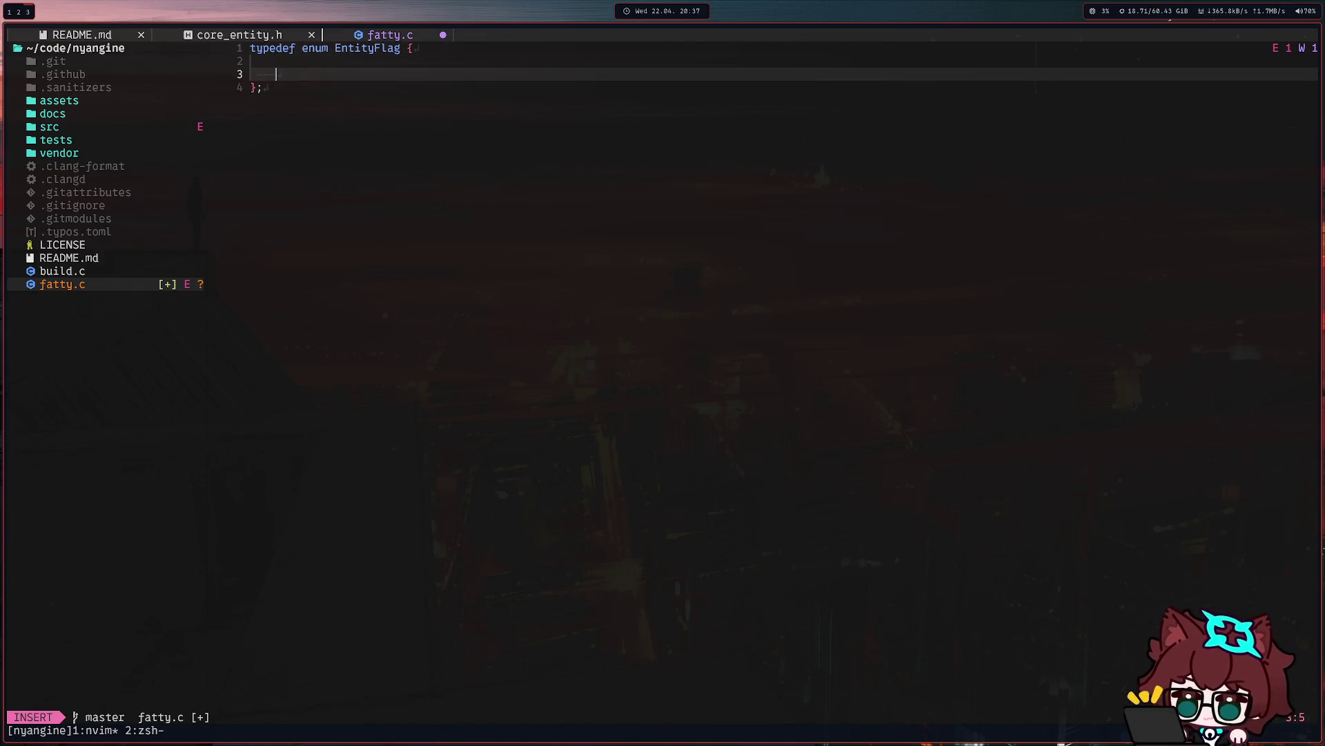
text(EntityF)
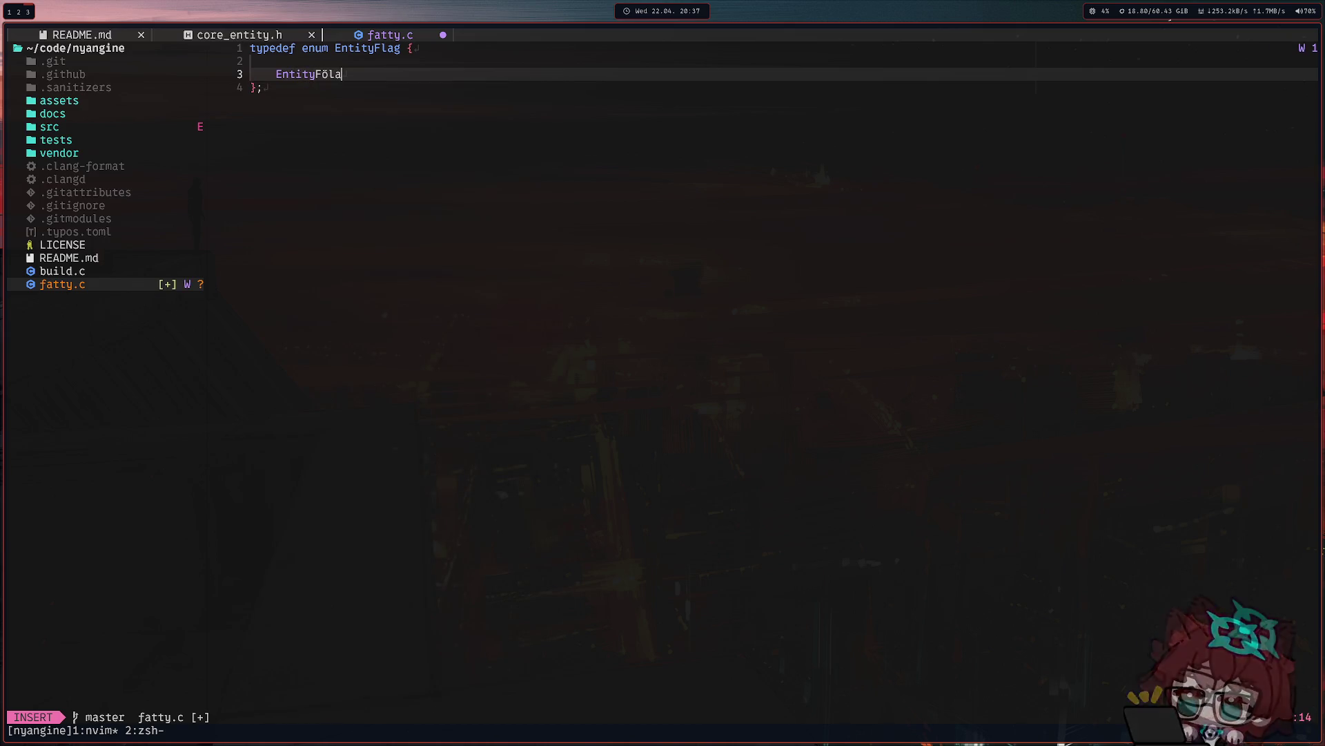
Move the EntityFlag name from the typedef line to after the closing brace.
key(ctrl+w)
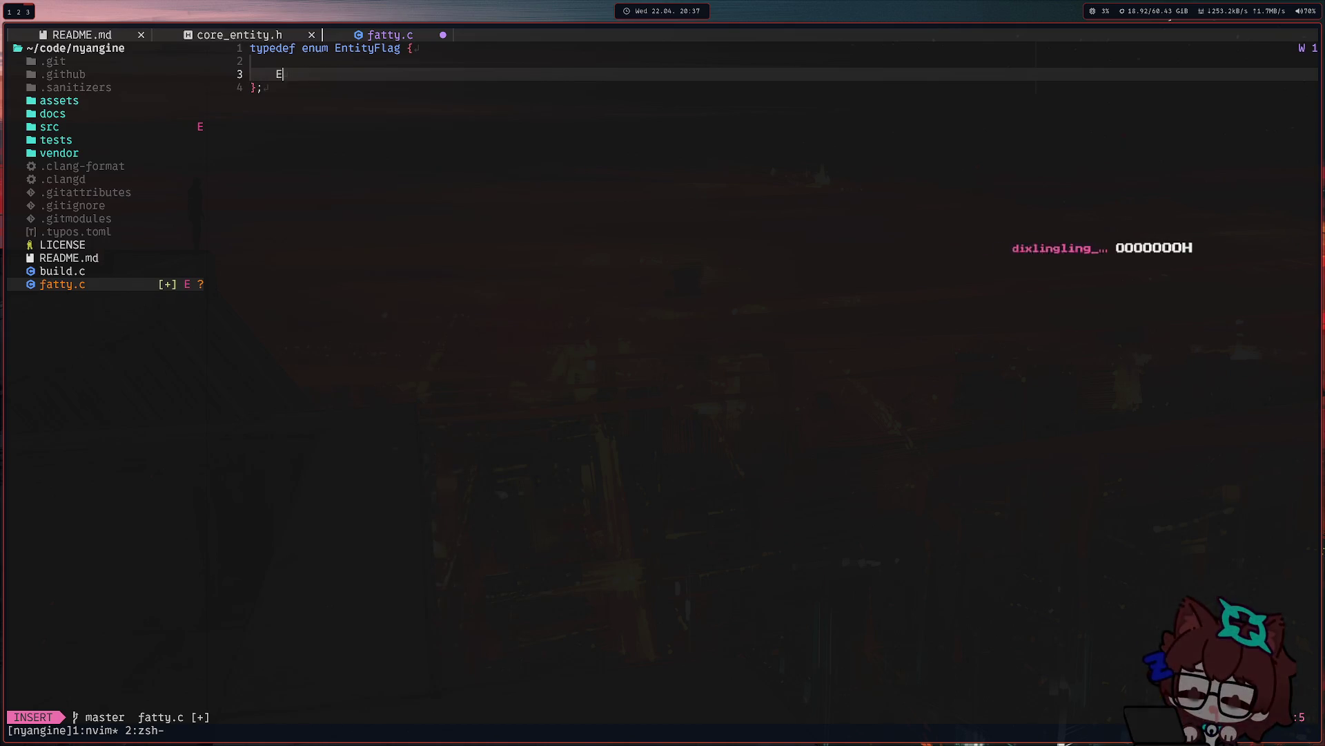
text(ENTITY_)
key(ctrl+w)
text(FLAG_COUNT)
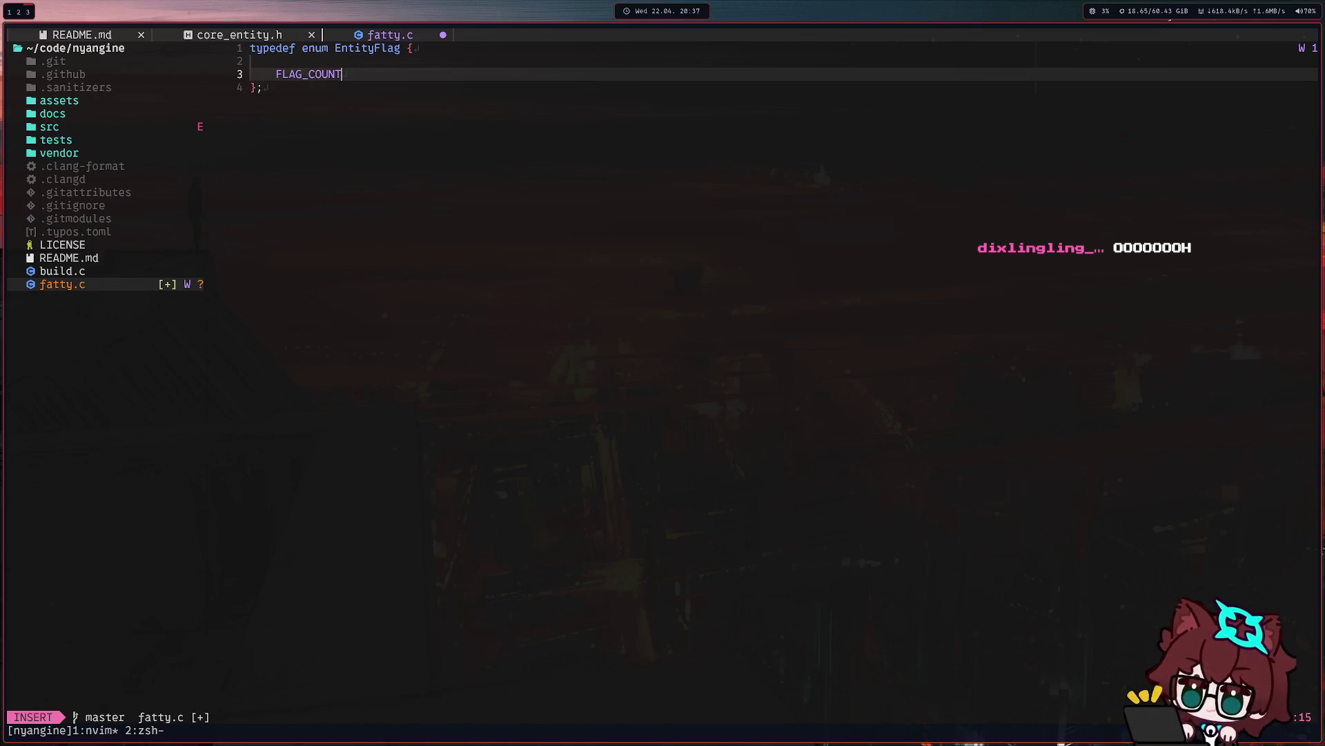
key(Escape)
key(k)
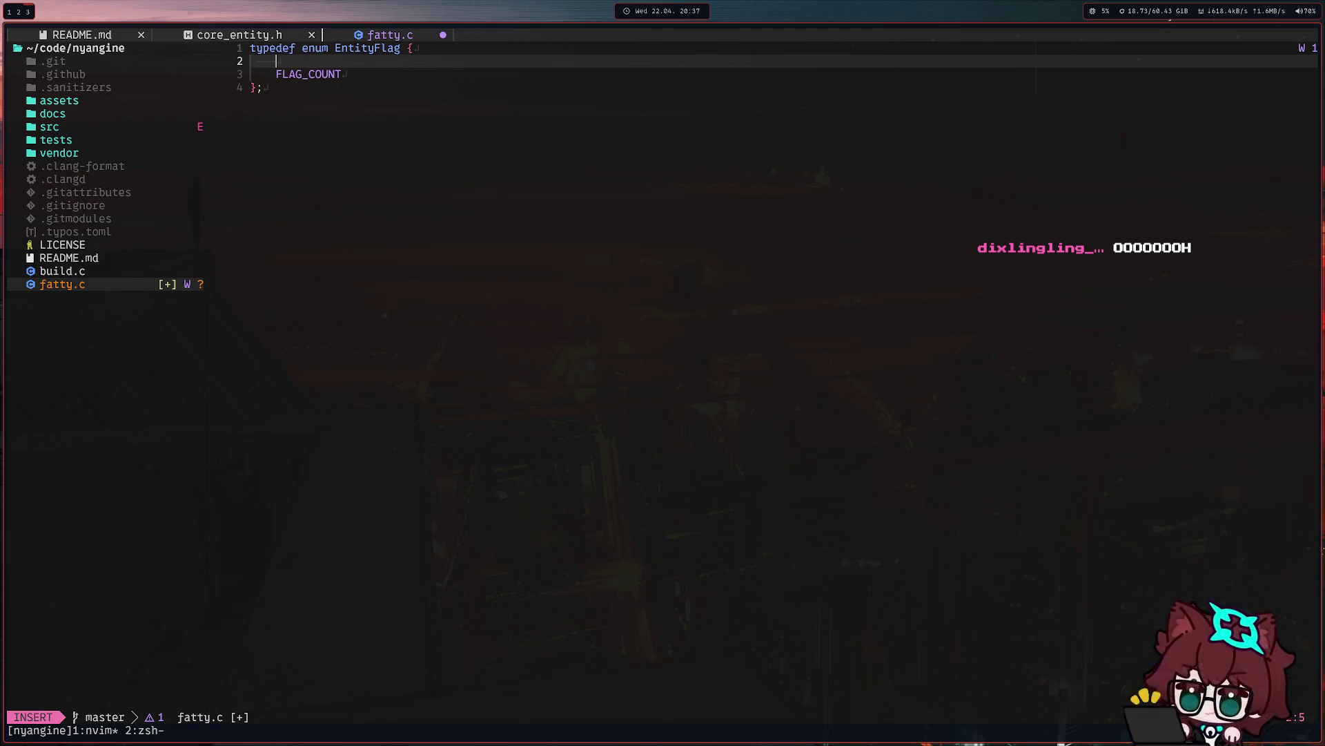
key(k)
key(w)
key(w)
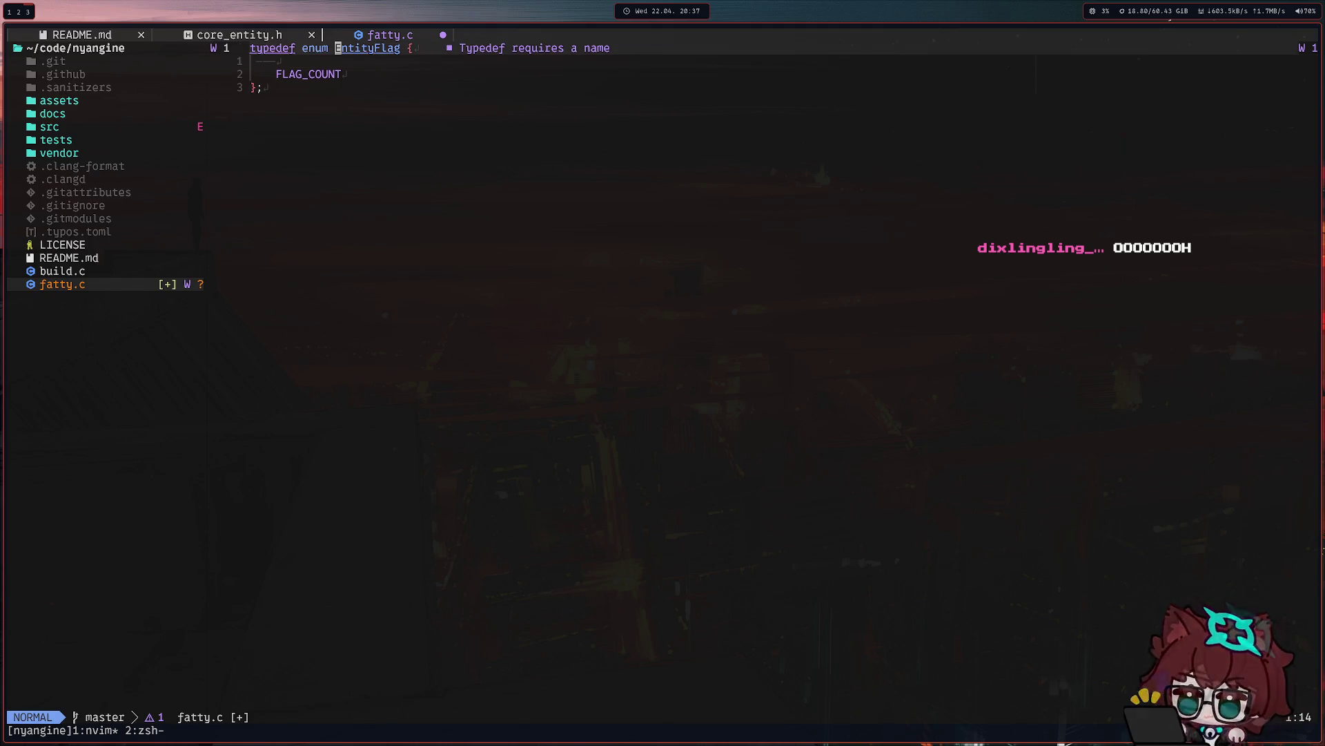
key(d)
key(w)
key(j)
key(j)
key(j)
key(p)
Write the enum entries (flammable, on fire, invulnerable, FLAG_COUNT) and save.
key(k)
key(k)
text(AFLAT_)
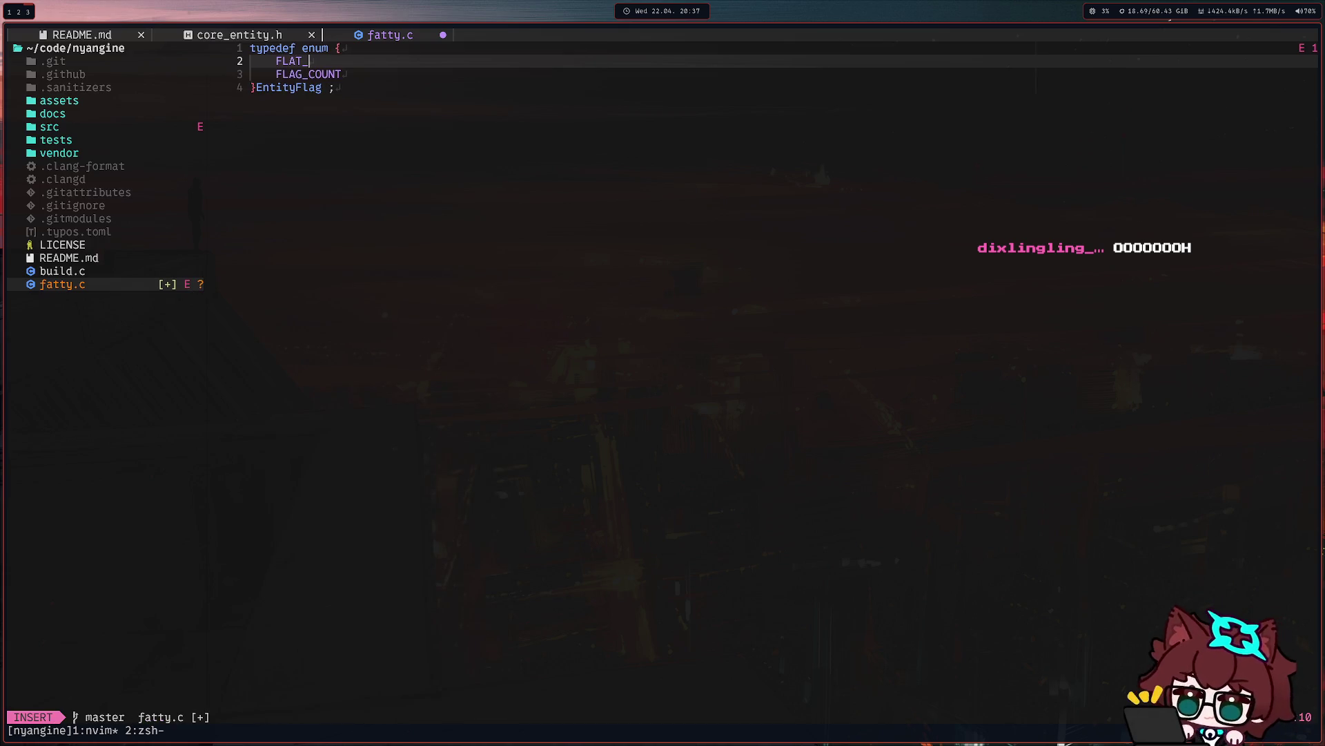
key(BackSpace)
key(BackSpace)
text(G_)
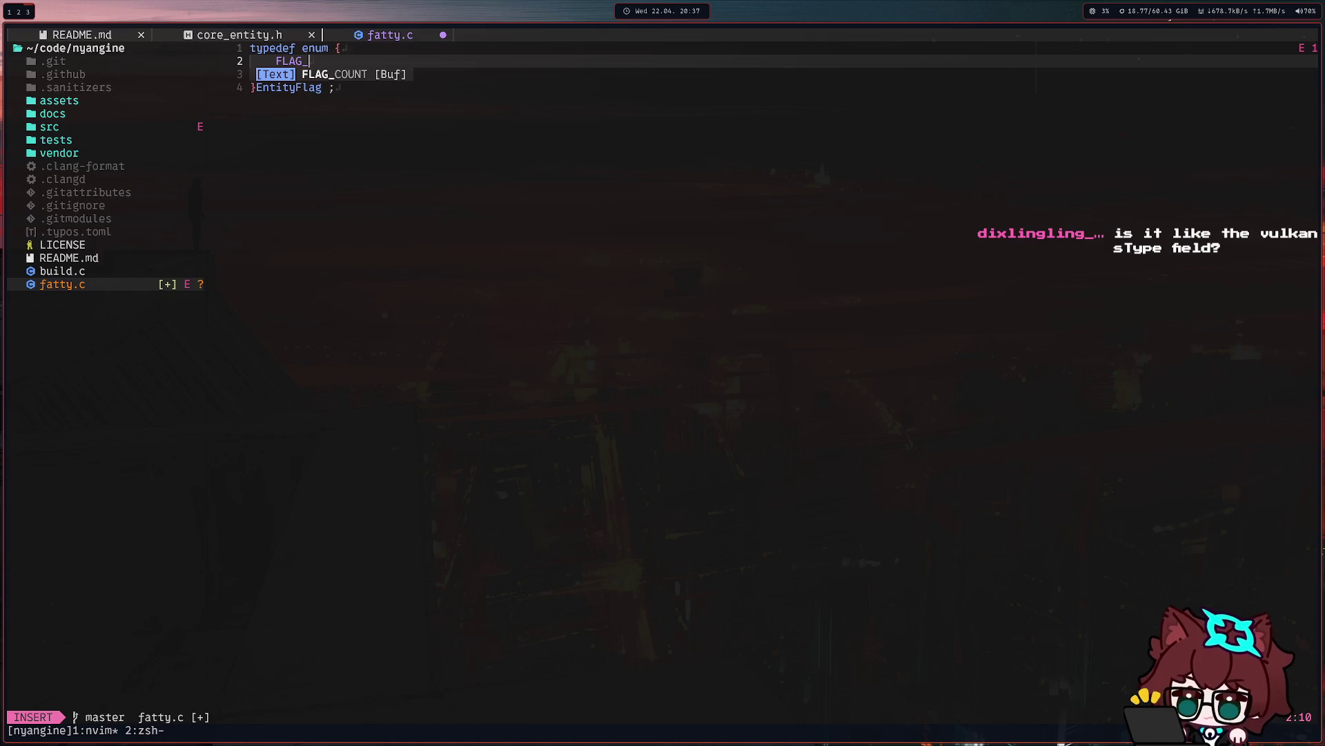
text(FLAMMABLE,)
key(Return)
text(FLAG_)
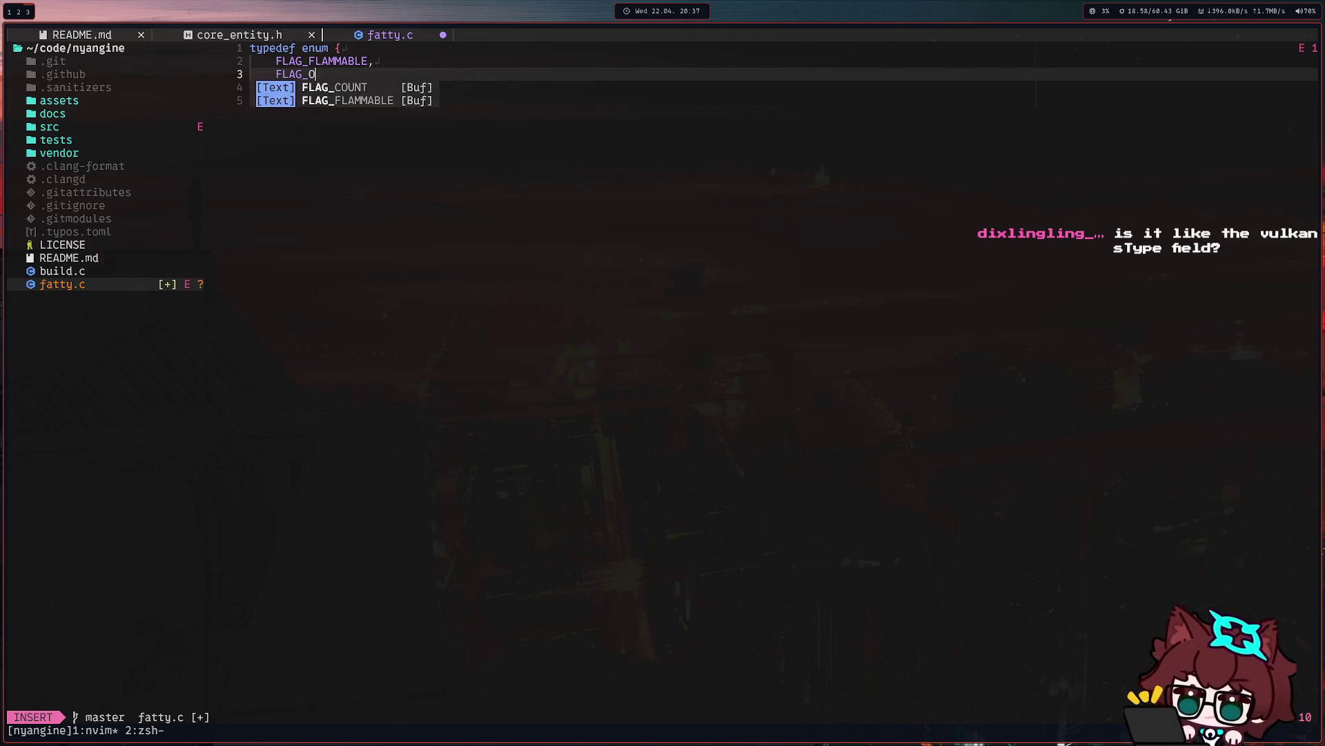
text(ON_FIRE,)
key(Return)
text(FLAG_)
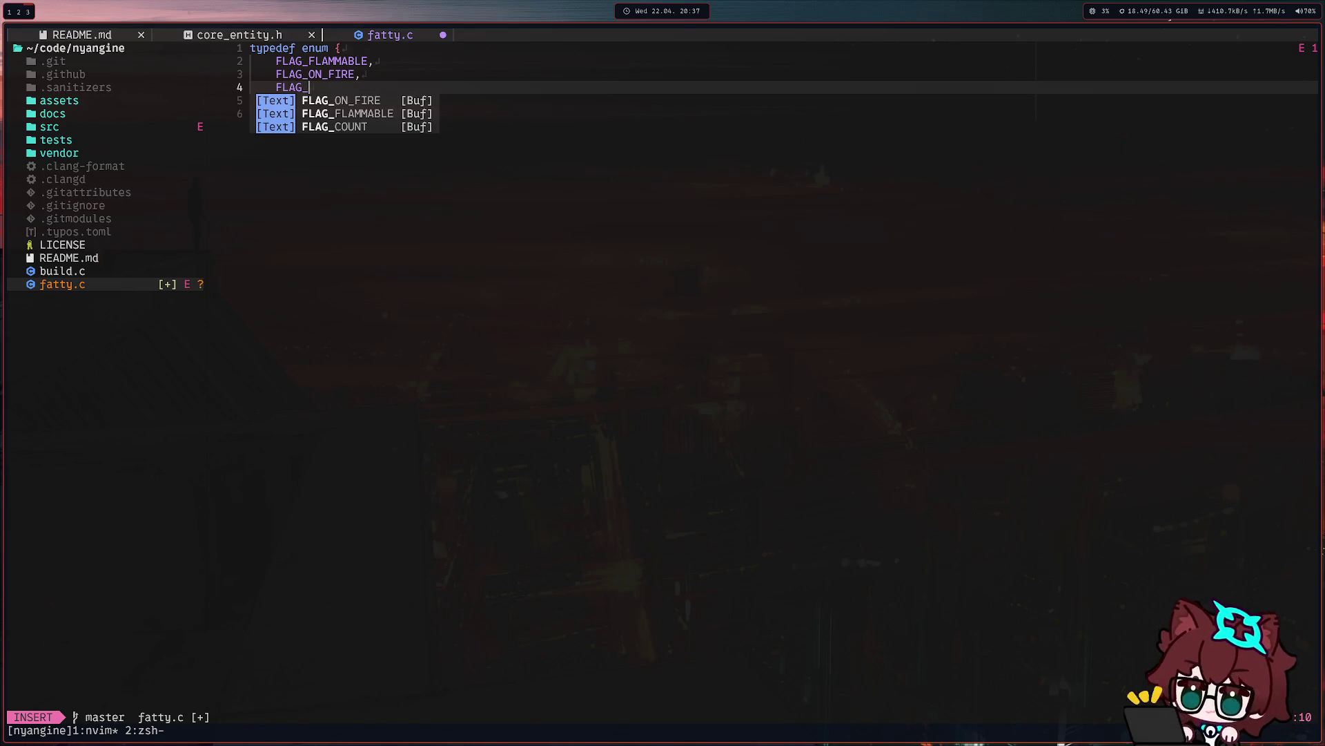
text(INVULNERABLE,)
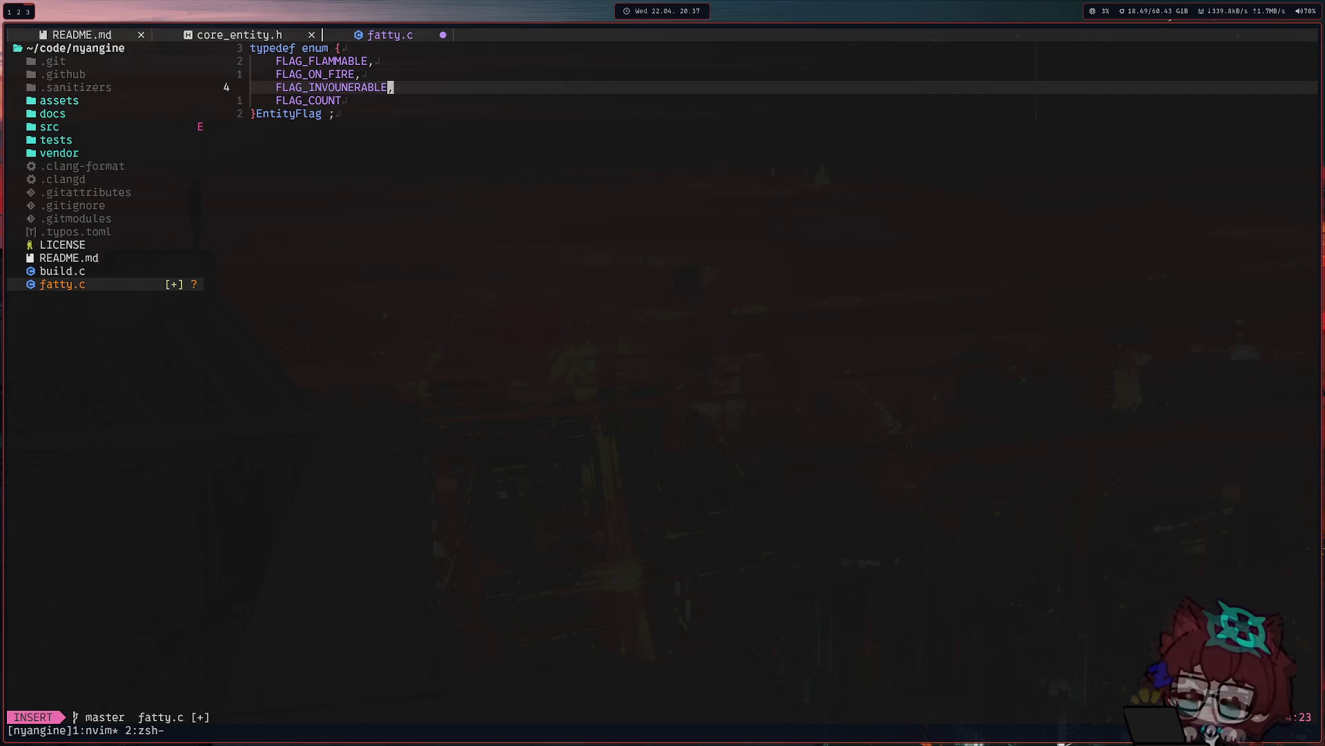
key(Escape)
text(:w)
key(Return)
Add a trailing comma after FLAG_COUNT, save to reformat, and leave a blank line below.
key(B)
key(B)
key(B)
key(w)
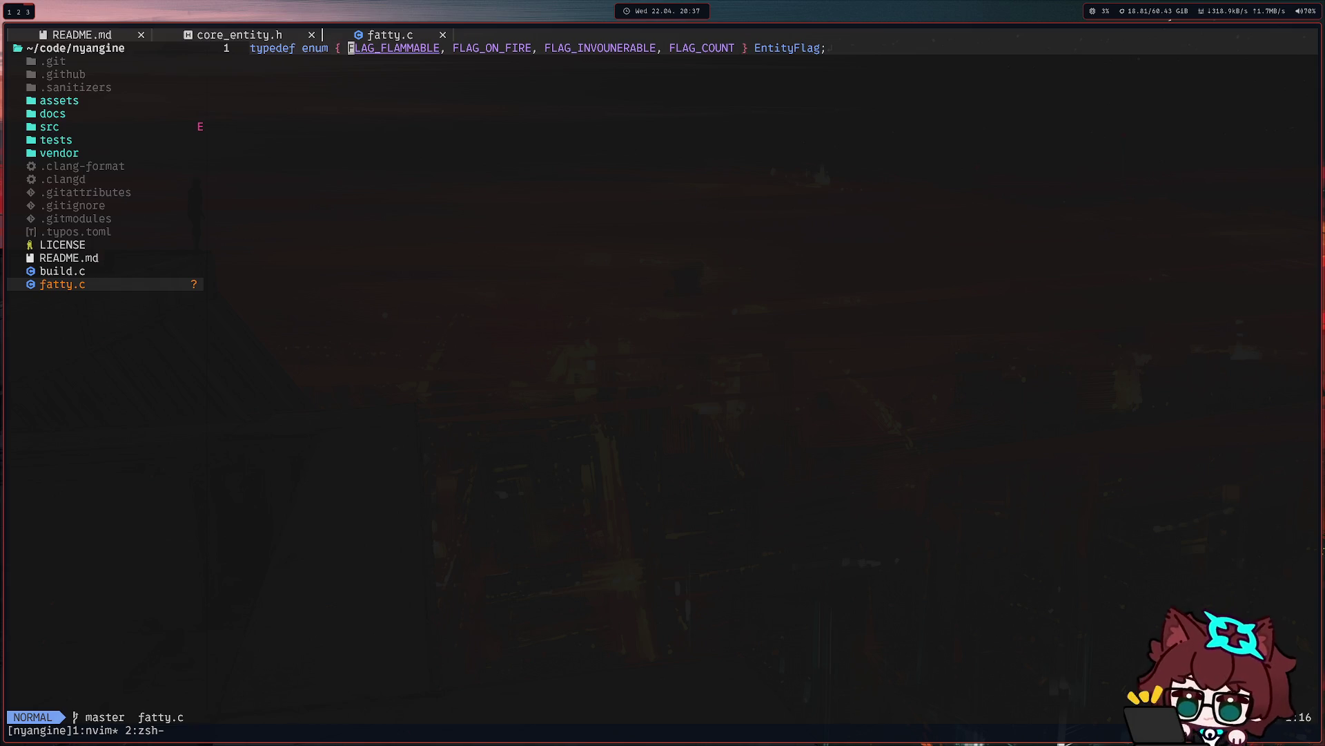
key(W)
key(W)
key(W)
text(ea,)
key(Escape)
text(:w)
key(Return)
key(j)
key(o)
key(Return)
text(type)
Write 'typedef struct { } Entity;' with an 'int id;' field inside.
key(BackSpace)
key(Return)
text(struct)
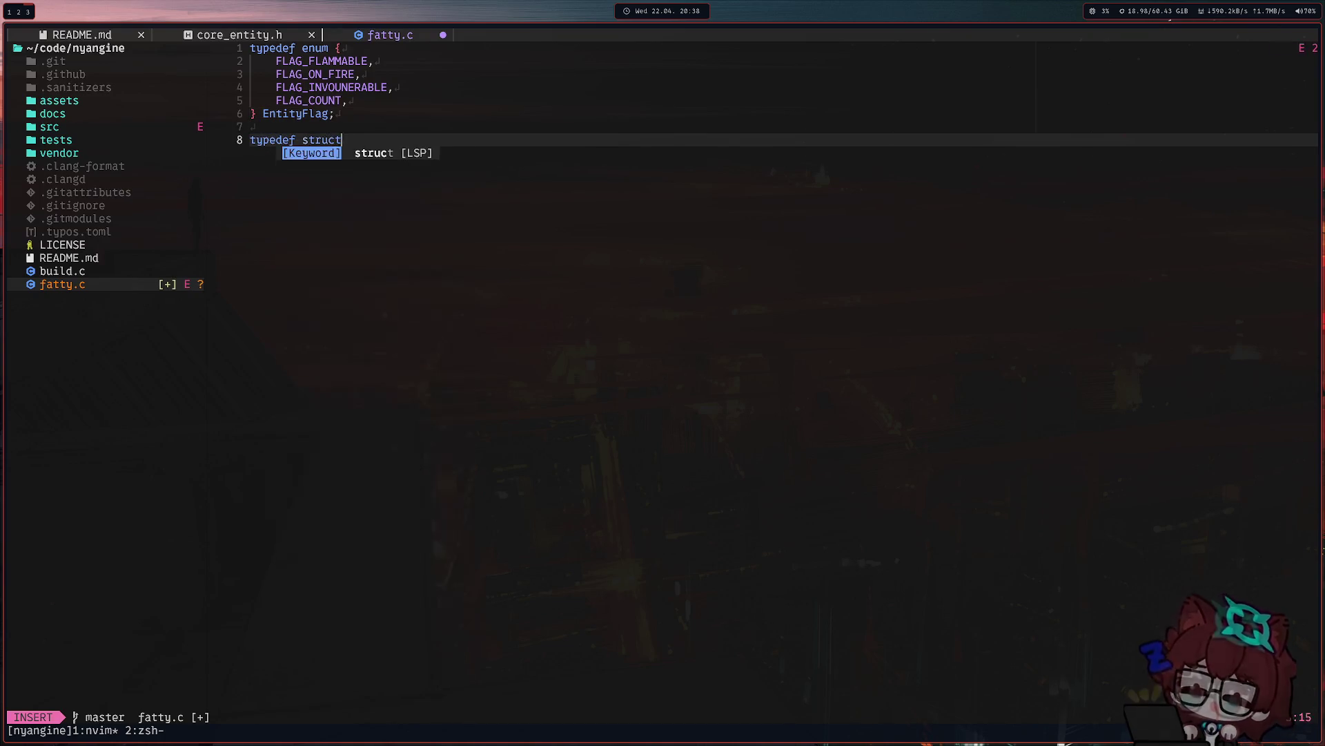
text( {)
key(Return)
key(Down)
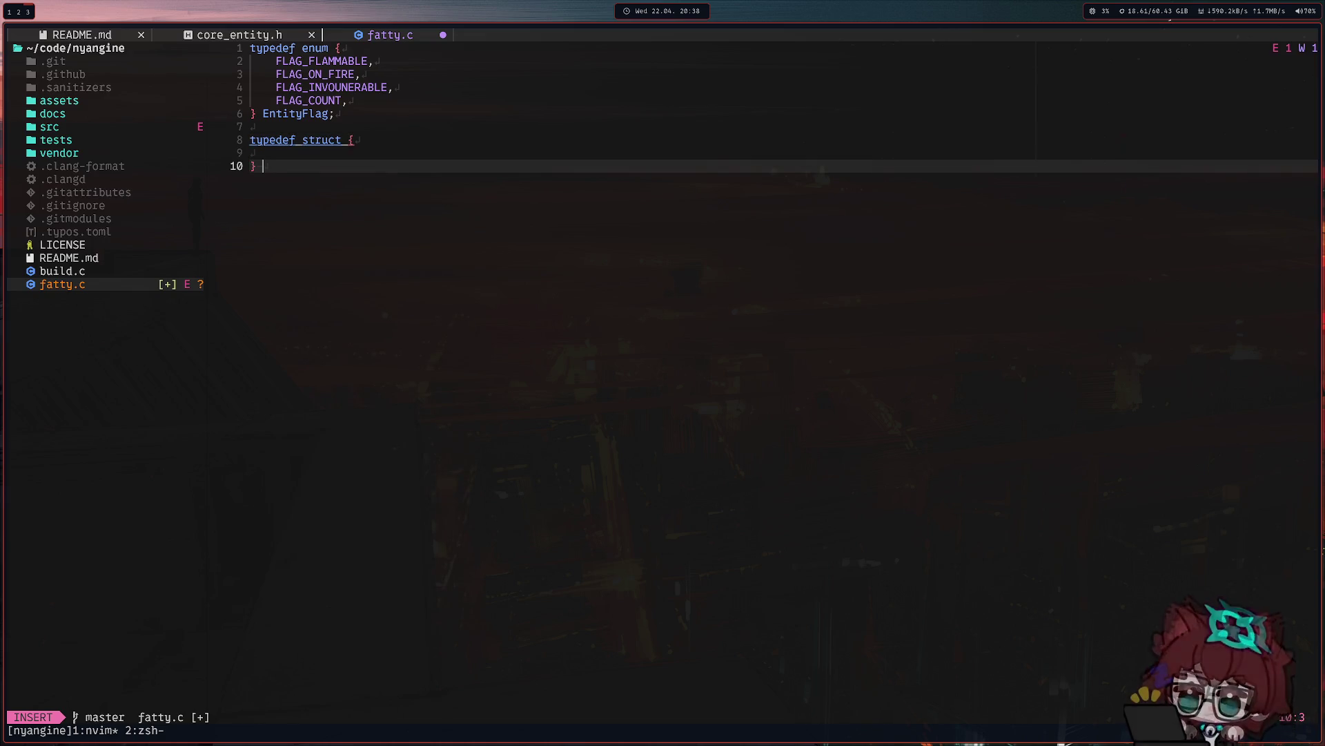
text(E)
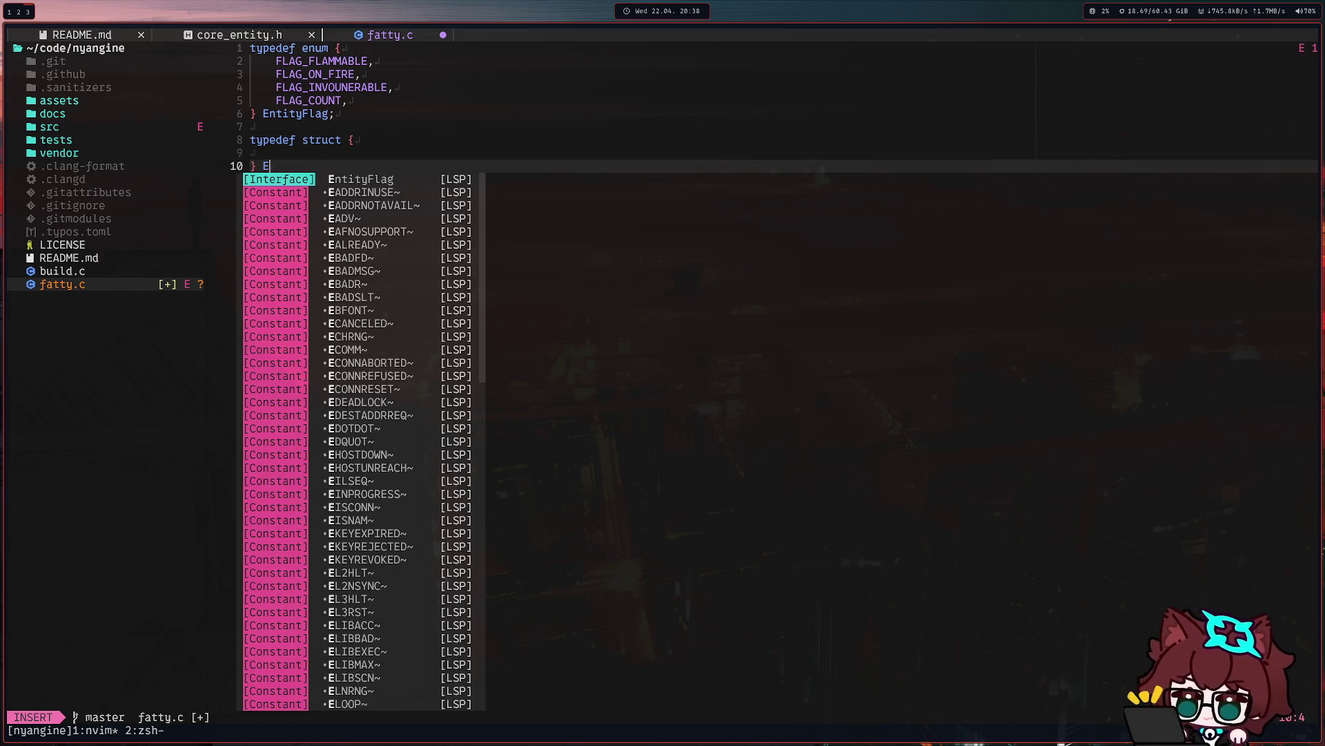
text(ntity;)
key(Up)
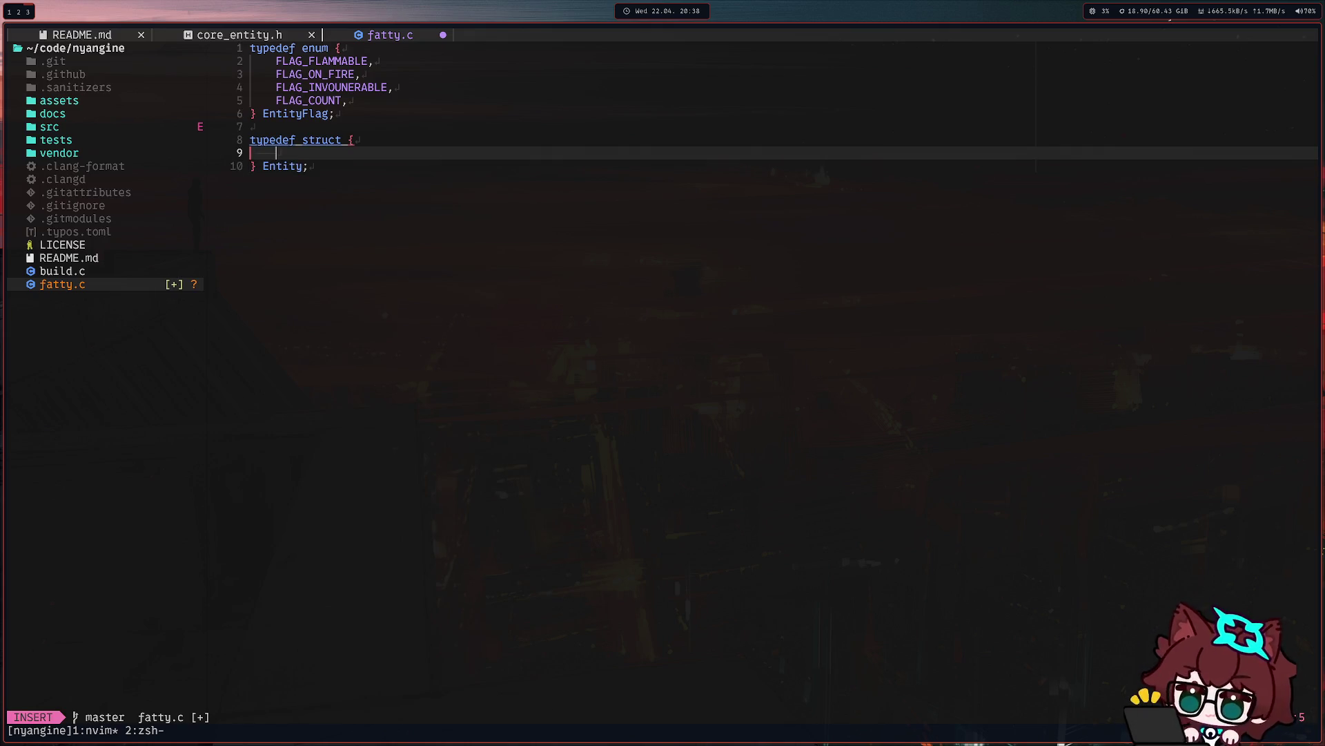
text(vo)
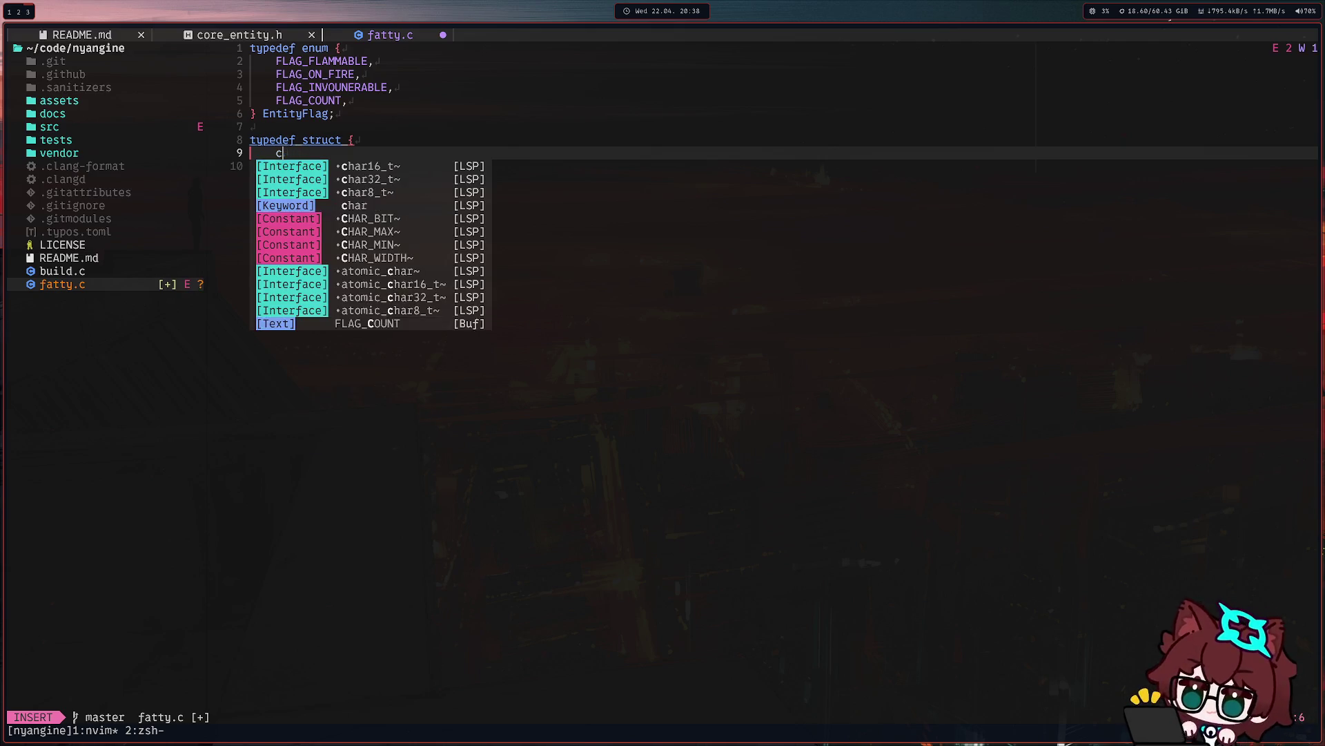
text(id* id;)
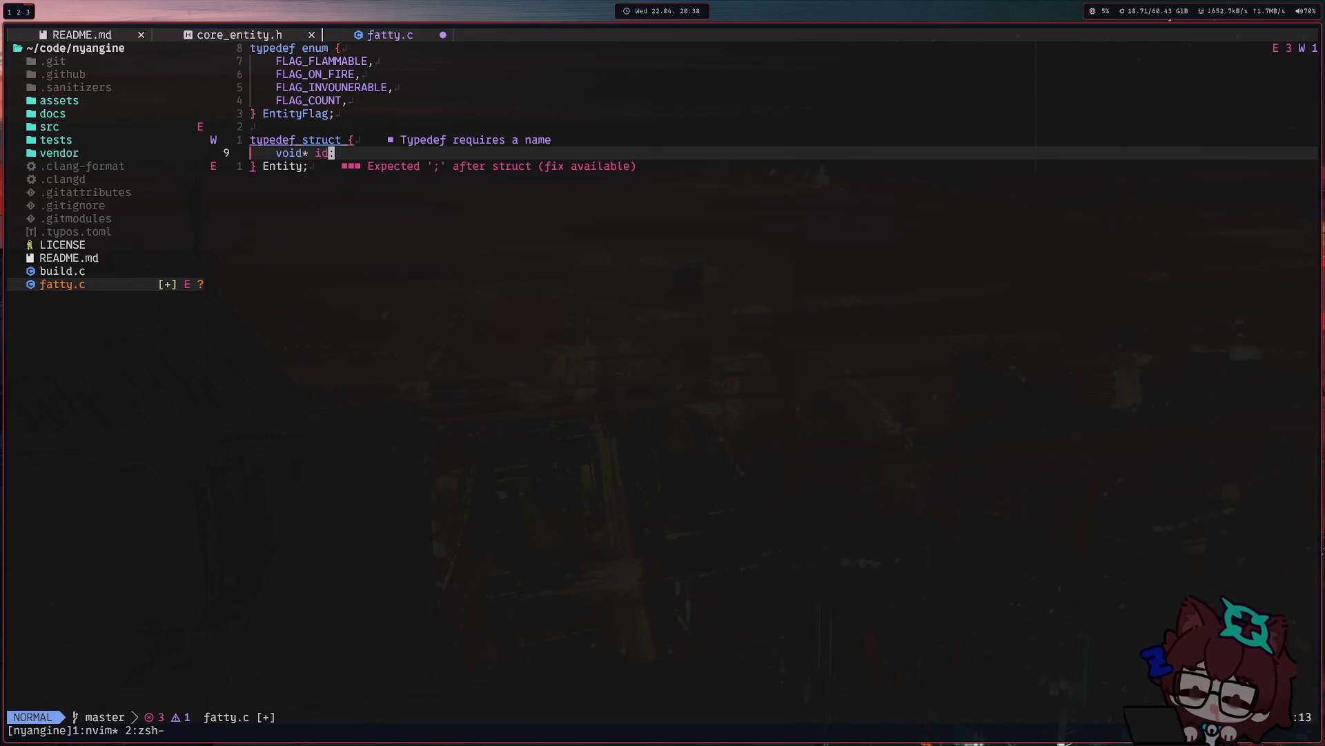
key(Escape)
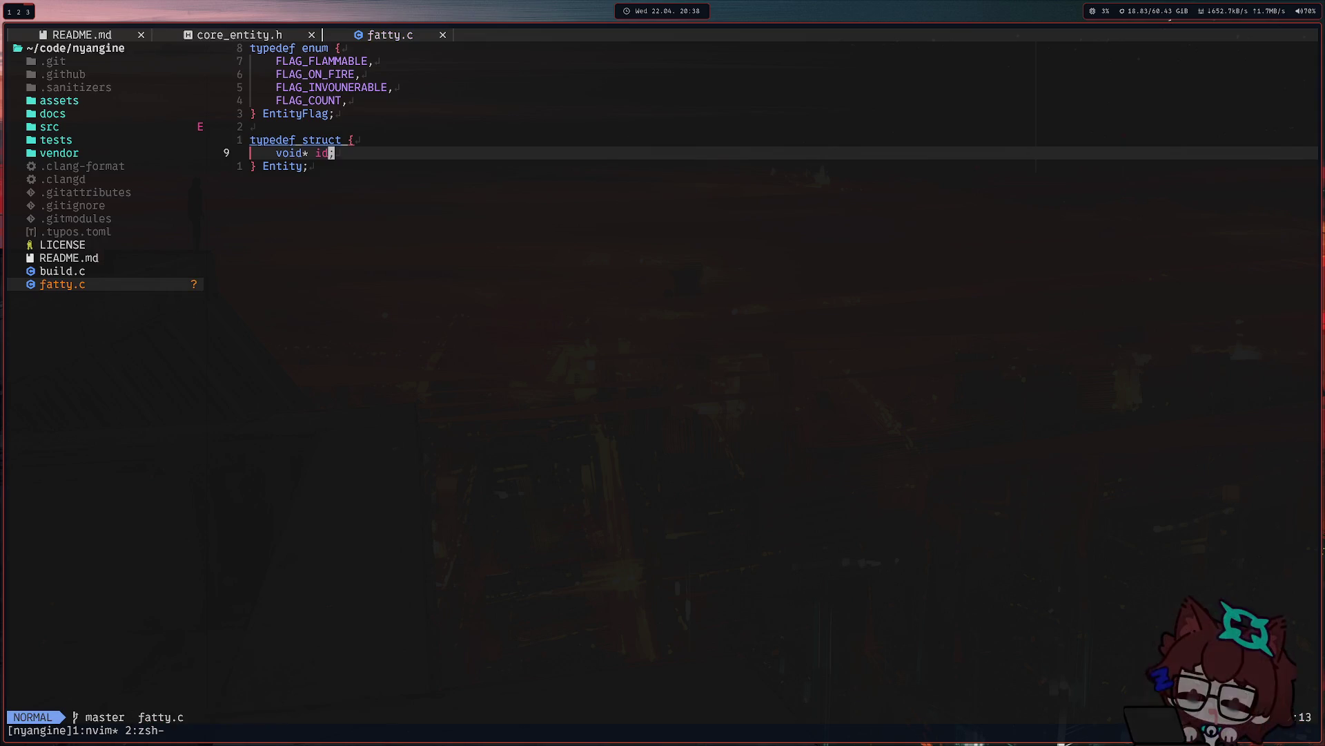
text(ciwEne)
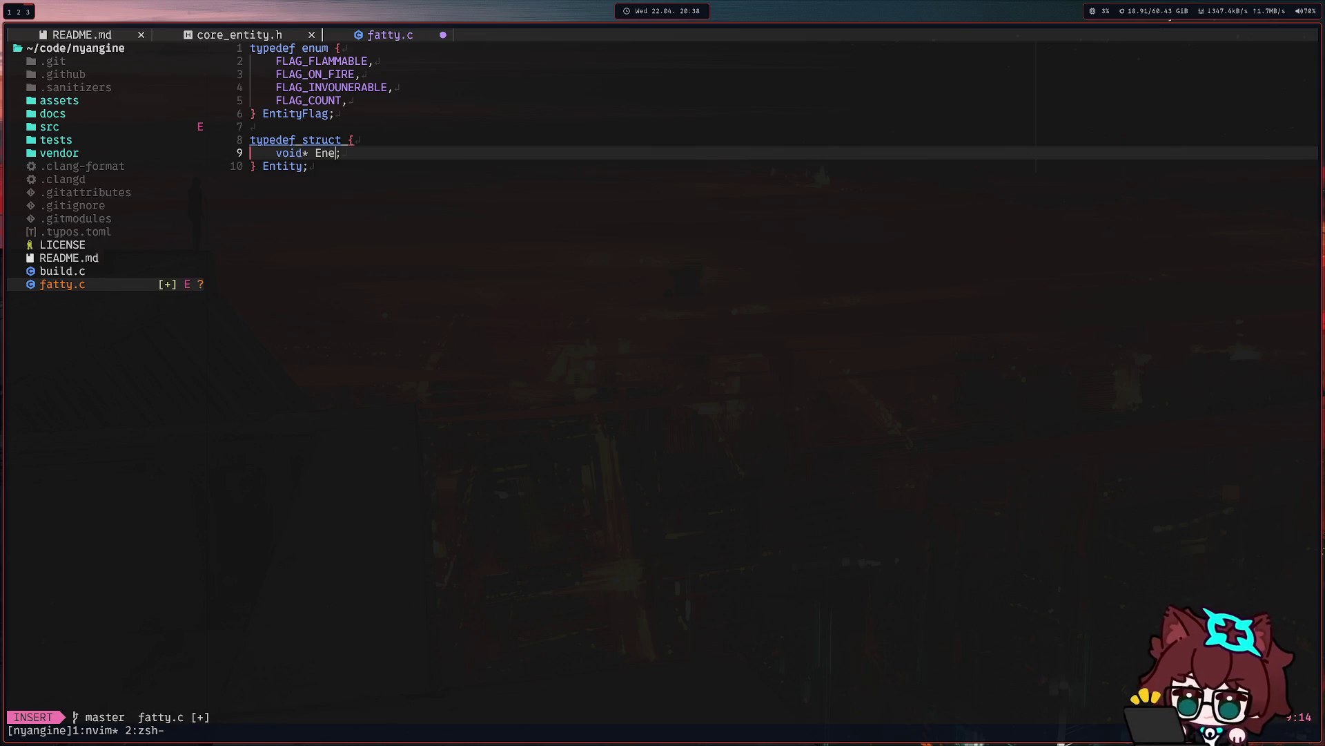
Rework the field line as 'int id;' and add 'int generation;' below it.
key(BackSpace)
text(tity)
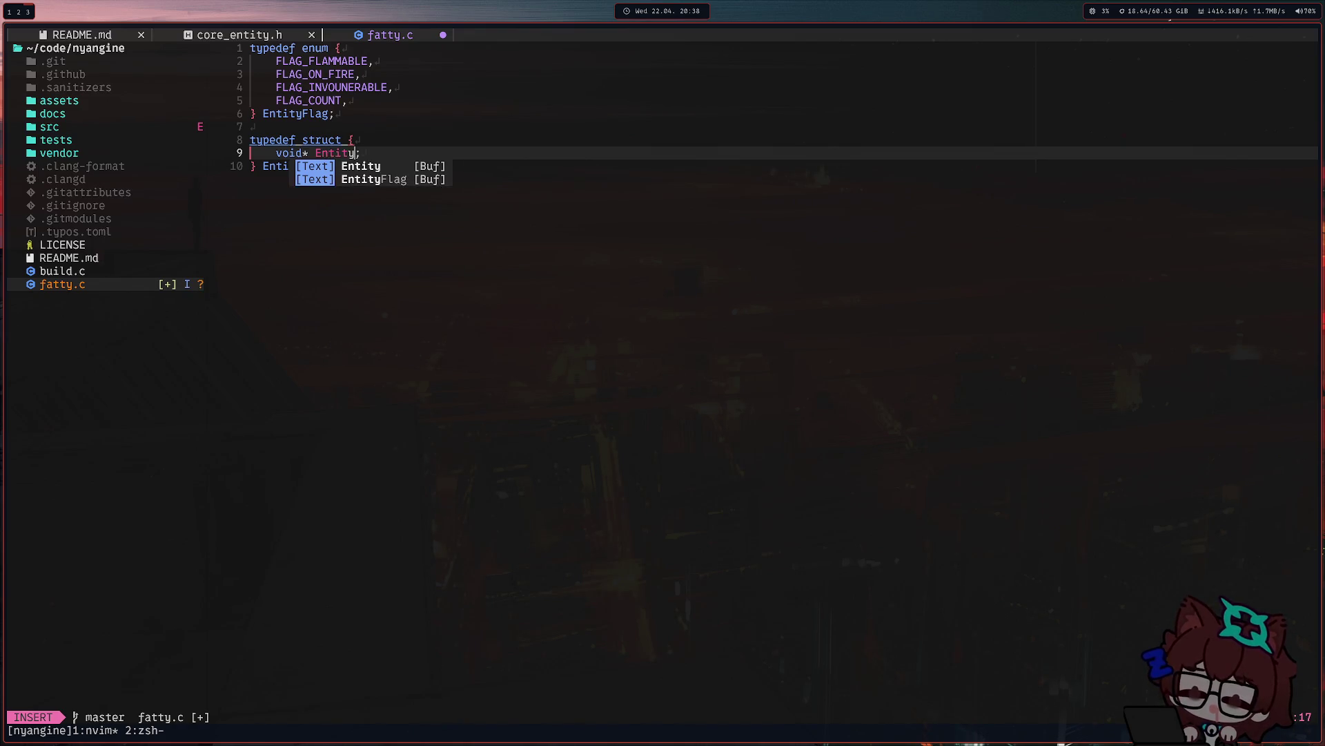
text(Handle)
key(Escape)
key(b)
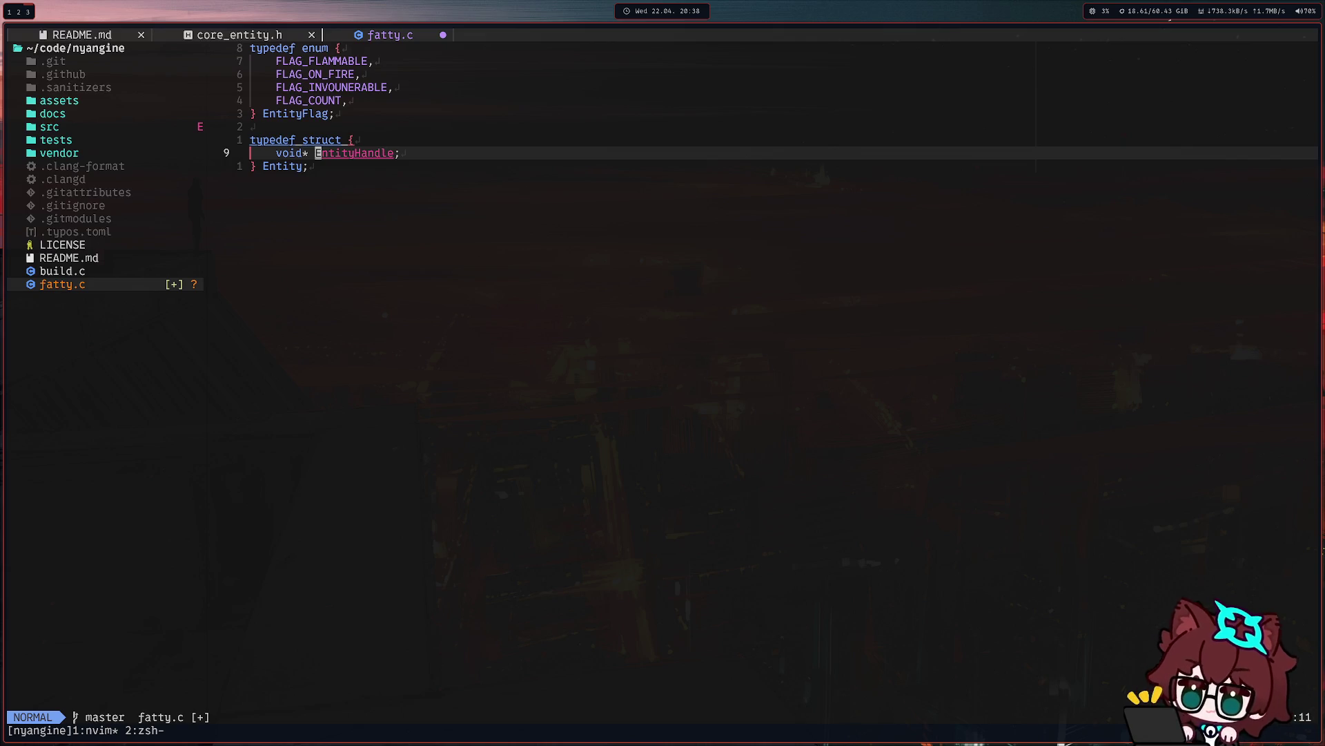
key(v)
key($)
key(Escape)
key(h)
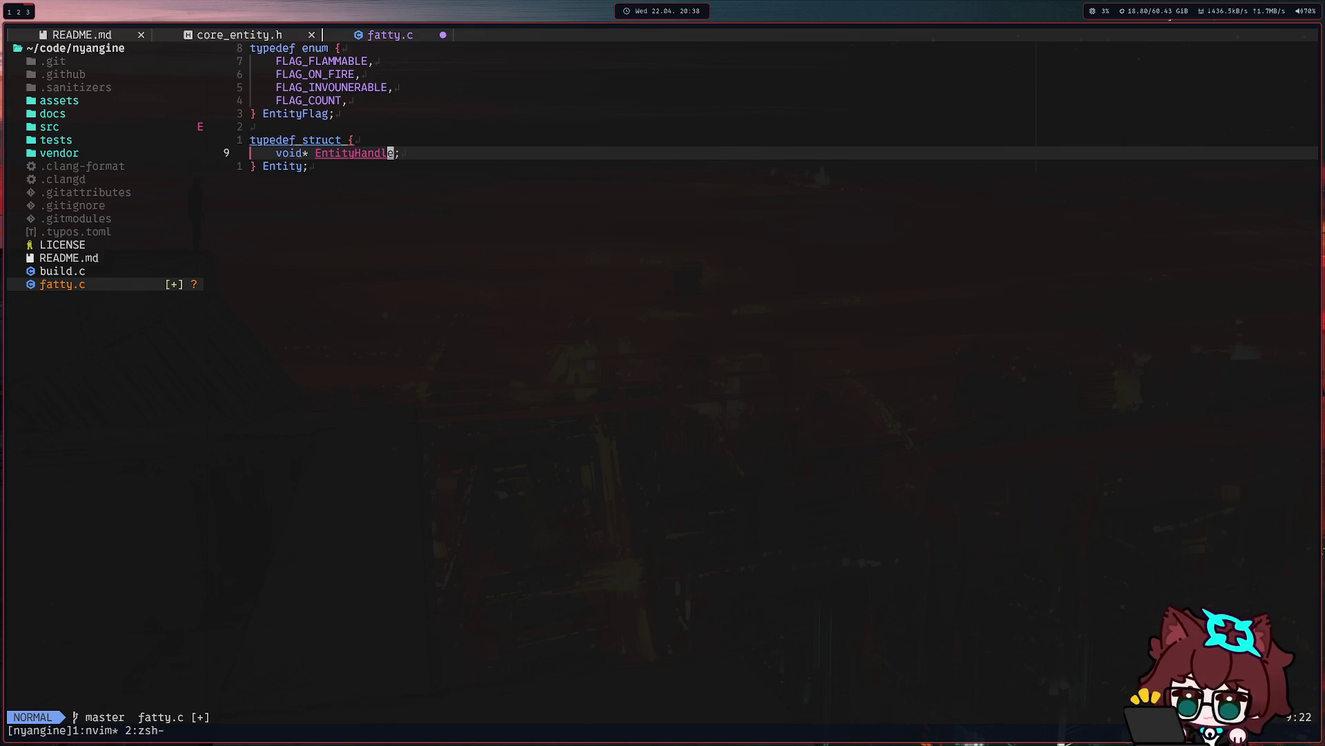
key(b)
key(b)
key(b)
key(c)
key(c)
text(int id;)
key(Return)
text(int generation;)
key(Escape)
Line-select the id and generation fields, then drop the selection.
key(V)
key(k)
key(y)
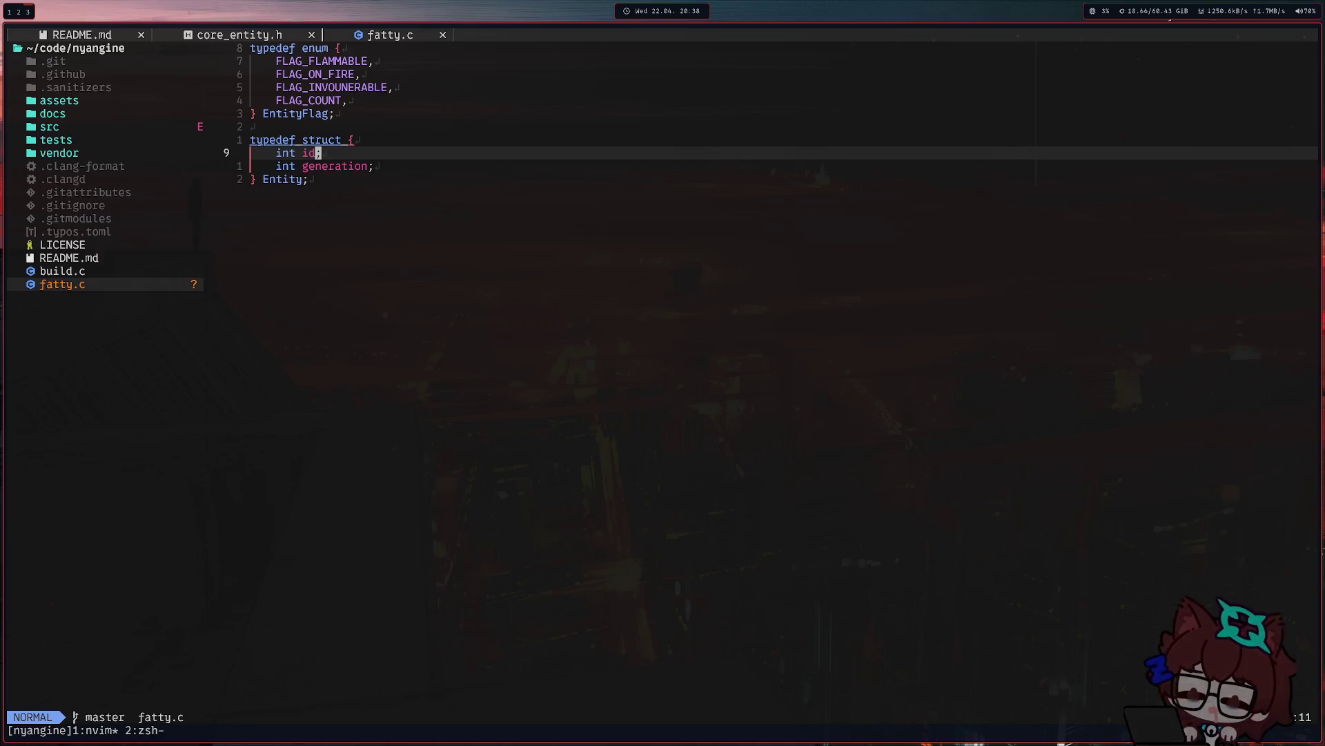
key(shift+v)
key(j)
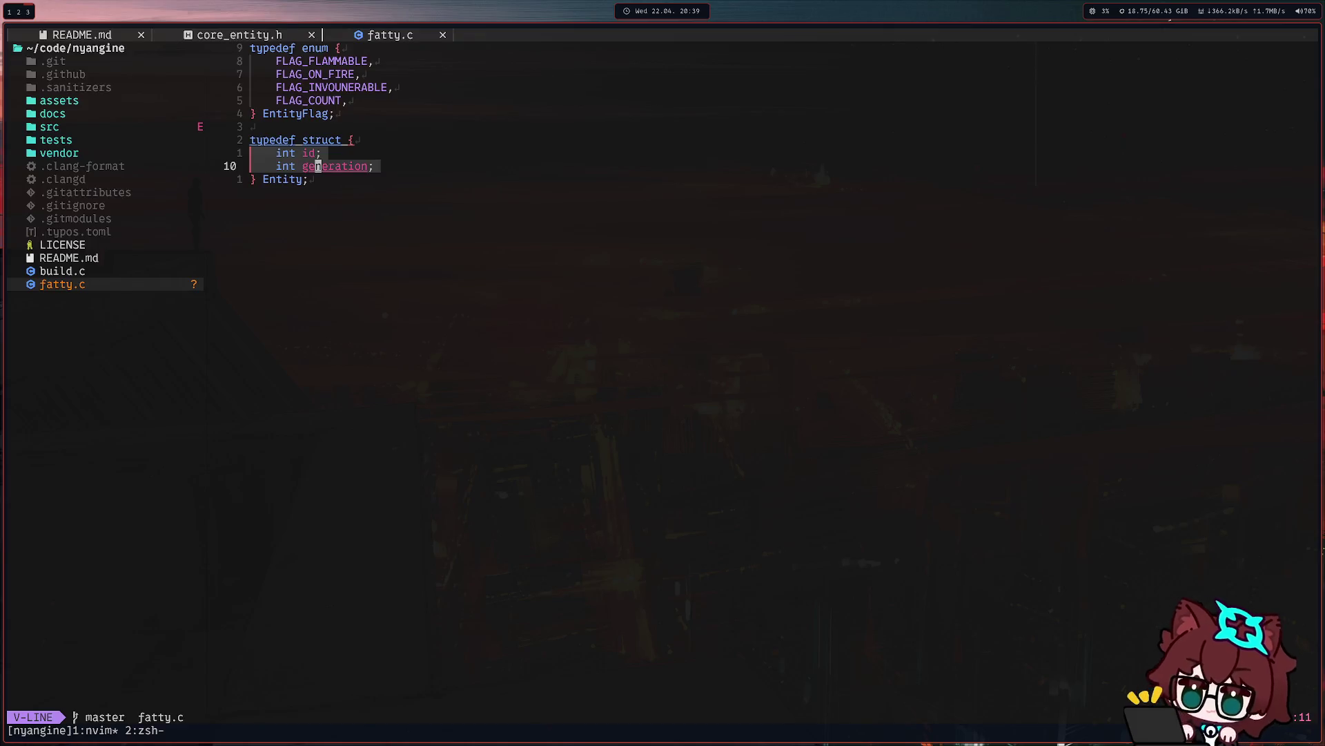
key(Escape)
Add an 'EntityFlag flags;' field and start a health field below it.
key(shift+a)
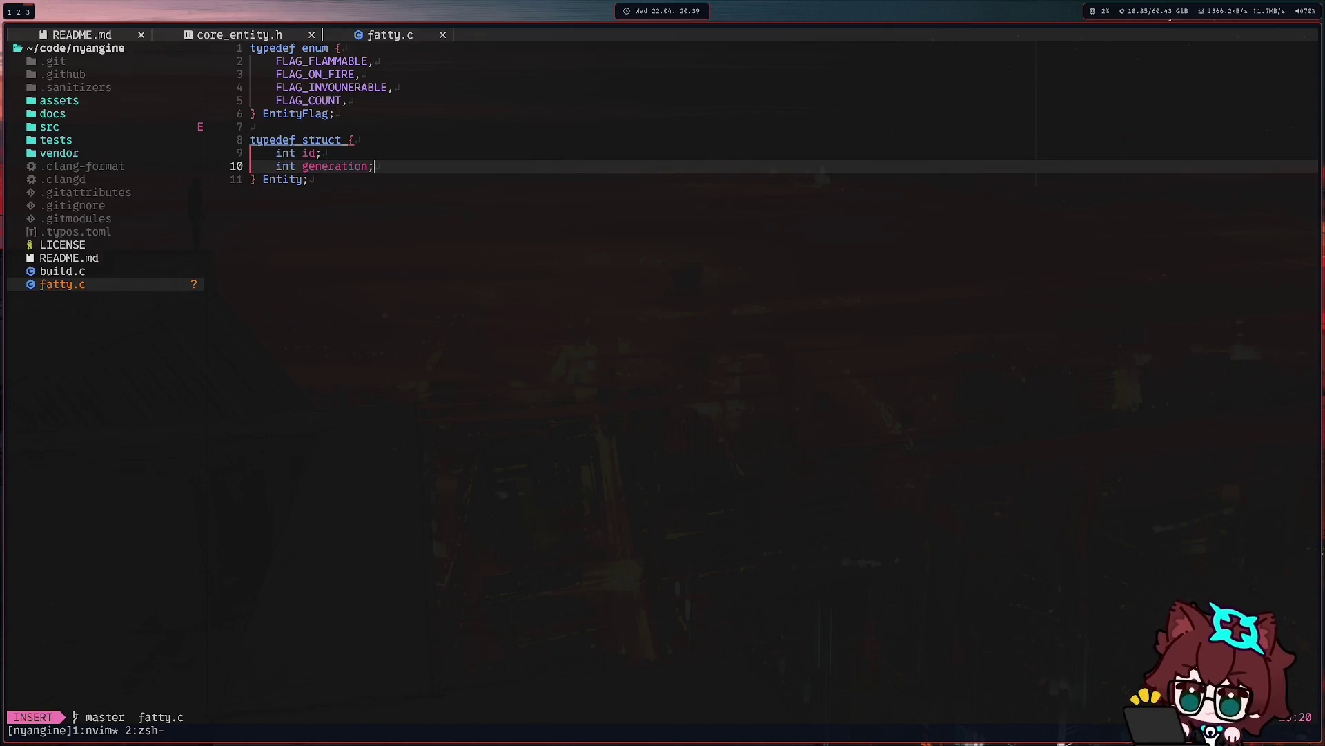
key(Return)
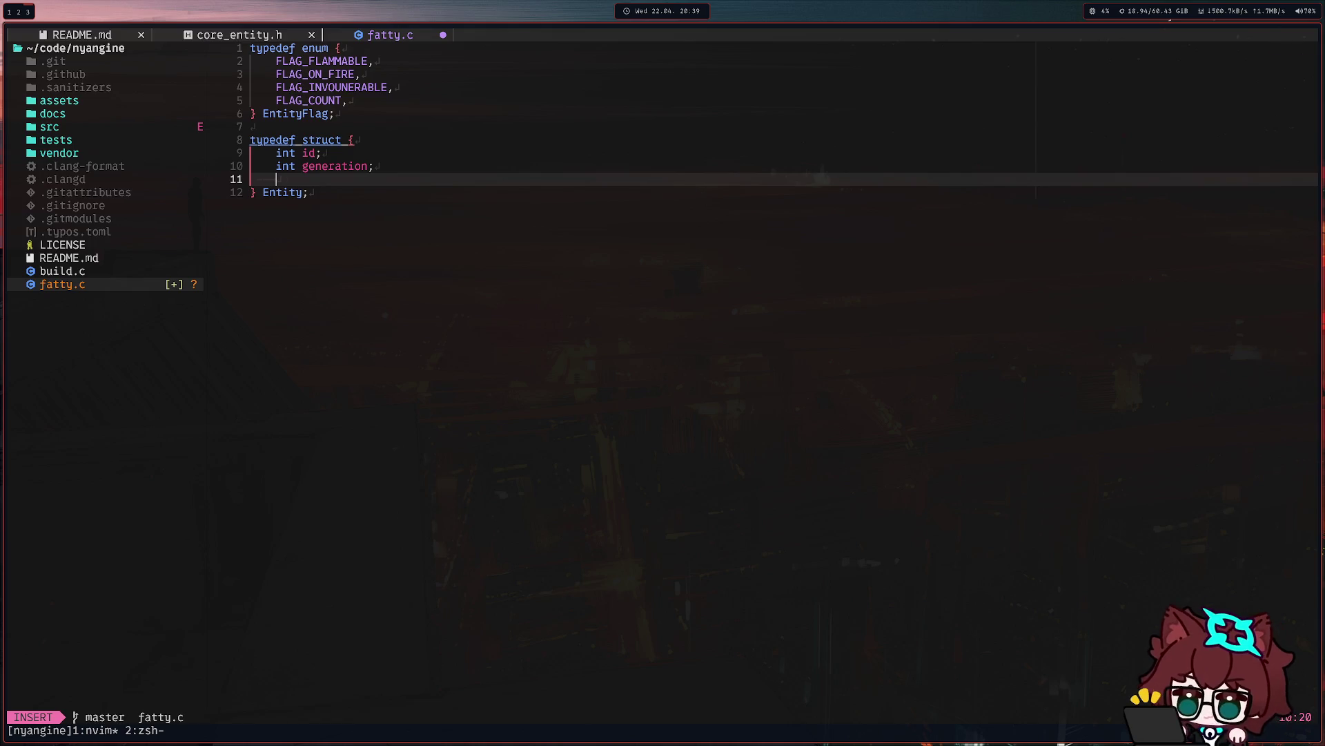
text(Enti)
key(BackSpace)
text(tityFlag)
key(ctrl+w)
text(EntityFlag flags;)
key(Return)
key(Return)
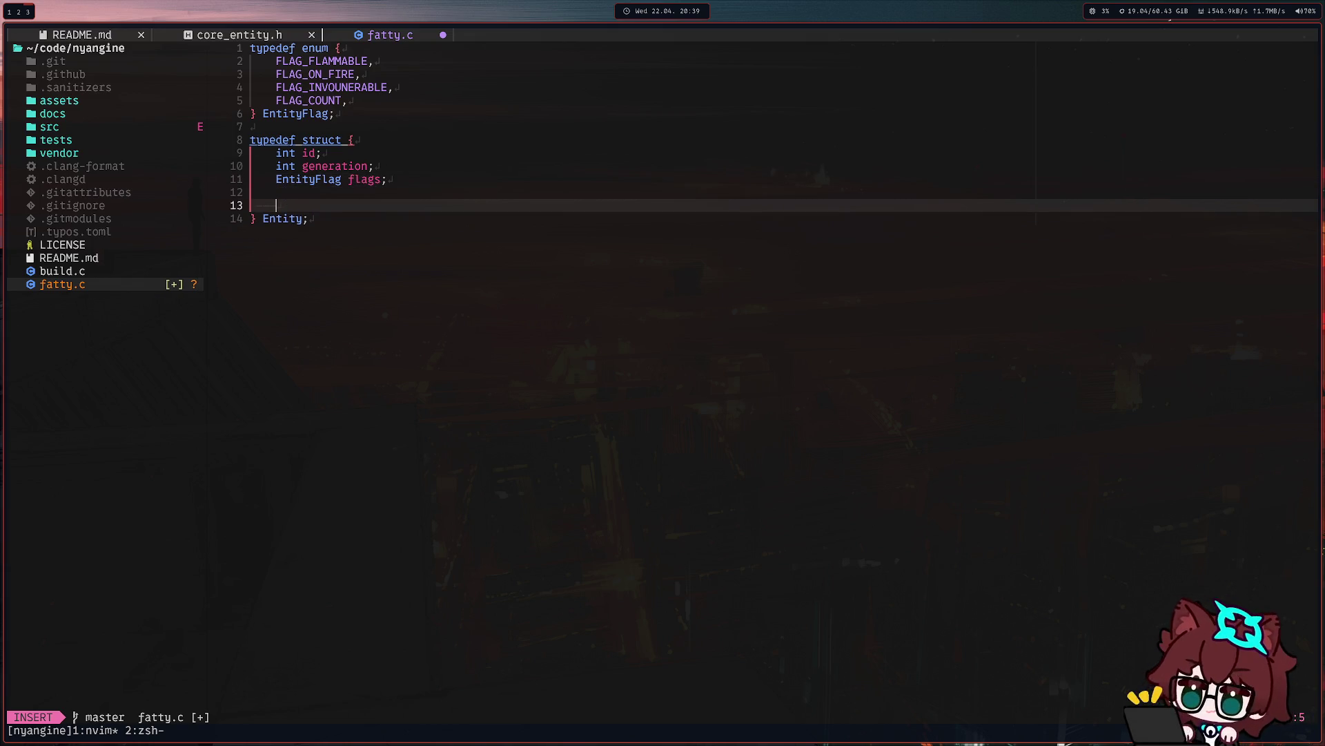
text(int health;)
key(Return)
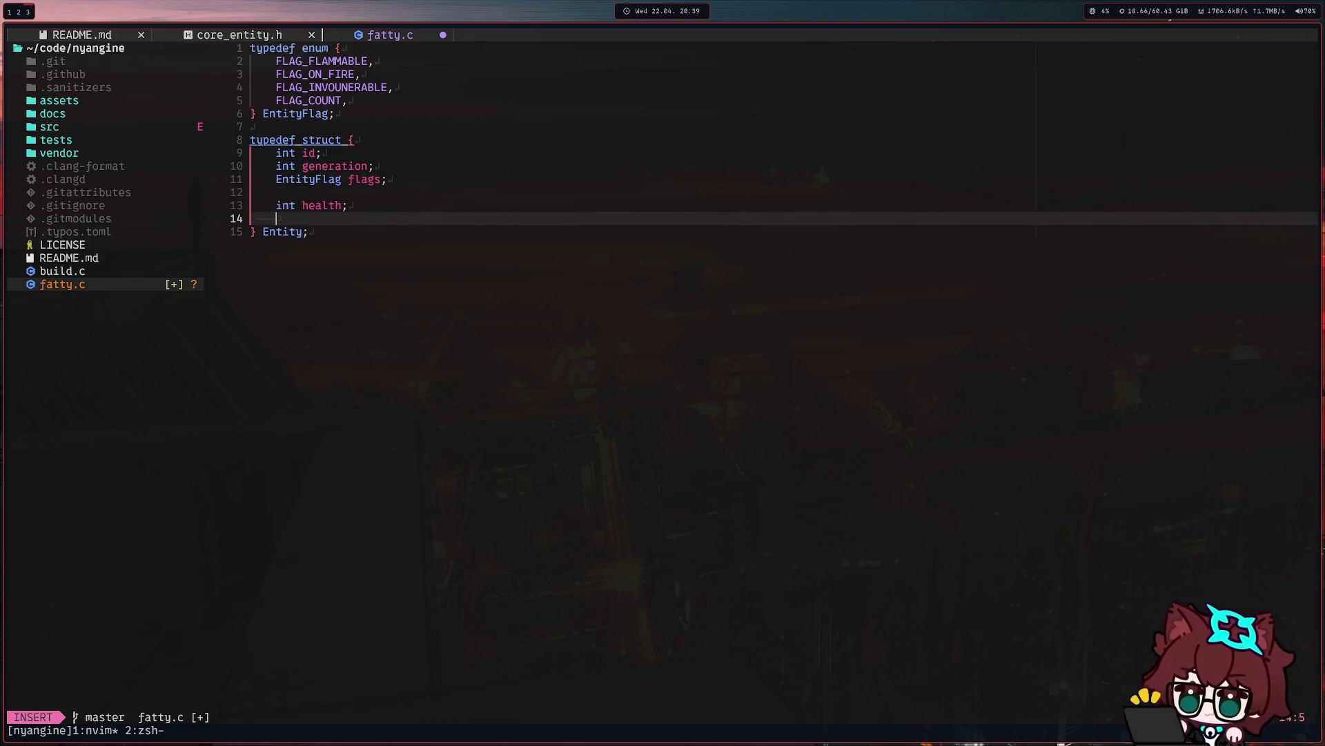
text(int mcurrent_)
key(BackSpace)
key(BackSpace)
key(BackSpace)
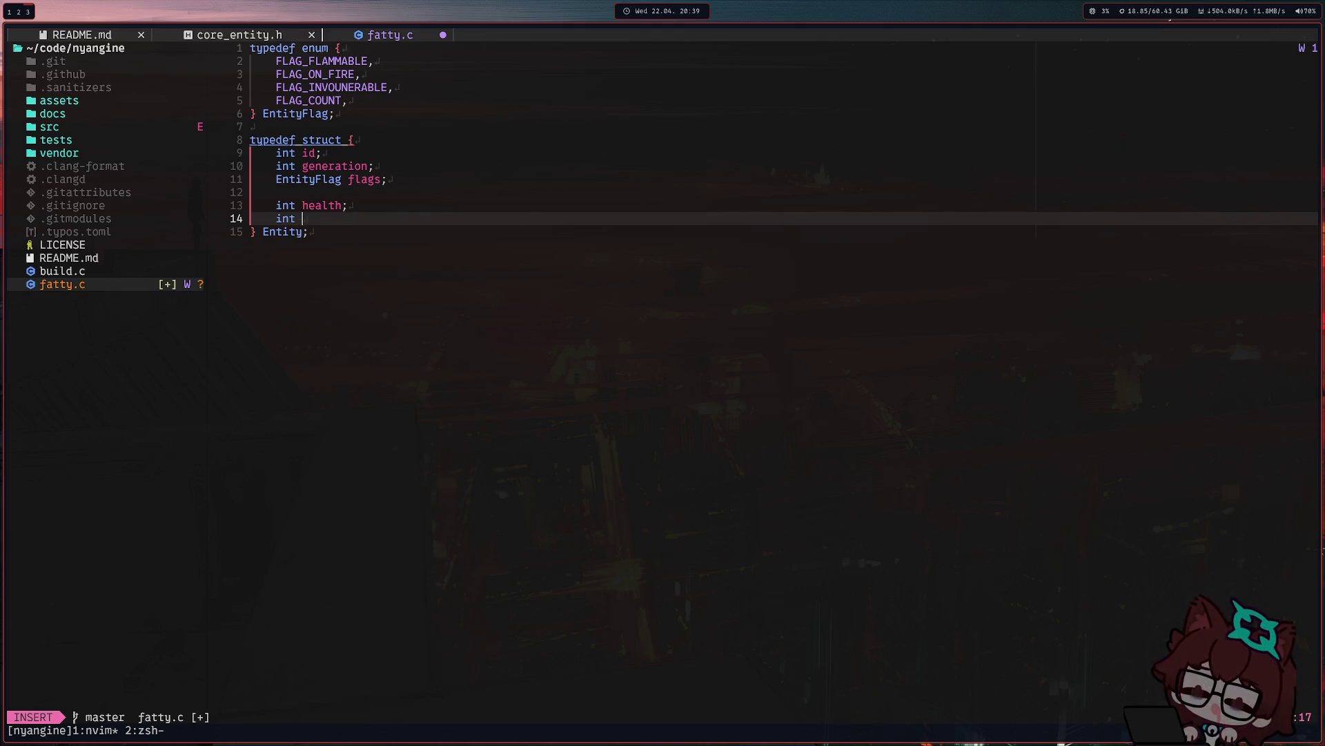
Name the fields health_max and health_current and add a placeholder comment line.
key(Up)
key(Right)
key(Right)
key(Right)
text(max)
key(Escape)
key(y)
key(y)
key(p)
text(fm)
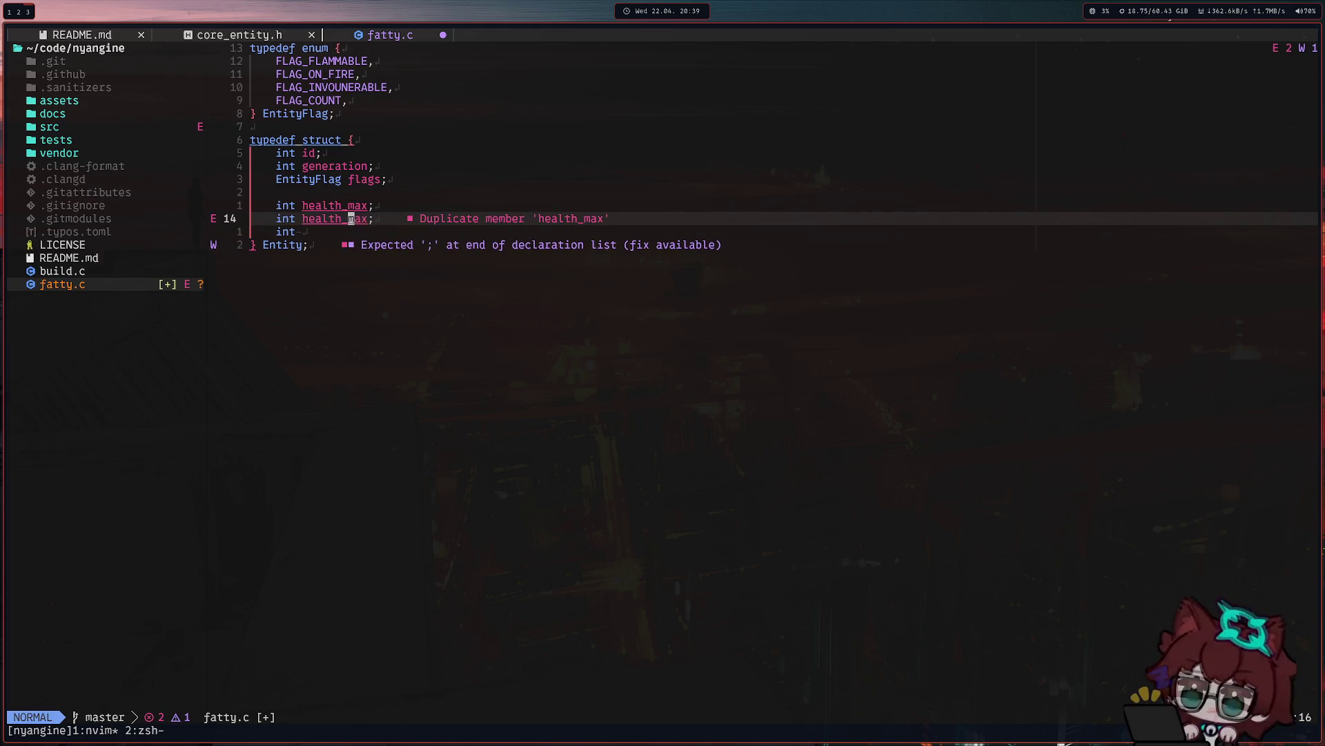
text(C)
text(current;)
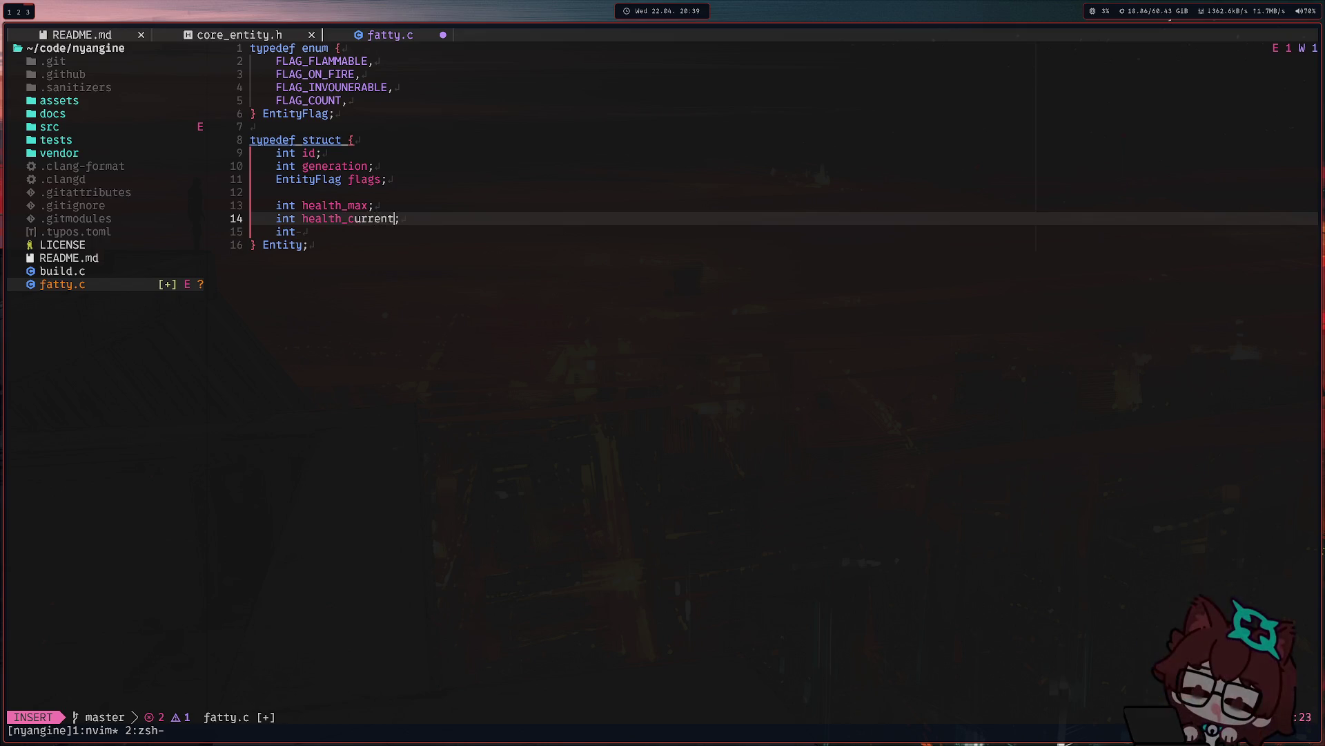
key(Escape)
key(b)
key(o)
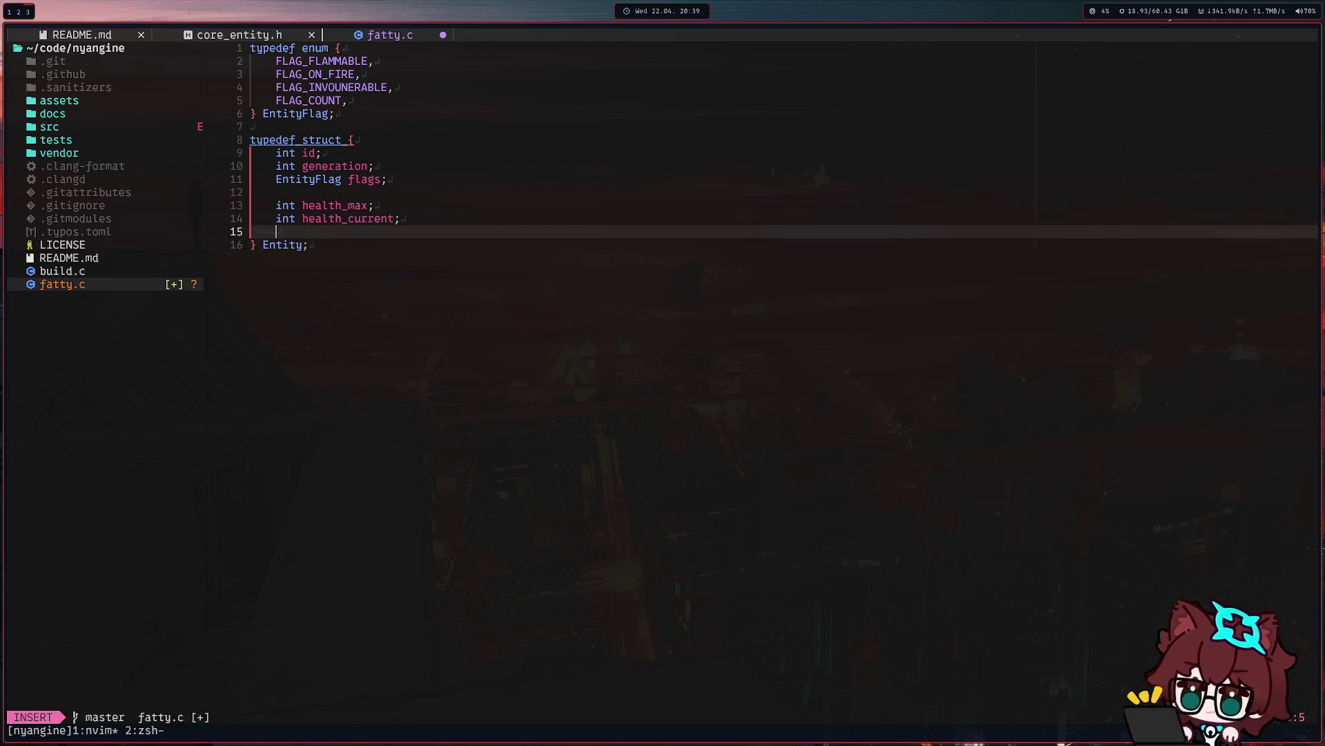
key(Escape)
text(:w)
Save to align the struct fields and give FLAG_FLAMMABLE a shifted value.
key(Return)
key(k)
key(k)
key(k)
key(k)
key(k)
key(k)
key(k)
key(k)
key(k)
key(k)
text(kea = )
text(0 <)
text(< )
text(1)
key(Escape)
key(j)
key(j)
key(j)
Give FLAG_ON_FIRE and FLAG_INVULNERABLE shifted values, drop FLAG_COUNT, and save.
key(d)
key(d)
key(k)
key(k)
text(i)
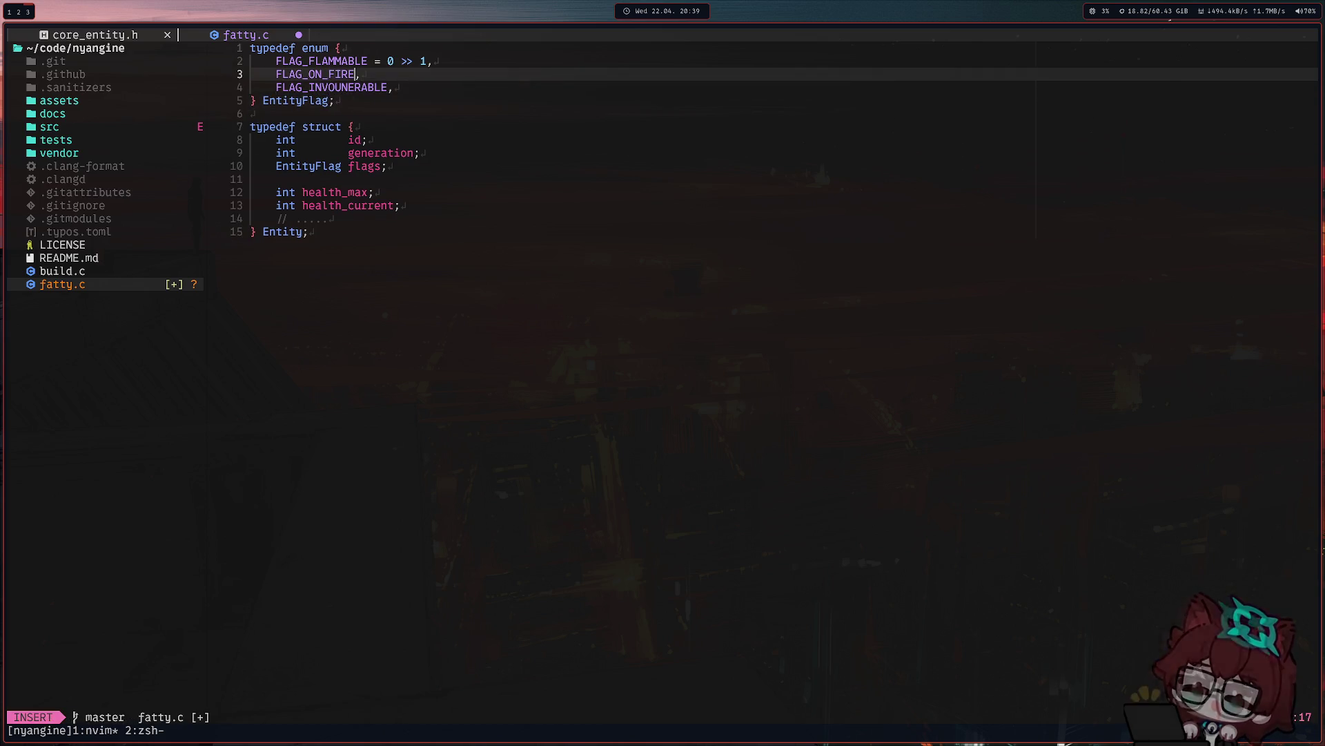
text( = 1 >> 1)
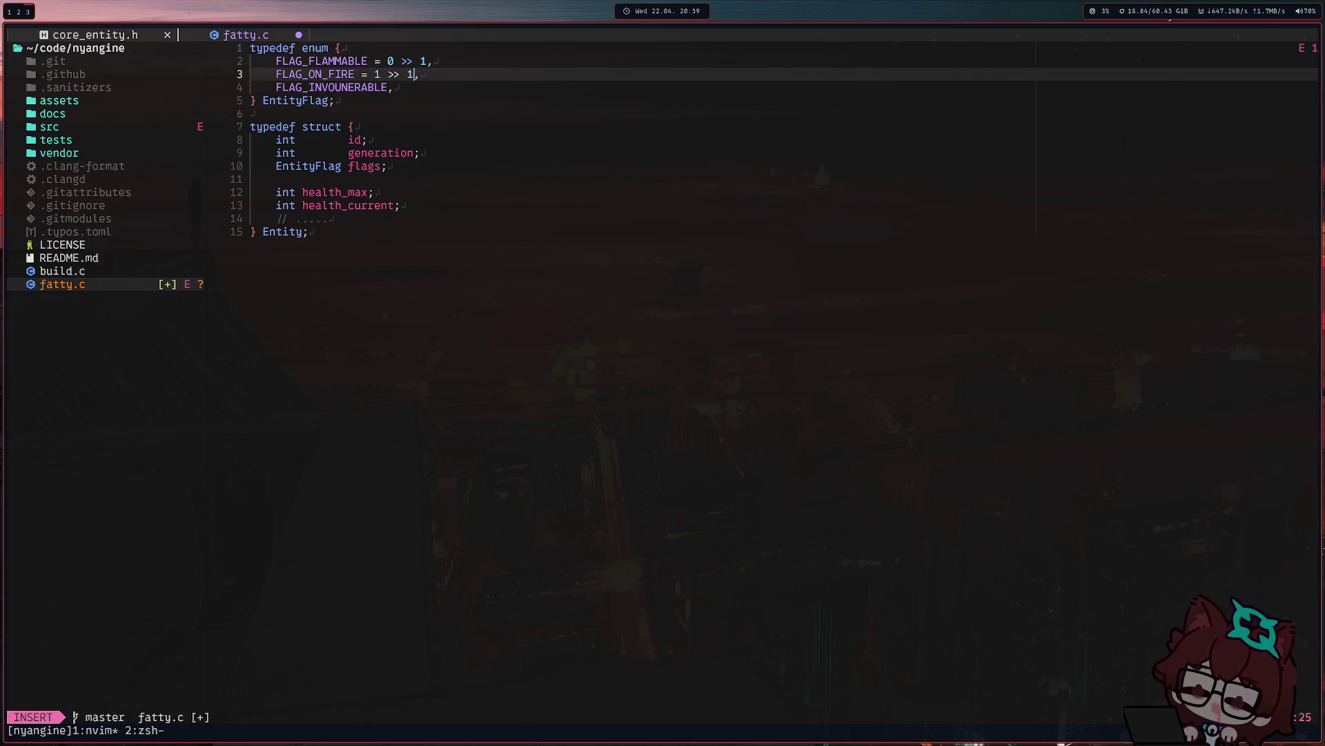
key(Escape)
text(ji )
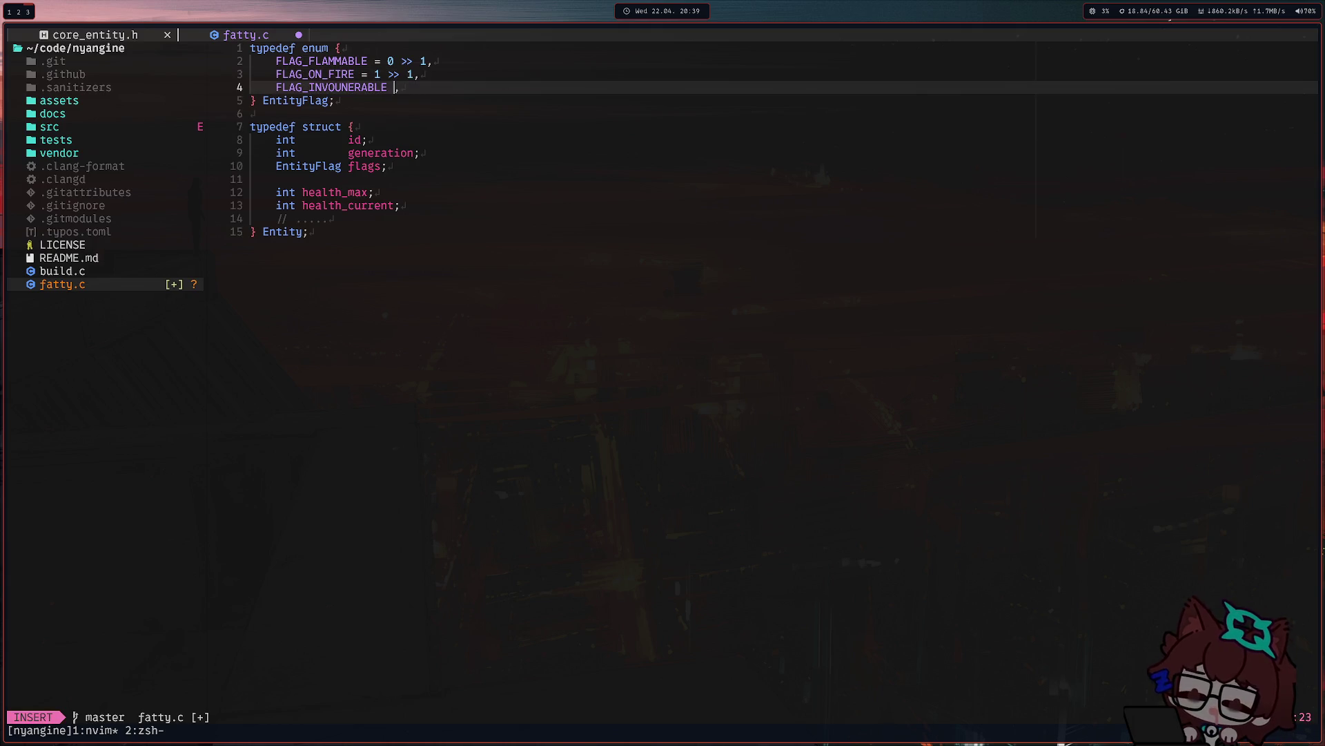
text(> 1)
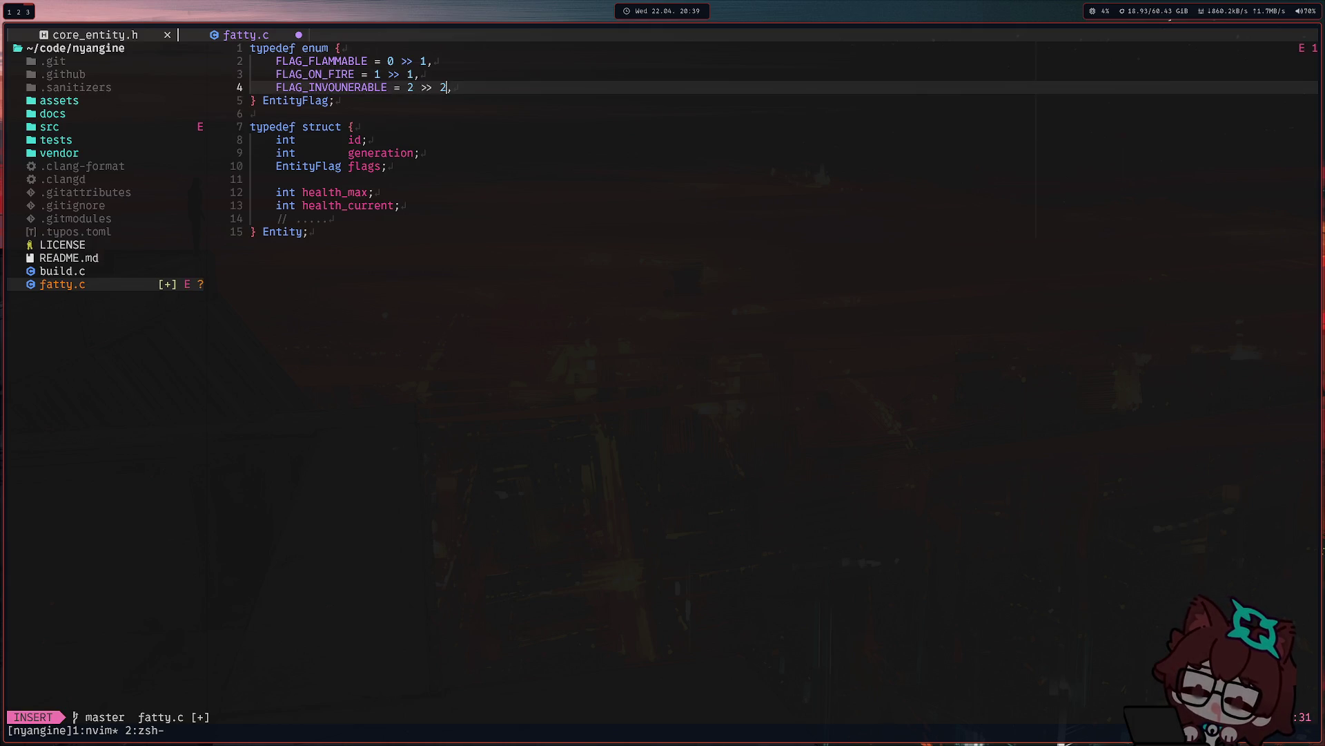
key(Escape)
text(:w)
key(Return)
Leave a blank line after the Entity struct at the end of the file.
key(j)
key(j)
key(j)
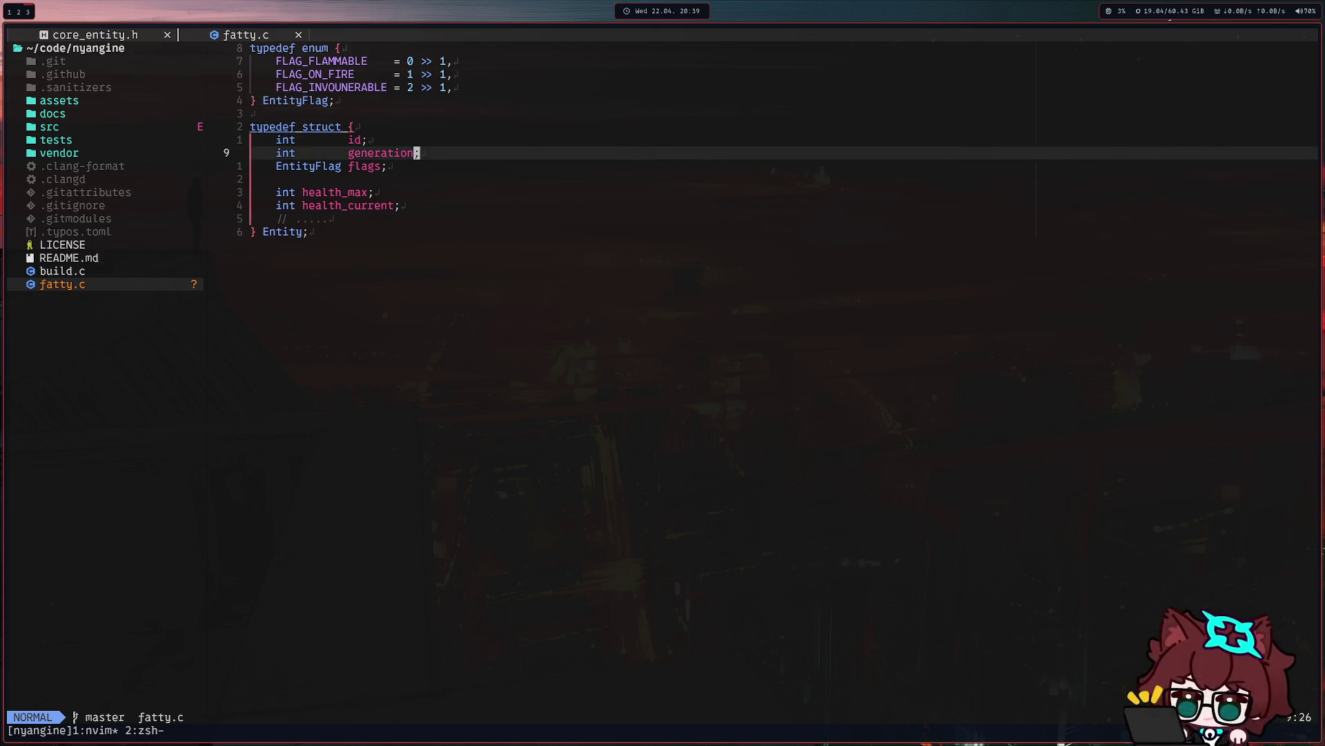
key(G)
key(o)
key(Return)
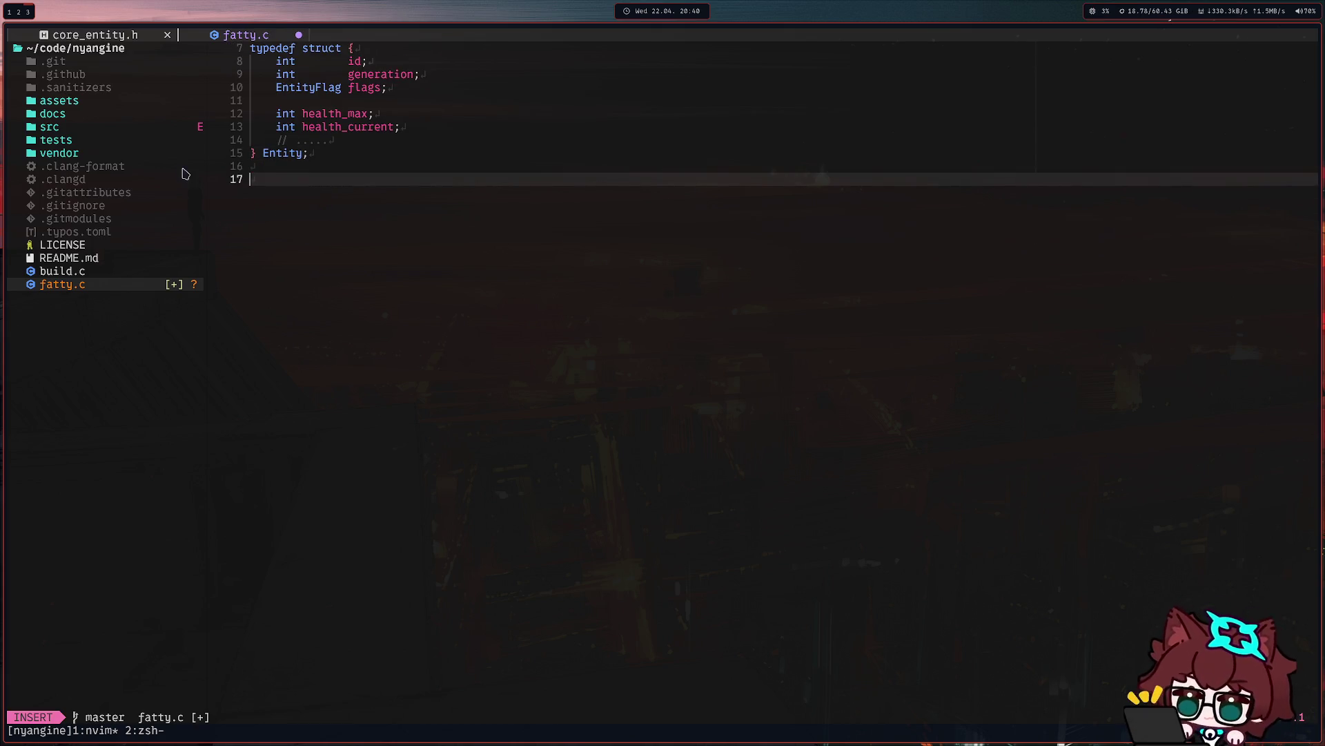
scroll(607, 330, up, 2)
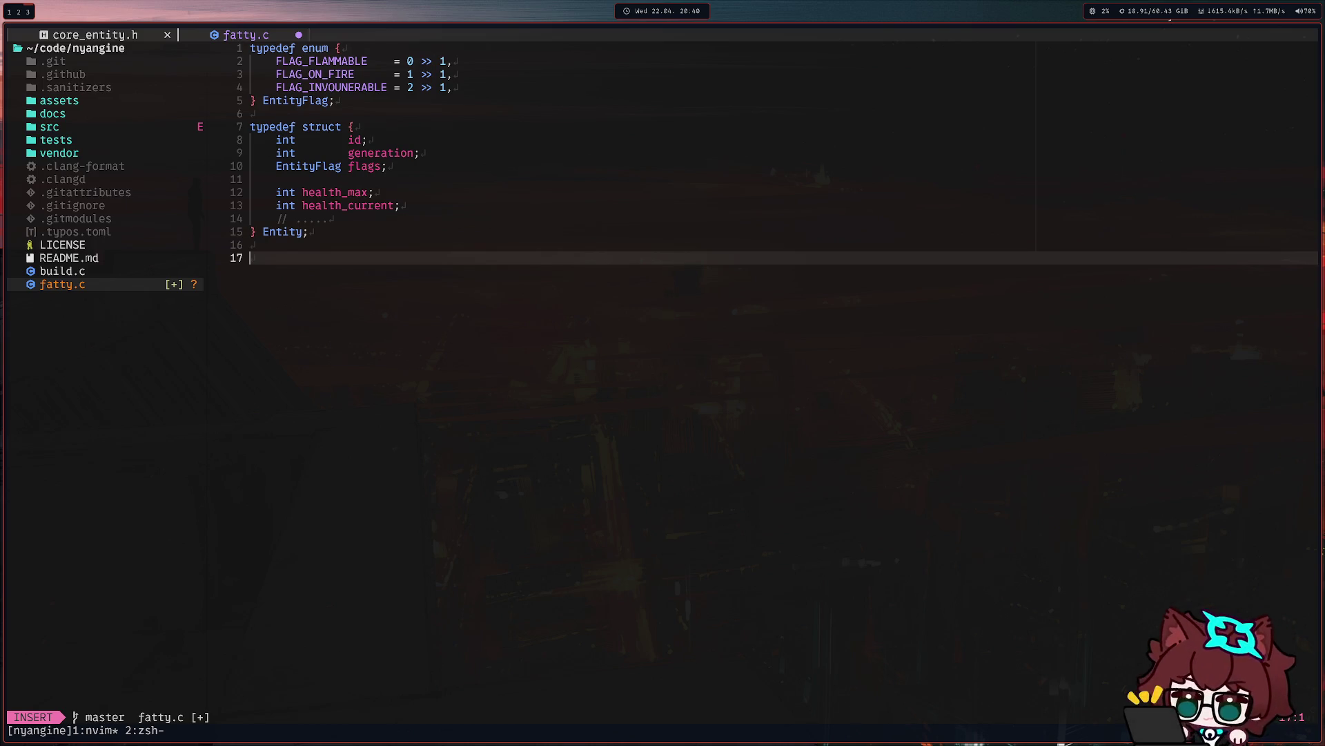
text(void apply_)
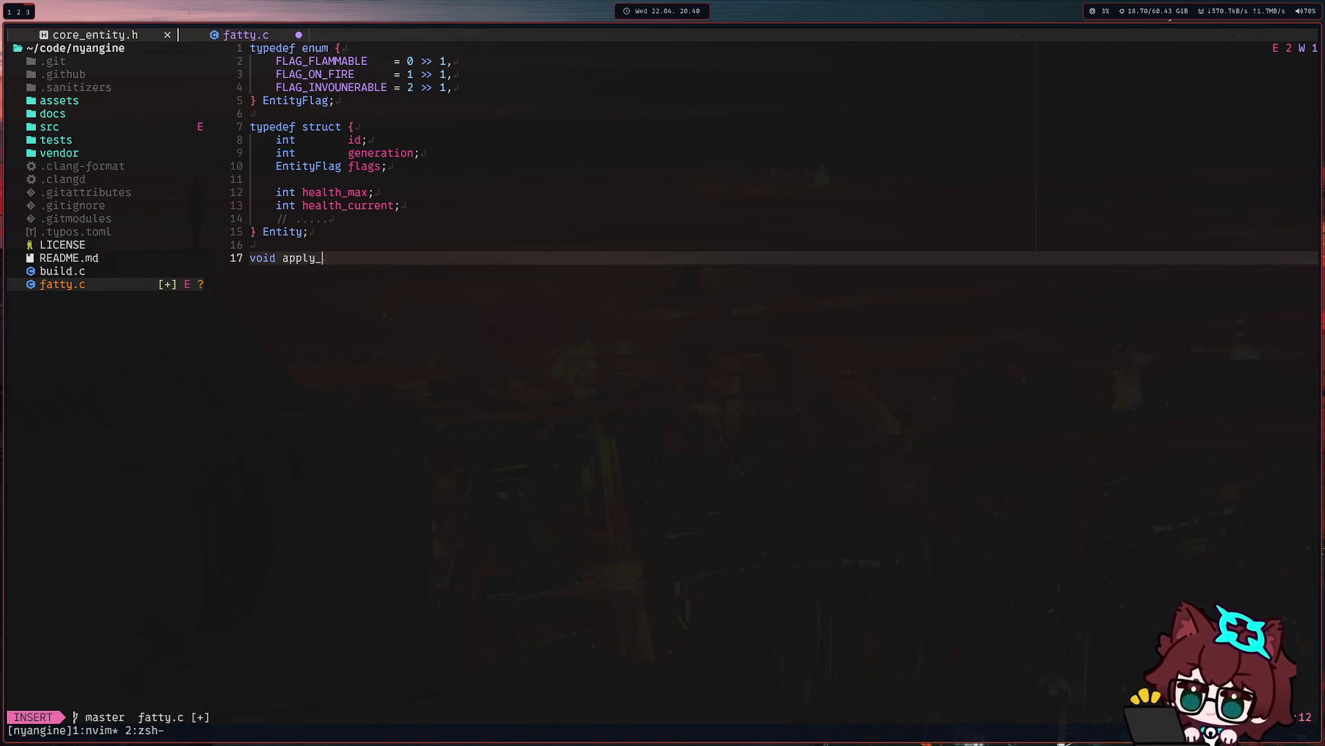
text(bru)
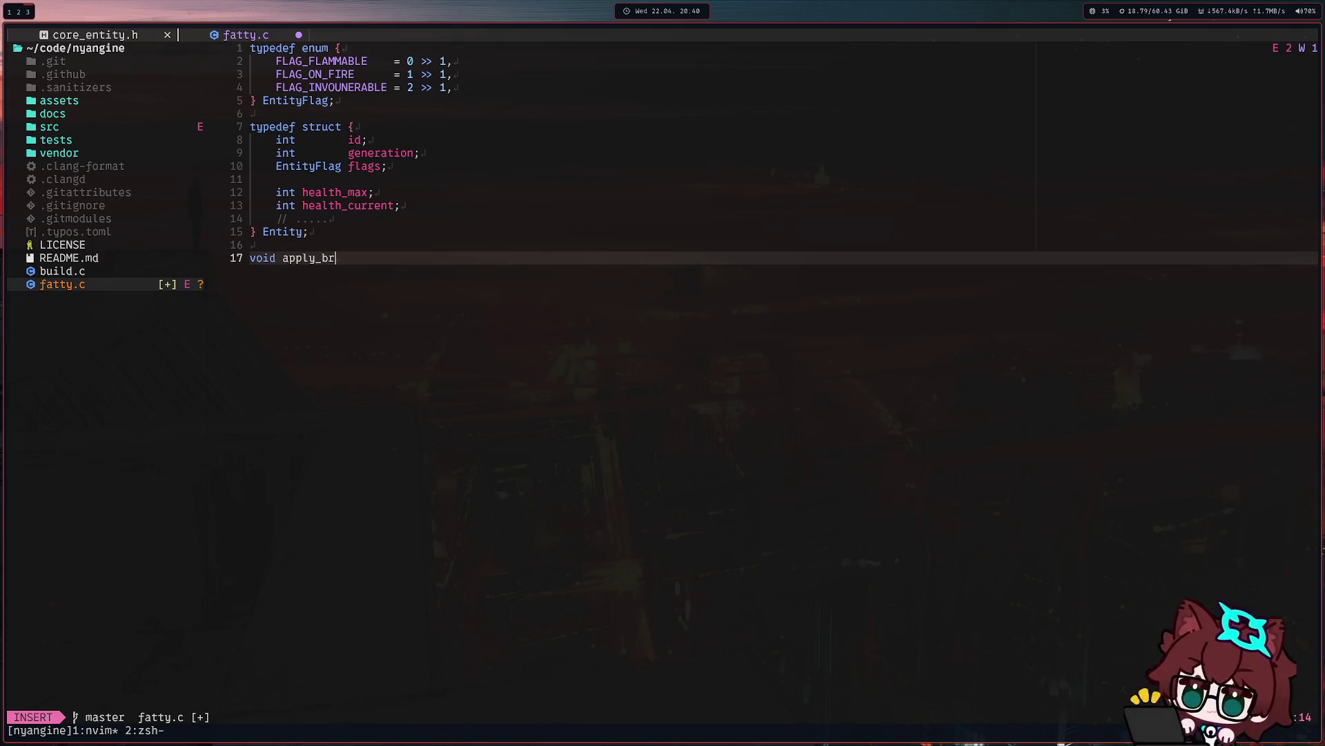
Write 'void apply_burn(void)' with an empty brace body.
key(BackSpace)
text(urn()
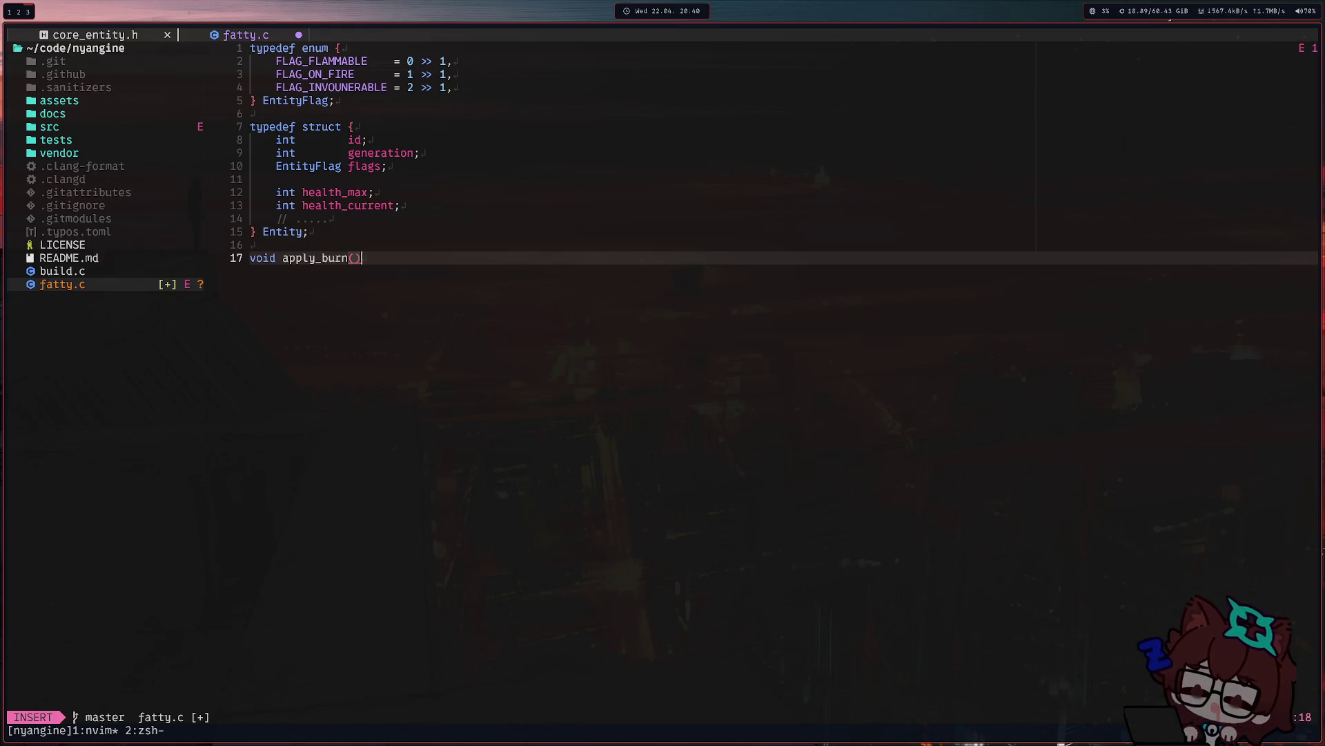
text(void) {)
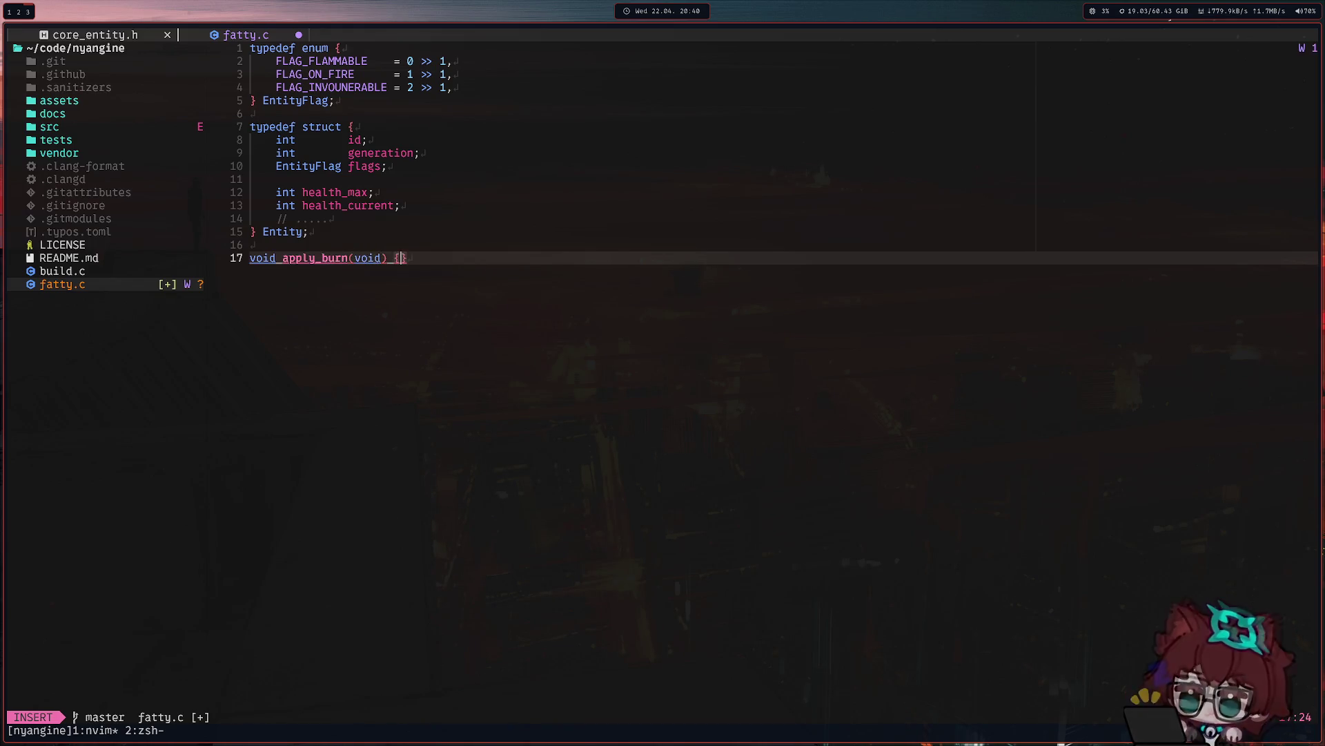
key(Return)
text(for)
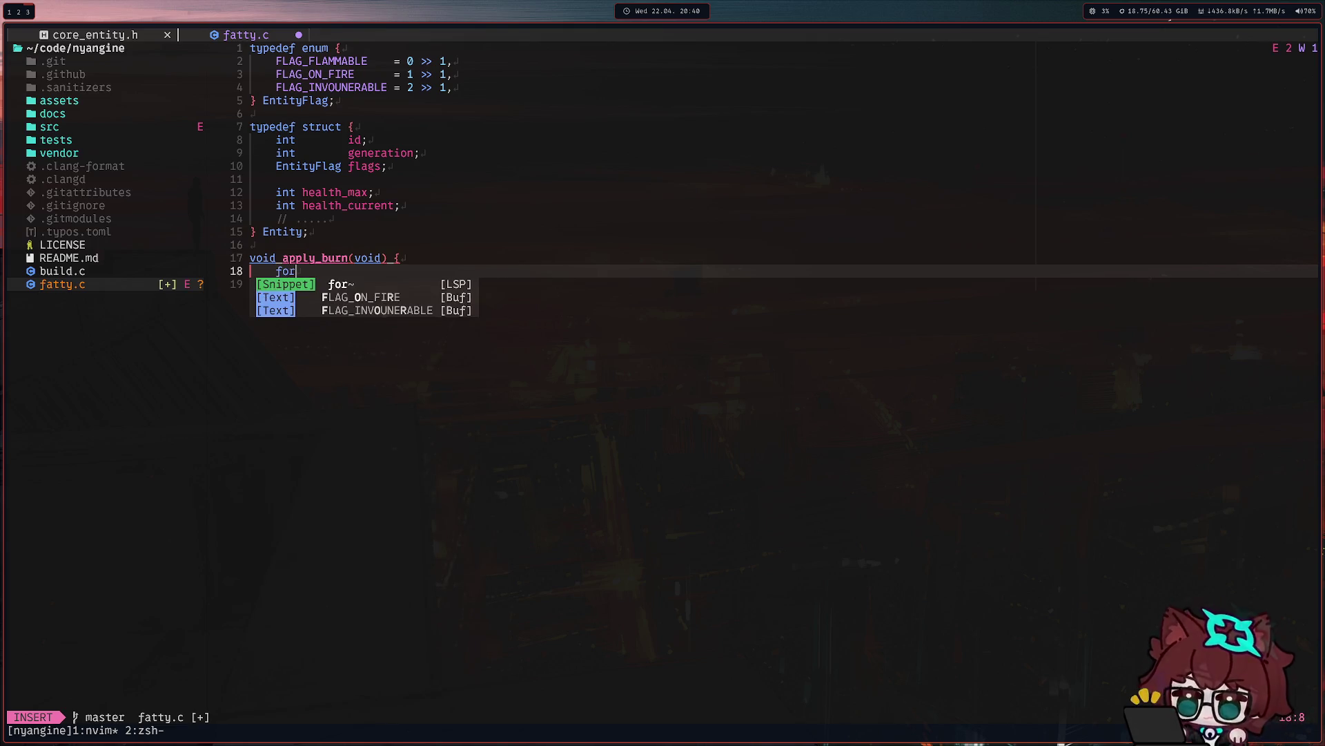
key(BackSpace)
key(BackSpace)
key(BackSpace)
Change the parameter to 'Entity* entity' and open a line inside the body.
key(Up)
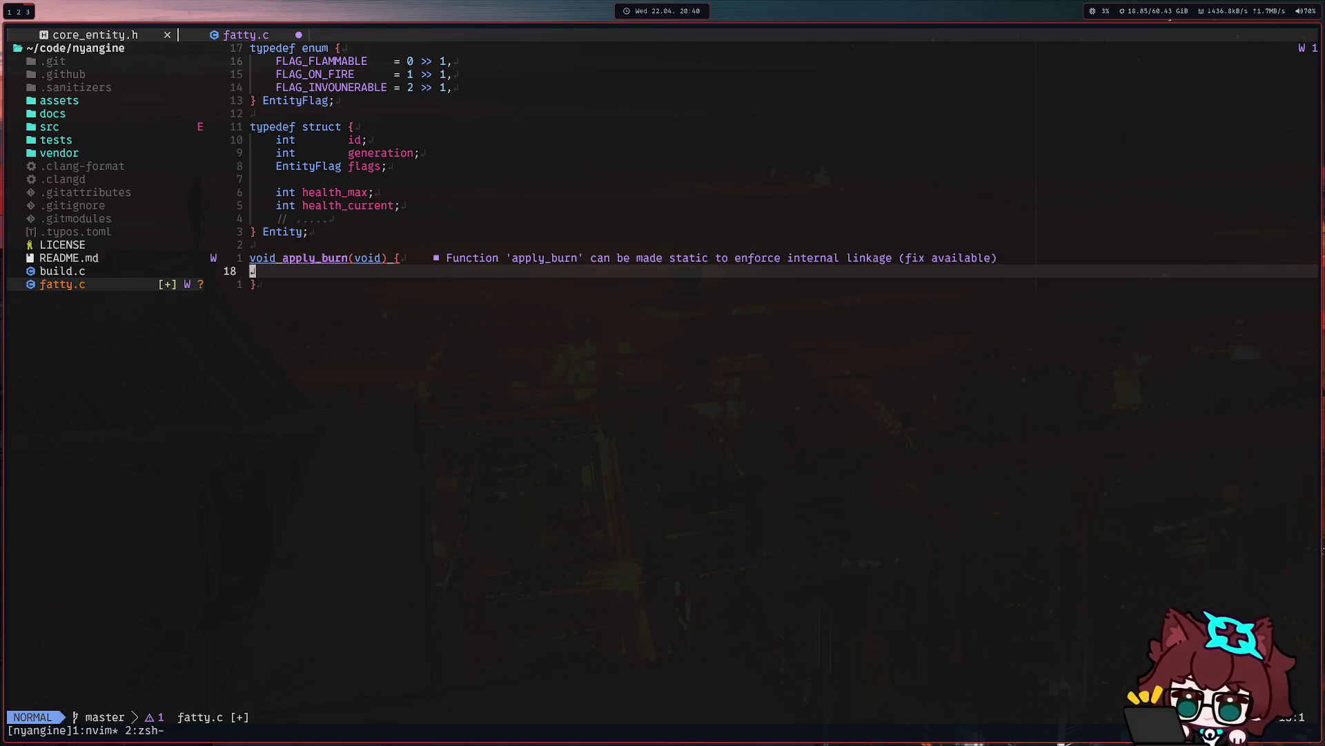
key(End)
key(Left)
key(Left)
key(Left)
key(BackSpace)
key(BackSpace)
key(BackSpace)
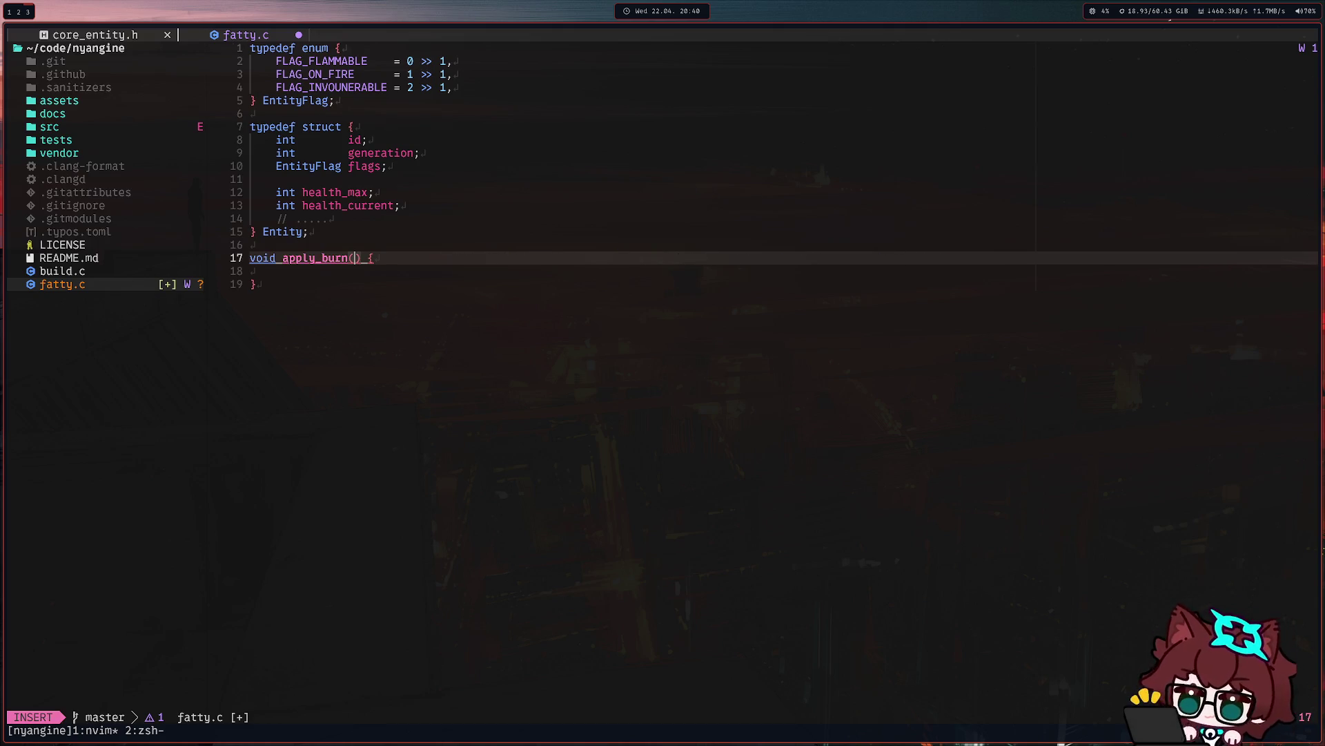
text(Entity)
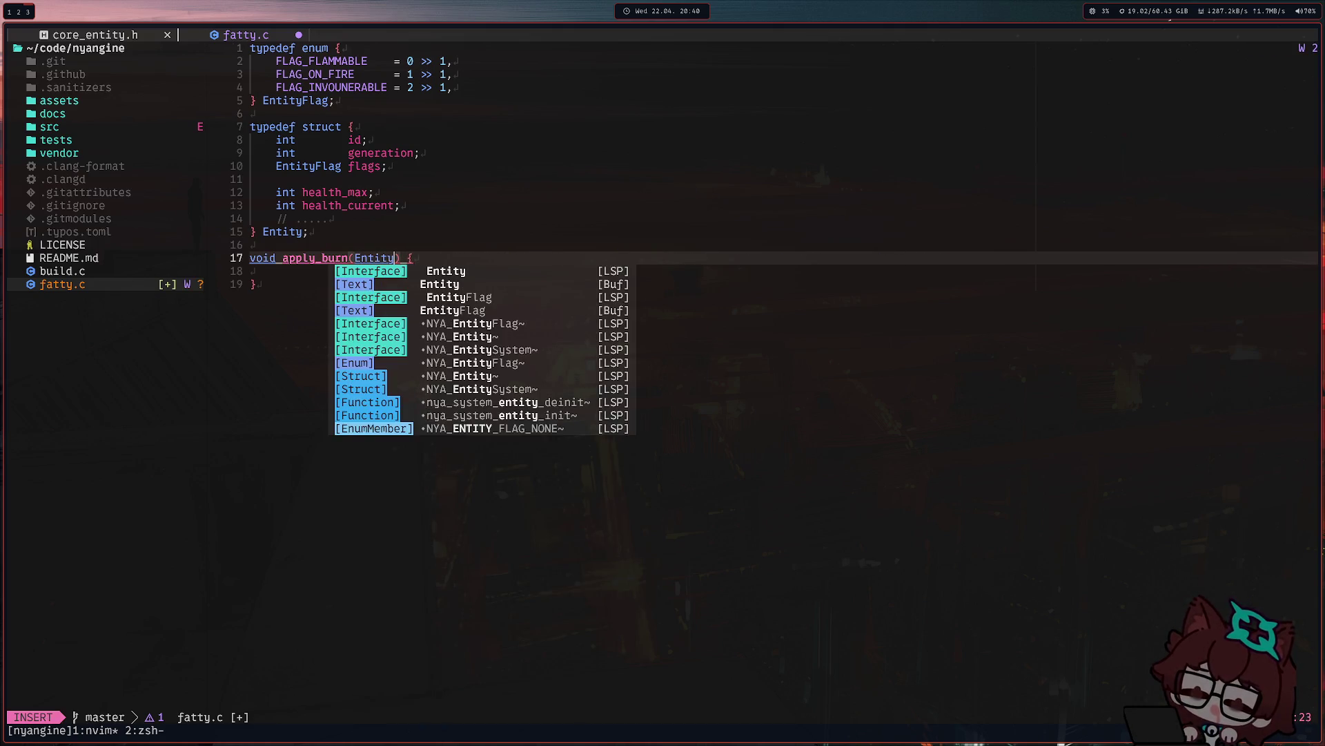
text(* entity)
key(Escape)
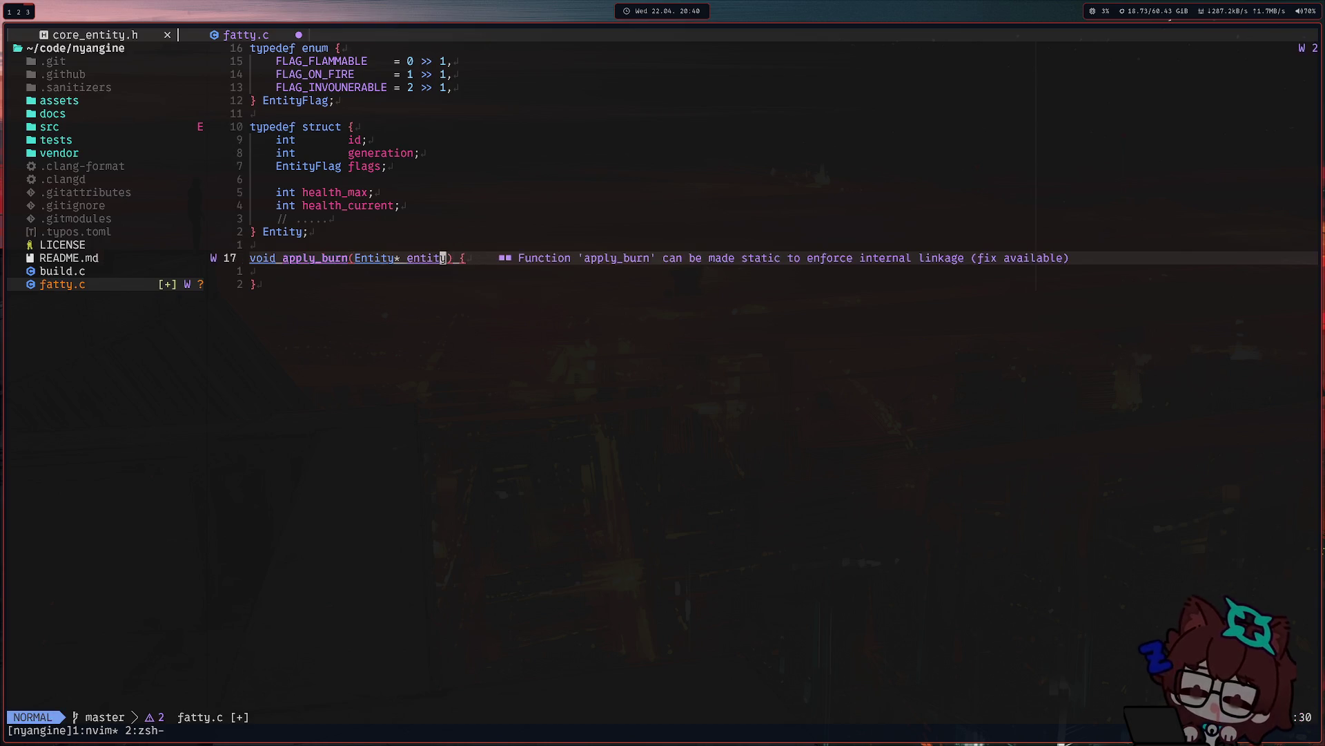
key(j)
key(o)
Add the early return 'if (entity->flags & FLAG_INVOUNERABLE) return;' to apply_burn.
key(BackSpace)
text(if entity)
key(Escape)
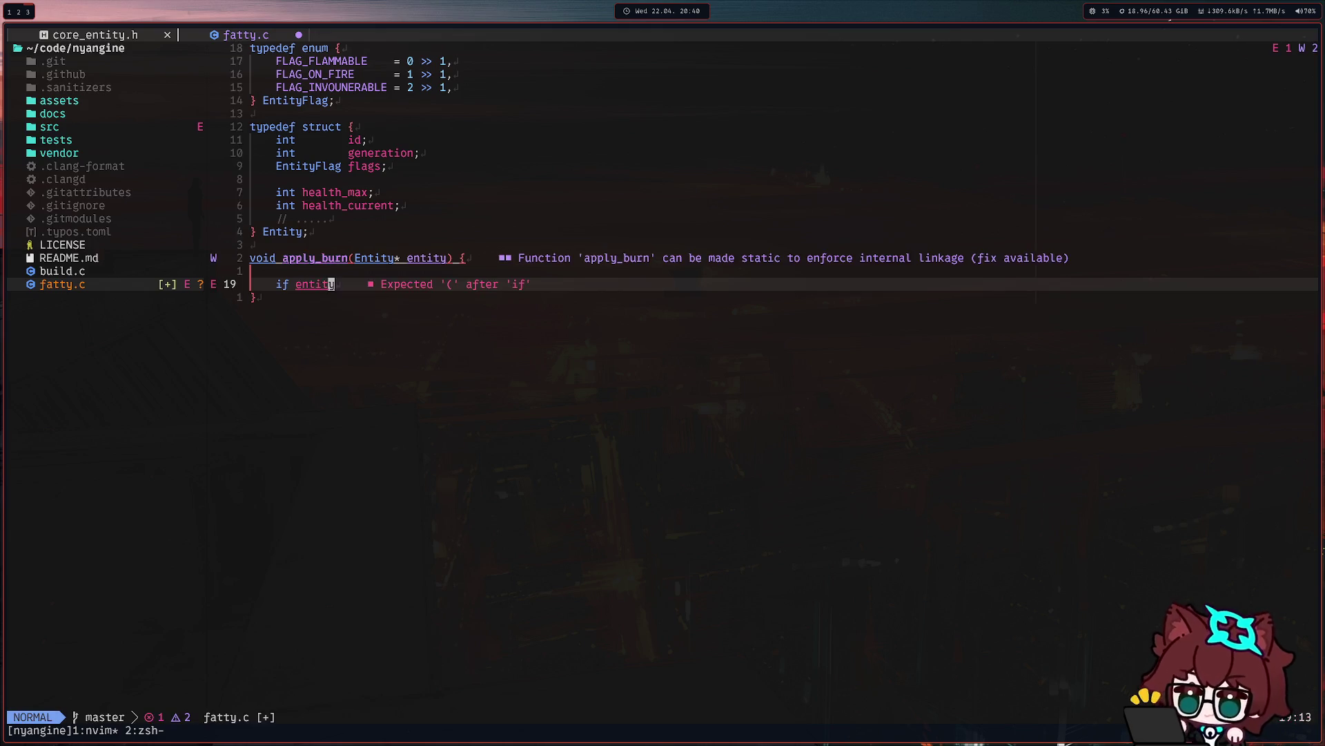
text(ciw(entity)
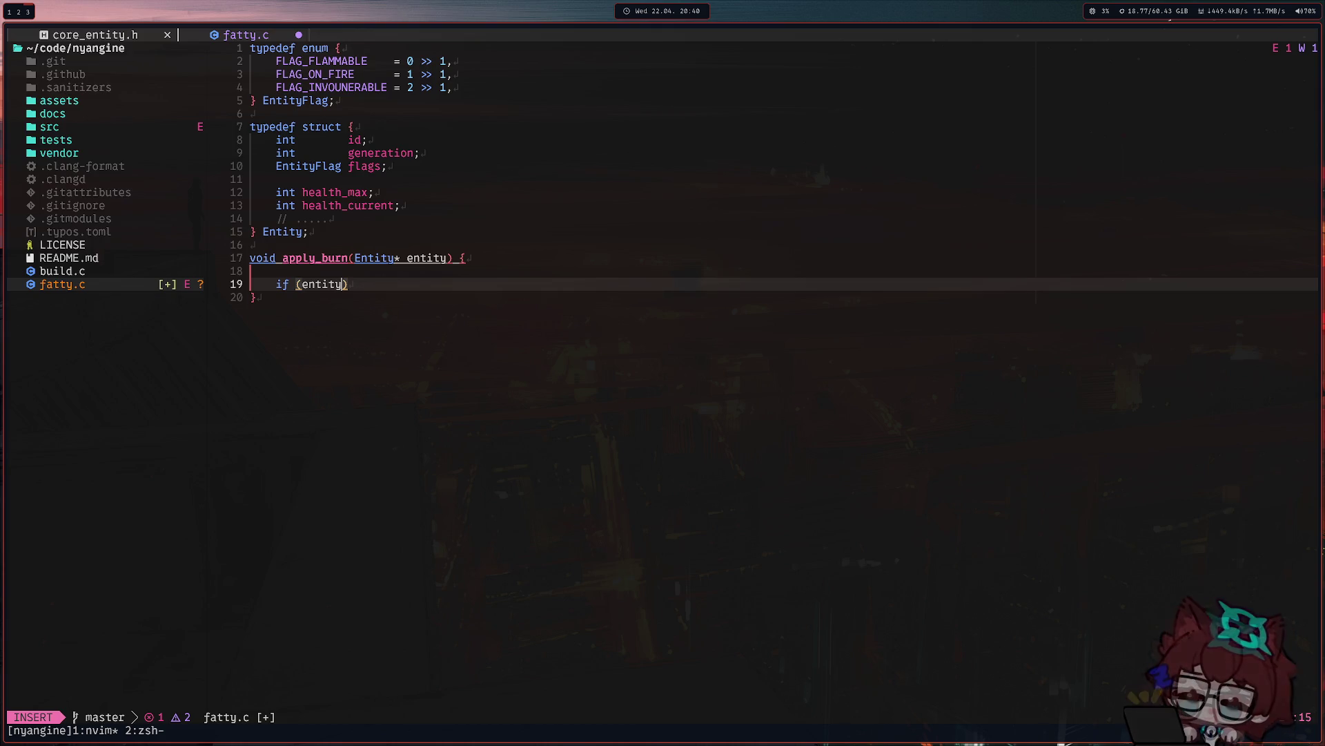
text( & )
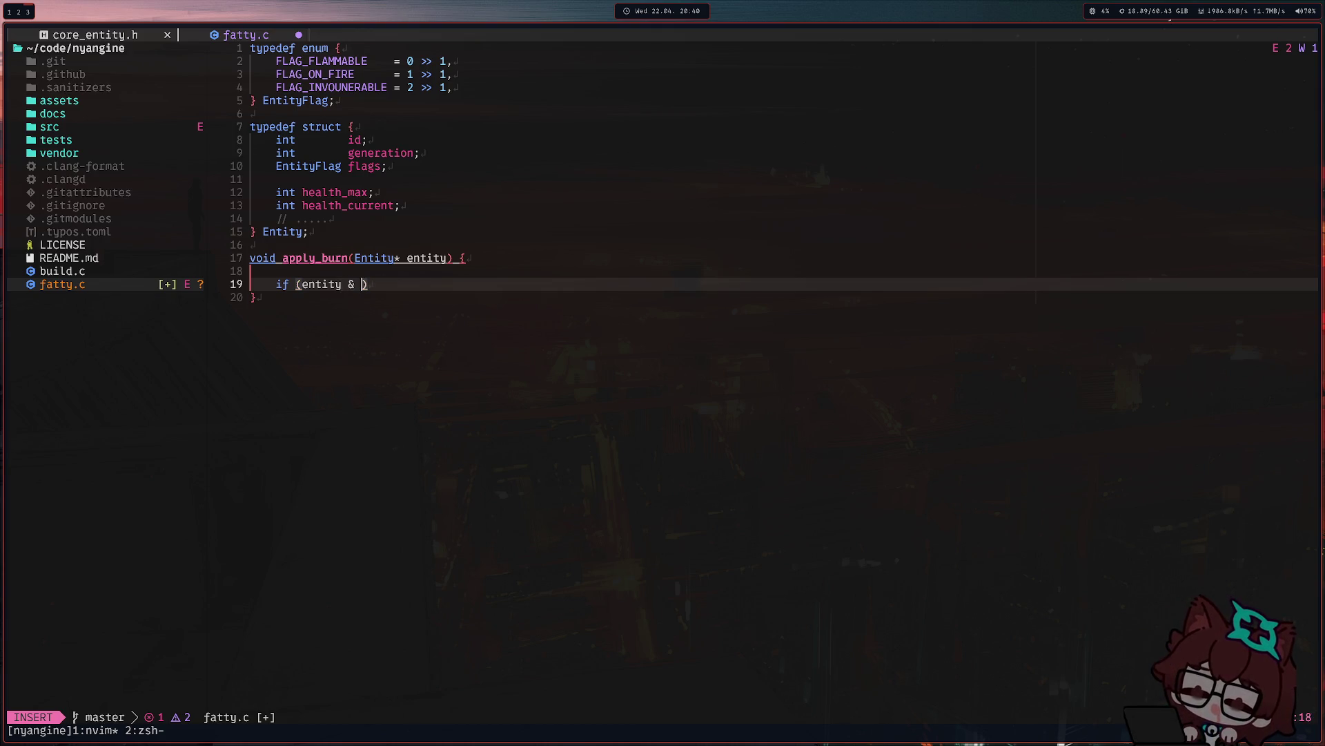
text(FLAG_)
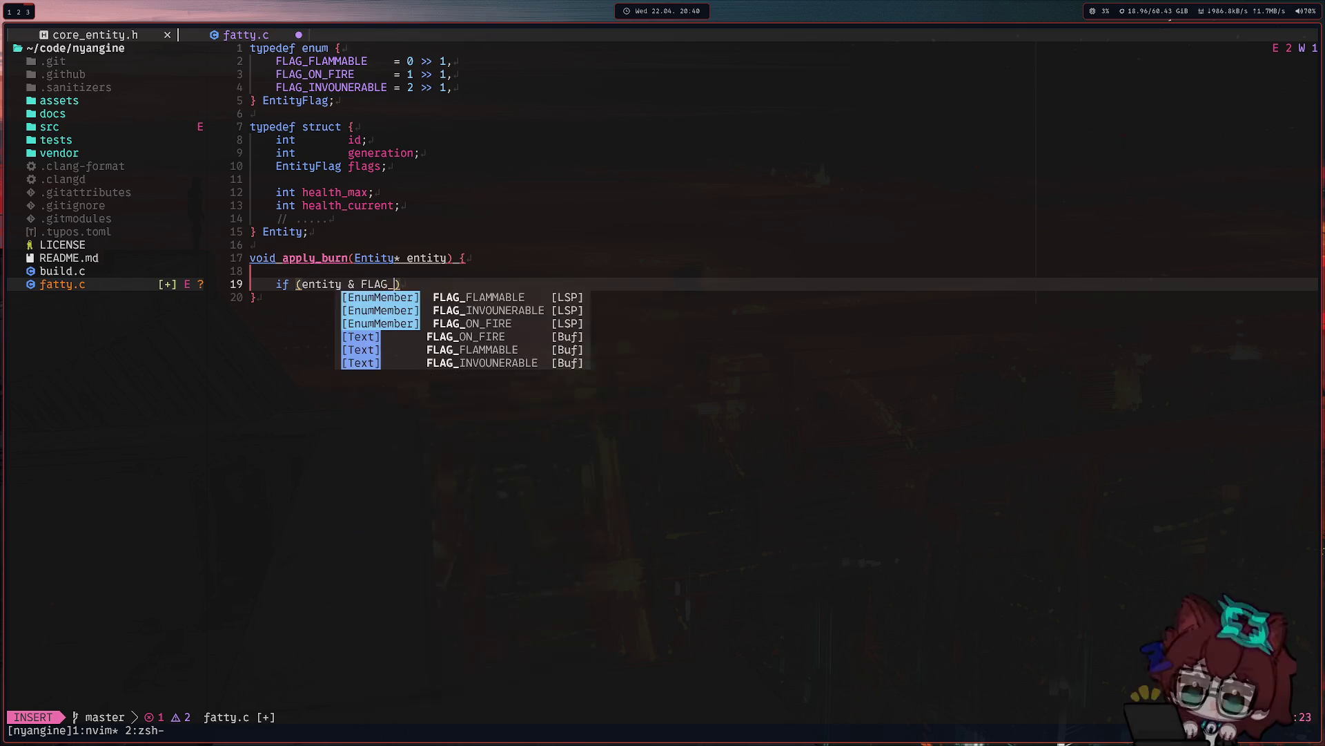
text(I)
key(Return)
text() return)
key(BackSpace)
key(BackSpace)
key(BackSpace)
text(return;)
key(Escape)
key(b)
key(b)
text(a-)
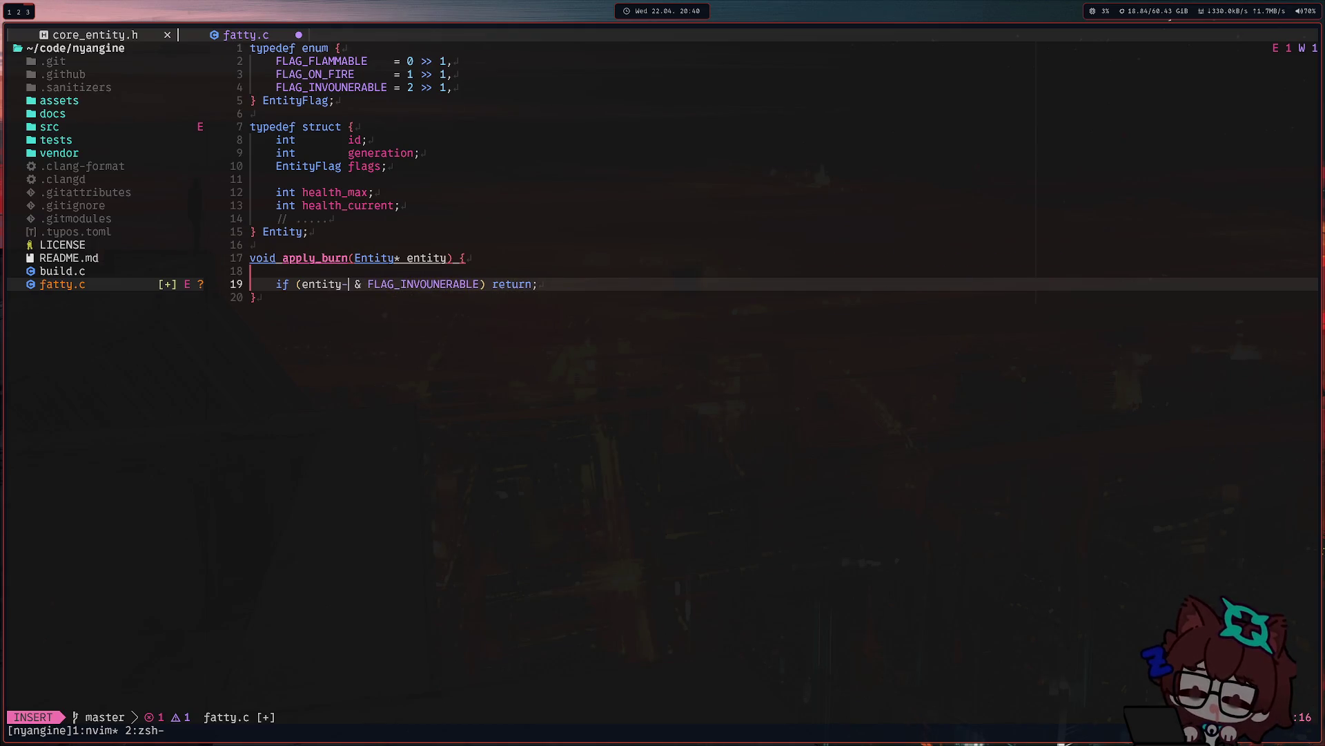
text(>fl)
key(Return)
key(Escape)
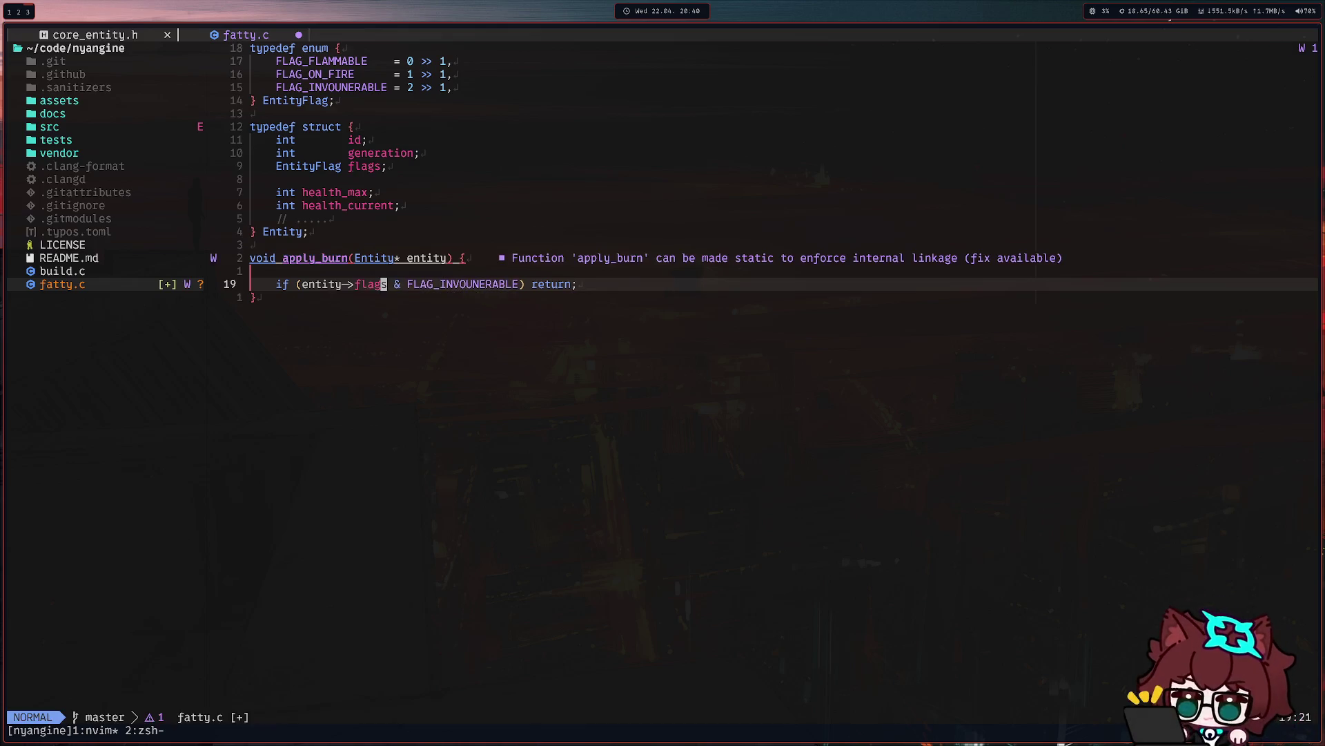
Add a second condition 'if (entity->flags & FLAG_ON_FIRE) {' with a '// take dmg' comment.
key(o)
key(Return)
text(()
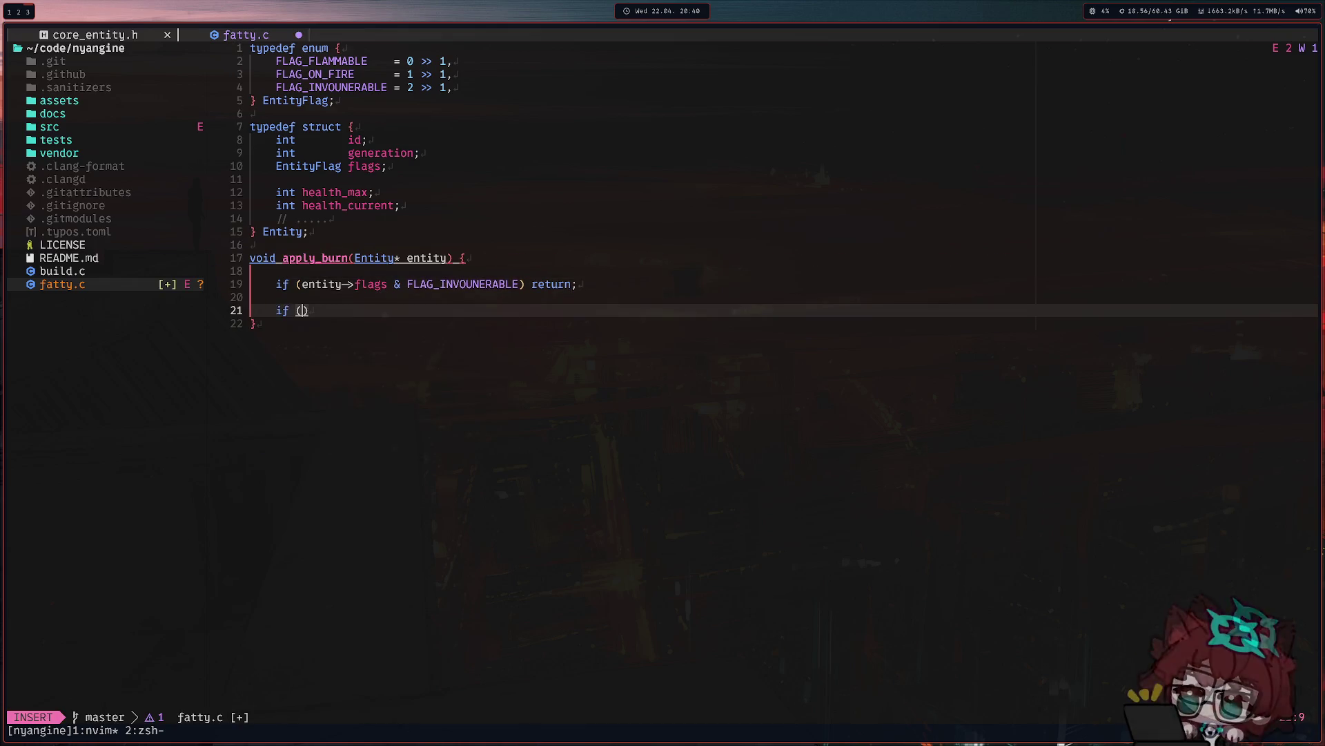
text(entity)
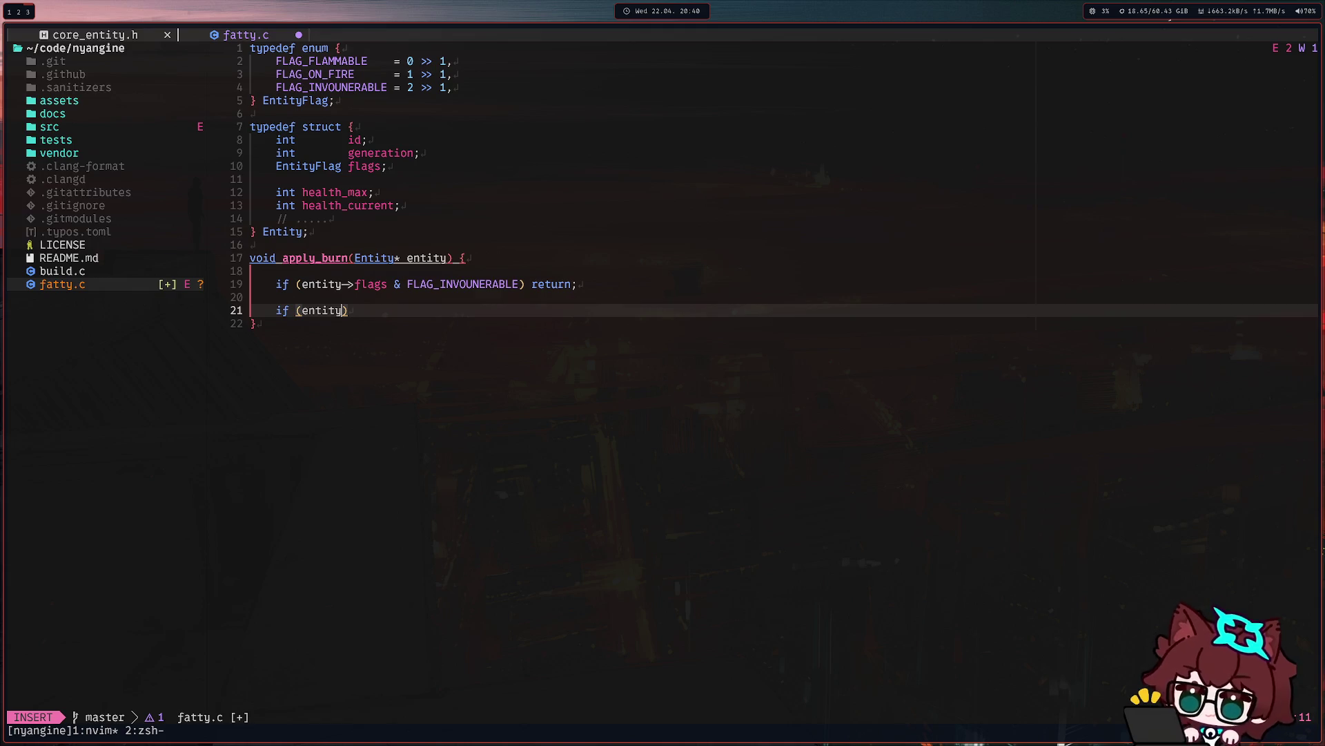
text(->flags )
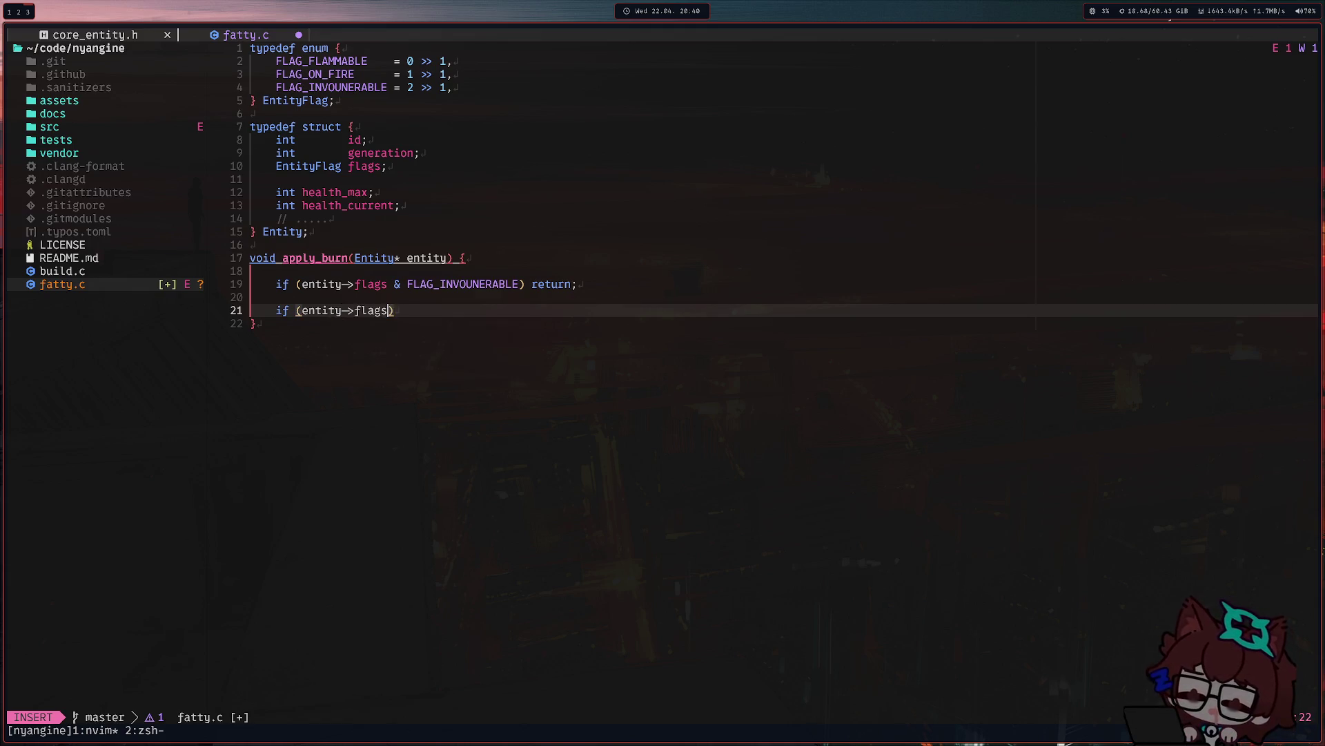
text(FLAG_FLA)
key(Return)
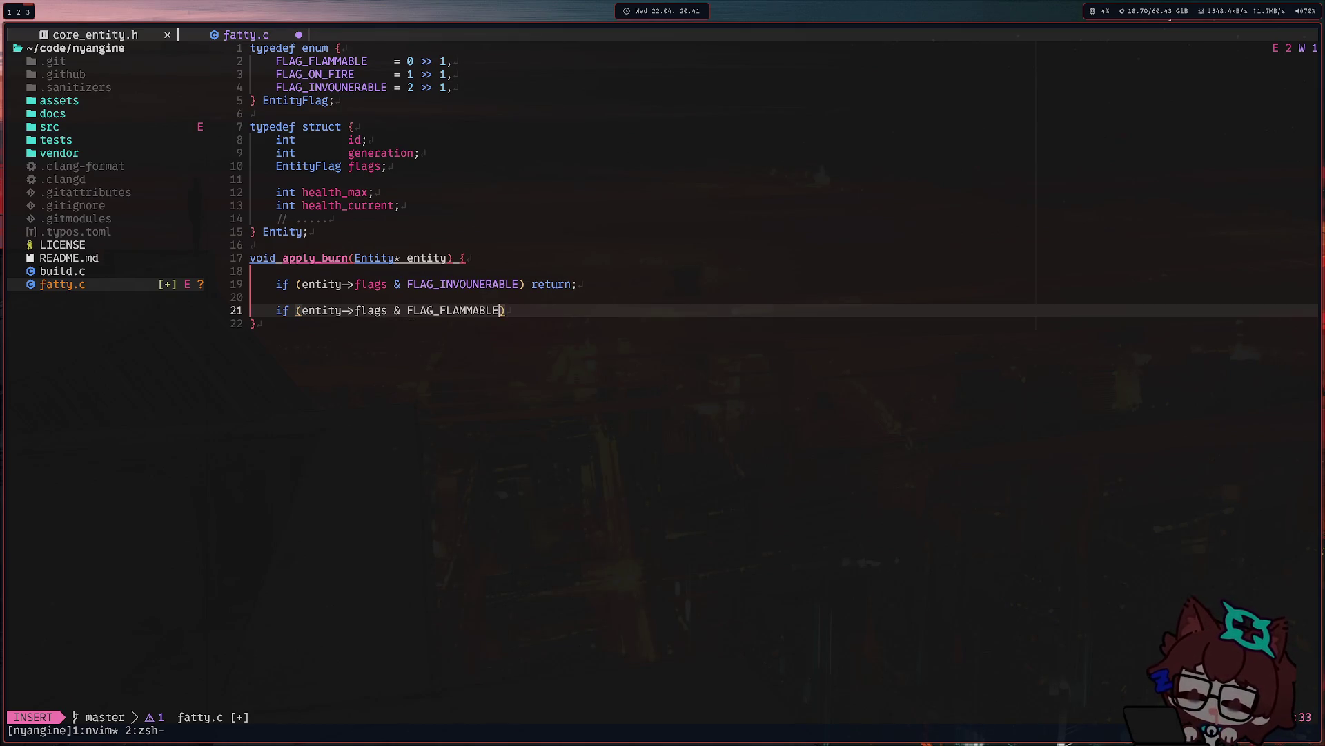
key(ctrl+w)
text(FLAG_O)
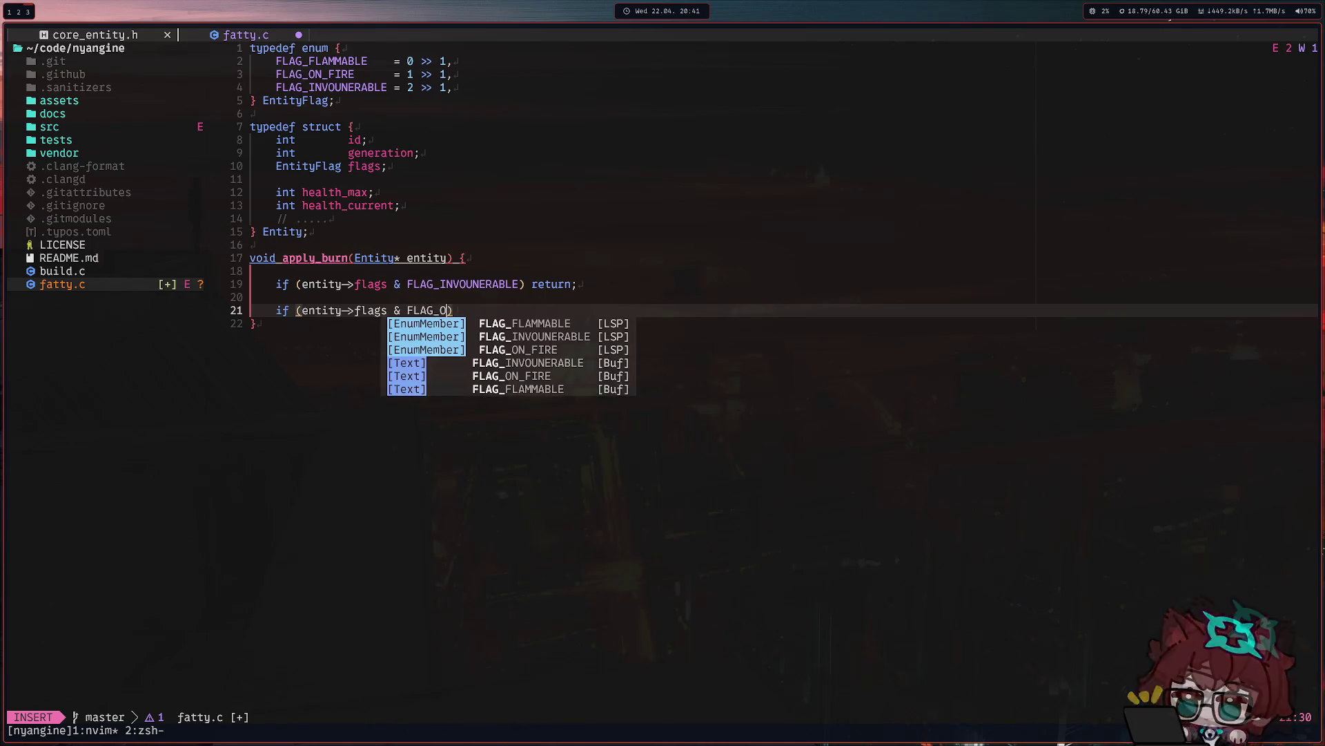
key(Return)
text() // take dmg)
key(Left)
key(Left)
key(Left)
key(Left)
key(Left)
key(Left)
text({)
key(End)
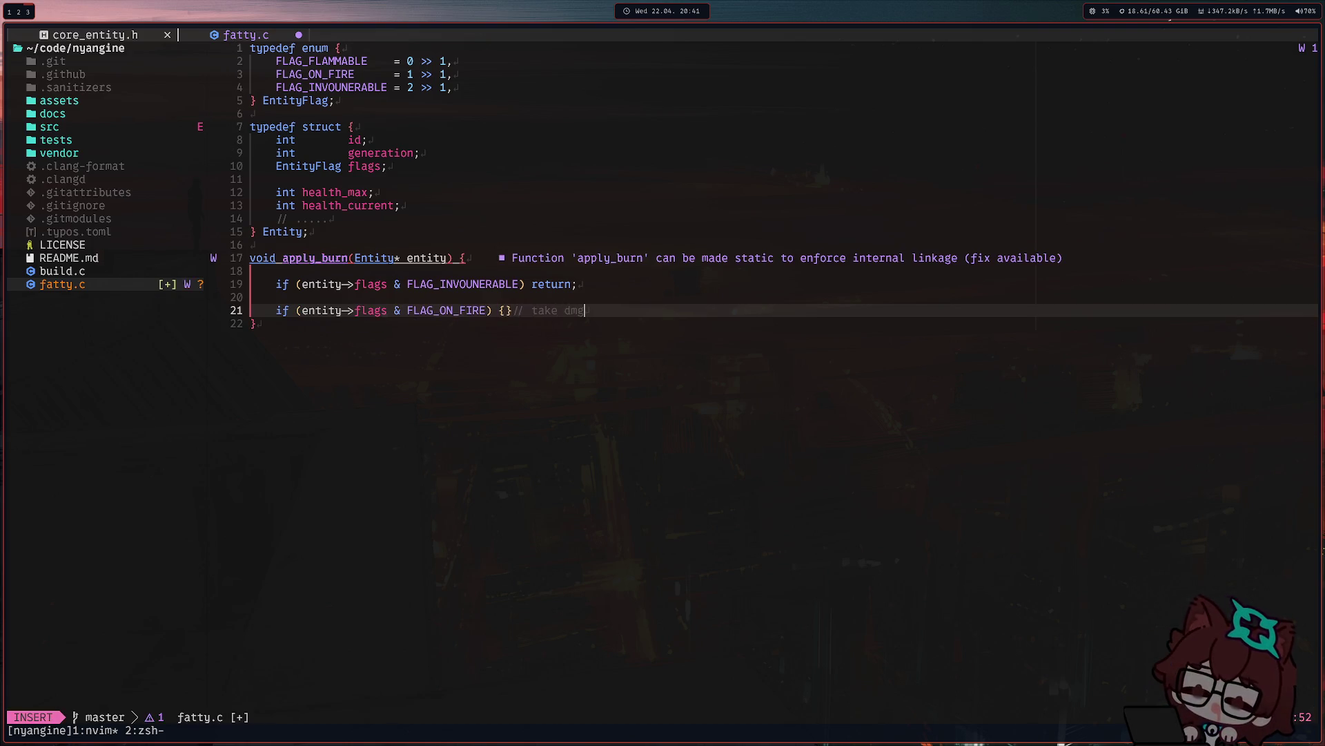
key(Escape)
Move the closing brace of the on-fire block onto its own line and save the file.
key(b)
key(b)
key(b)
key(X)
key(X)
key(l)
key(l)
key(l)
key(l)
key(l)
key(l)
key(l)
key(l)
key(l)
text(o})
key(Escape)
text(:w)
key(Return)
key(k)
key($)
key(k)
key(k)
key(k)
key(k)
key(k)
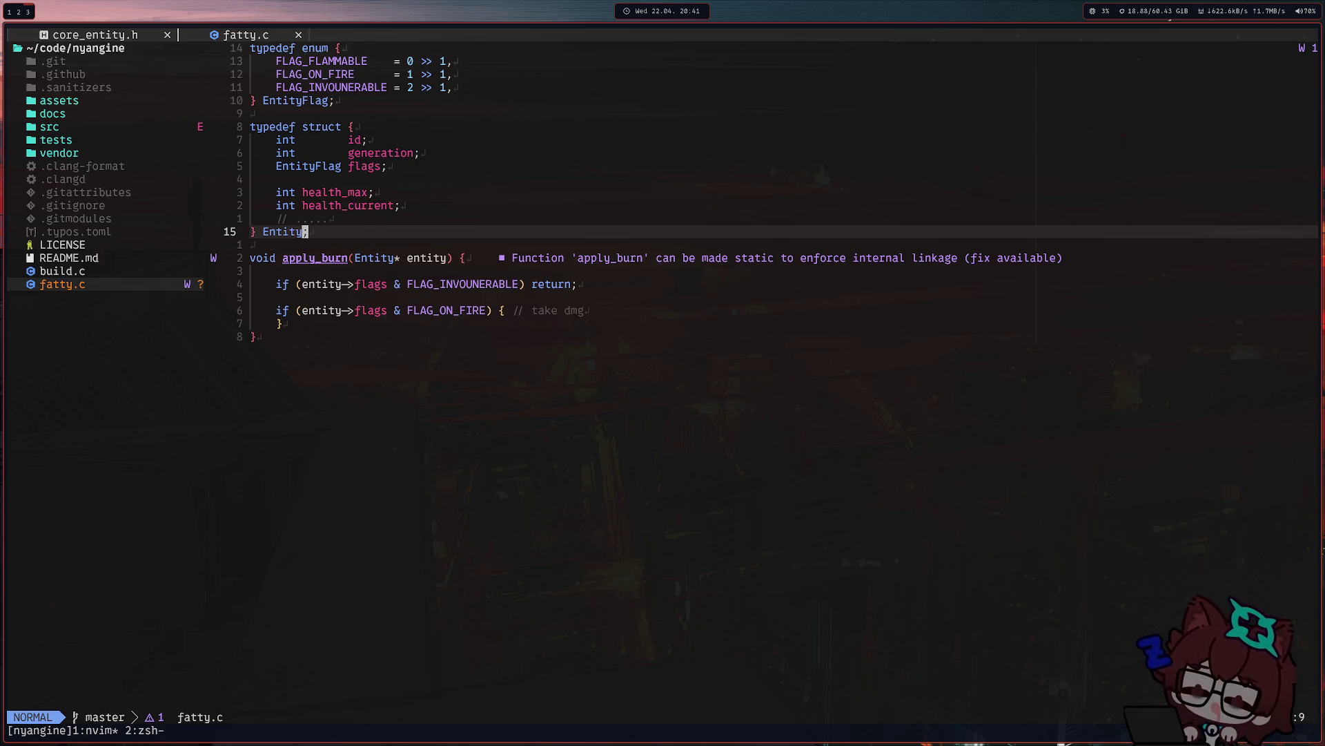
Put the take-damage comment on its own line inside the block and move up to the signature.
click(511, 318)
key(a)
key(Return)
key(Escape)
key(k)
key(k)
key(k)
key(k)
text(kjIsattic)
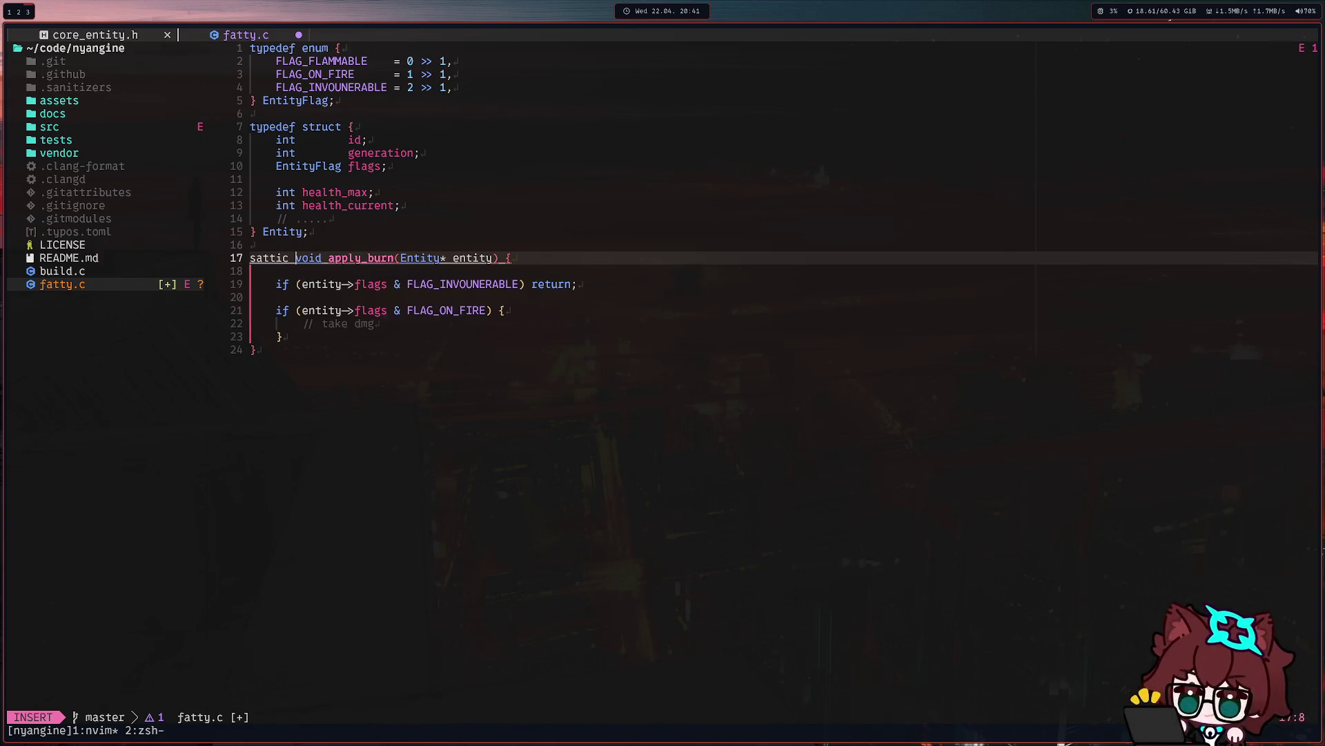
key(ctrl+w)
text(static)
key(Escape)
key(w)
key(w)
key(j)
key(j)
key(k)
key(d)
key(d)
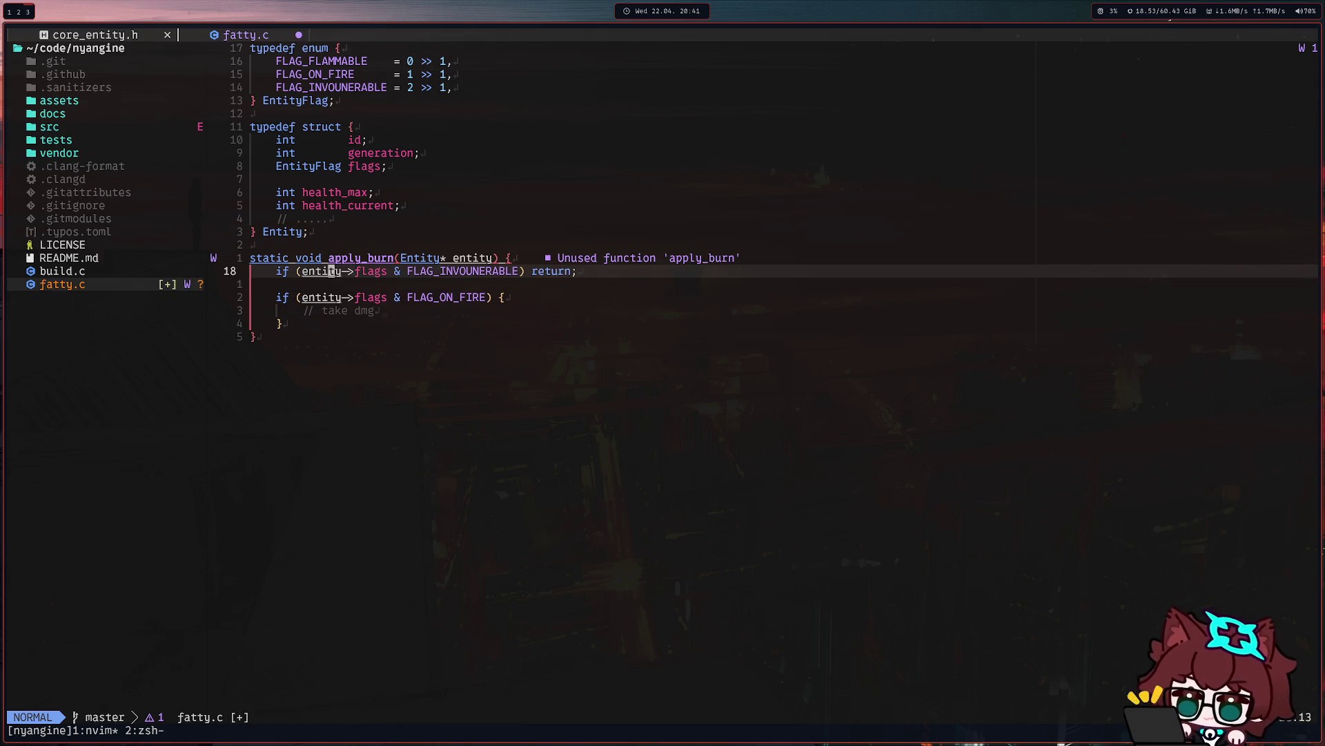
key(j)
key(j)
key(j)
key(j)
key(j)
text(:w)
key(Return)
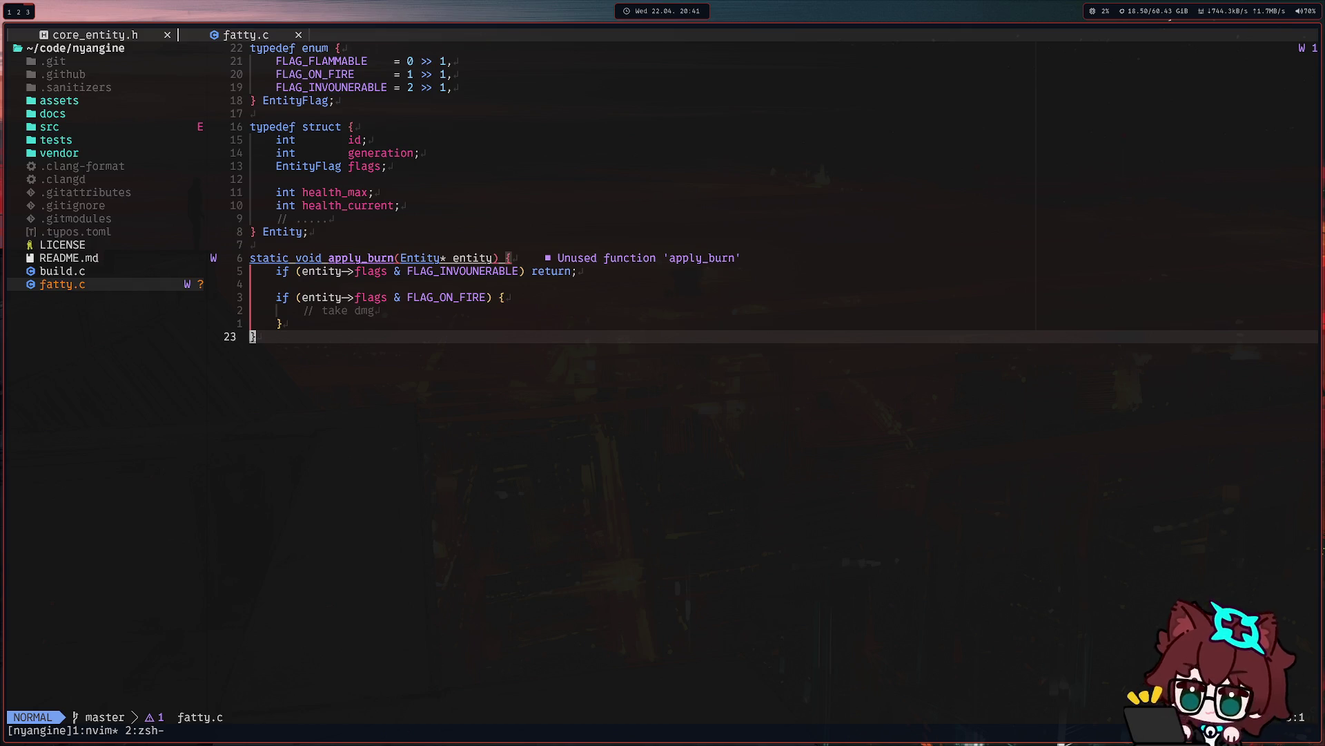
key(k)
key(k)
key(c)
key(c)
text(entity->)
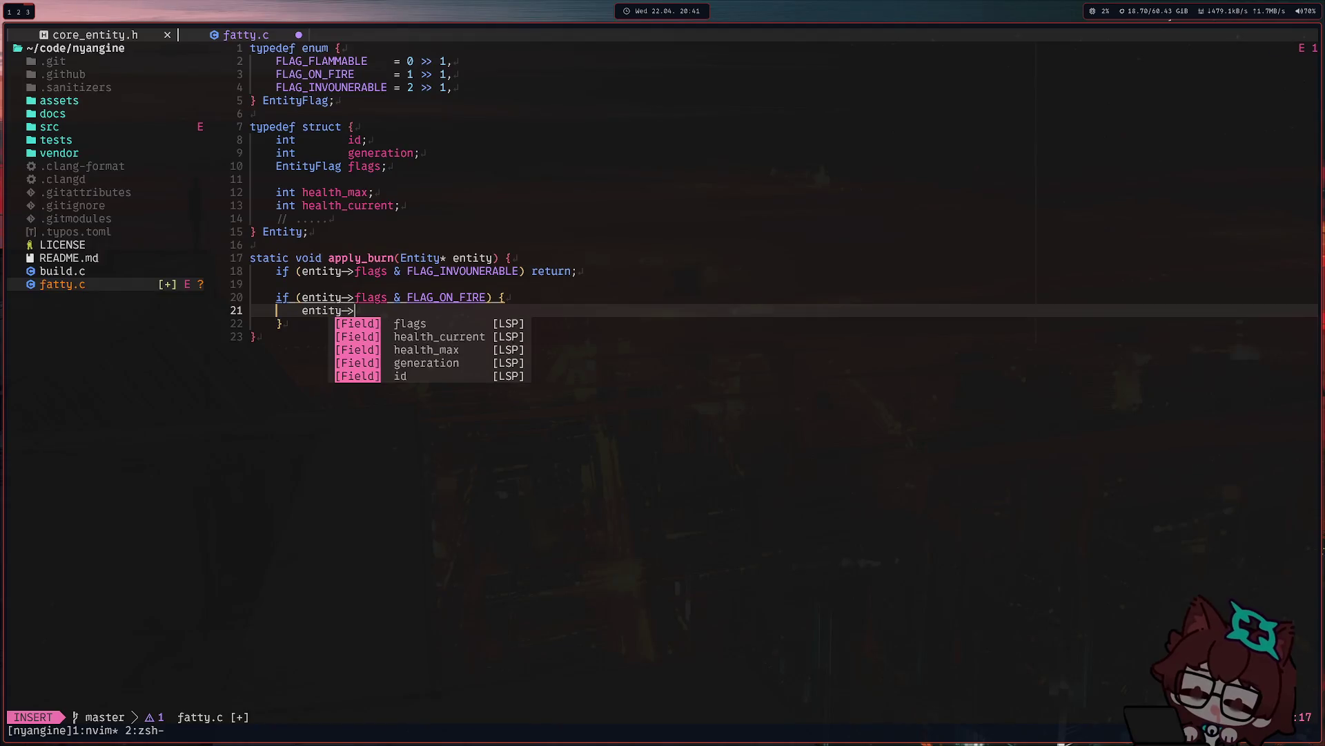
text(hea)
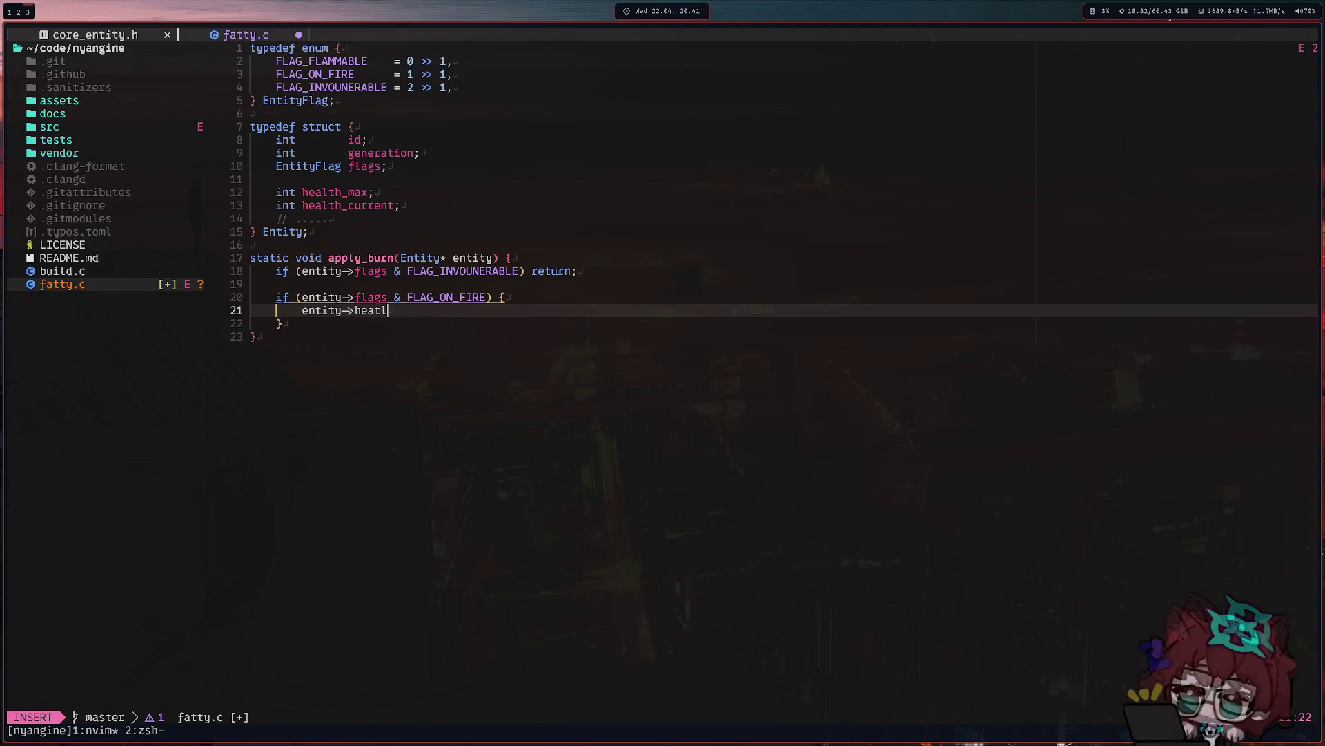
key(Return)
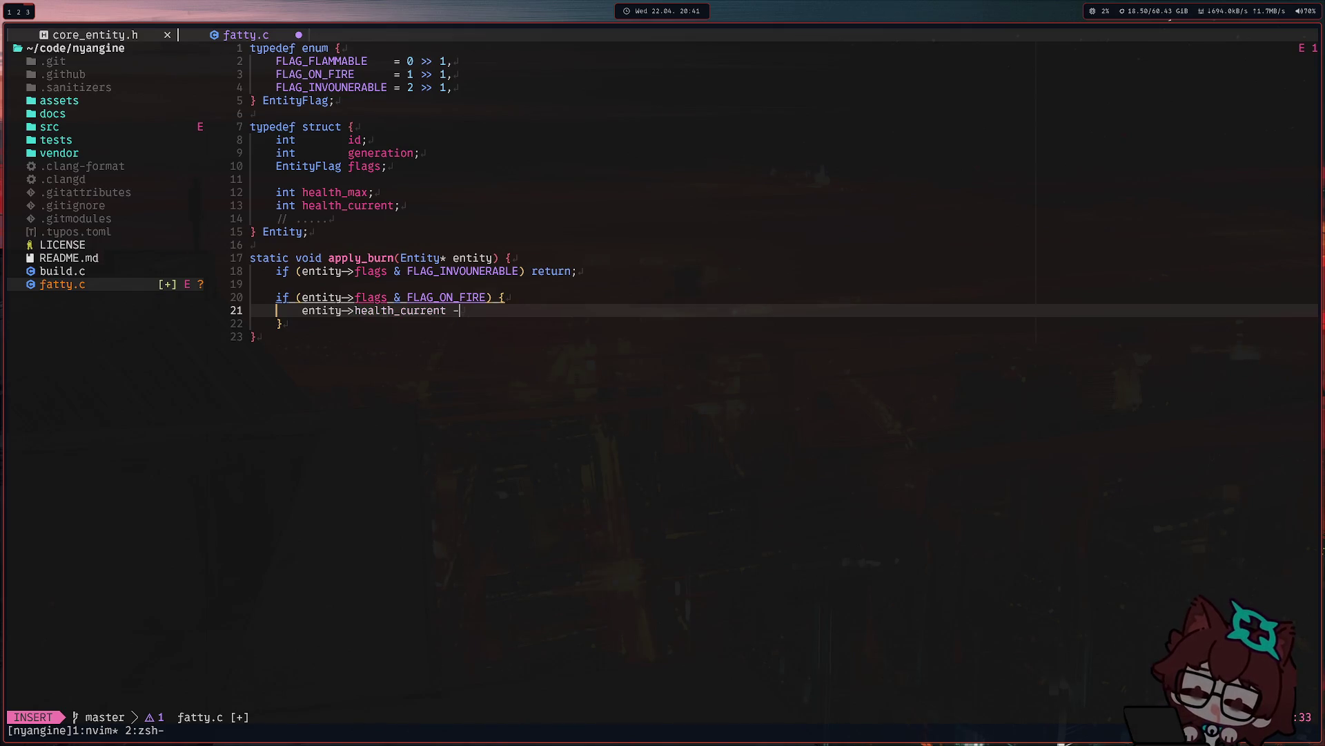
key(BackSpace)
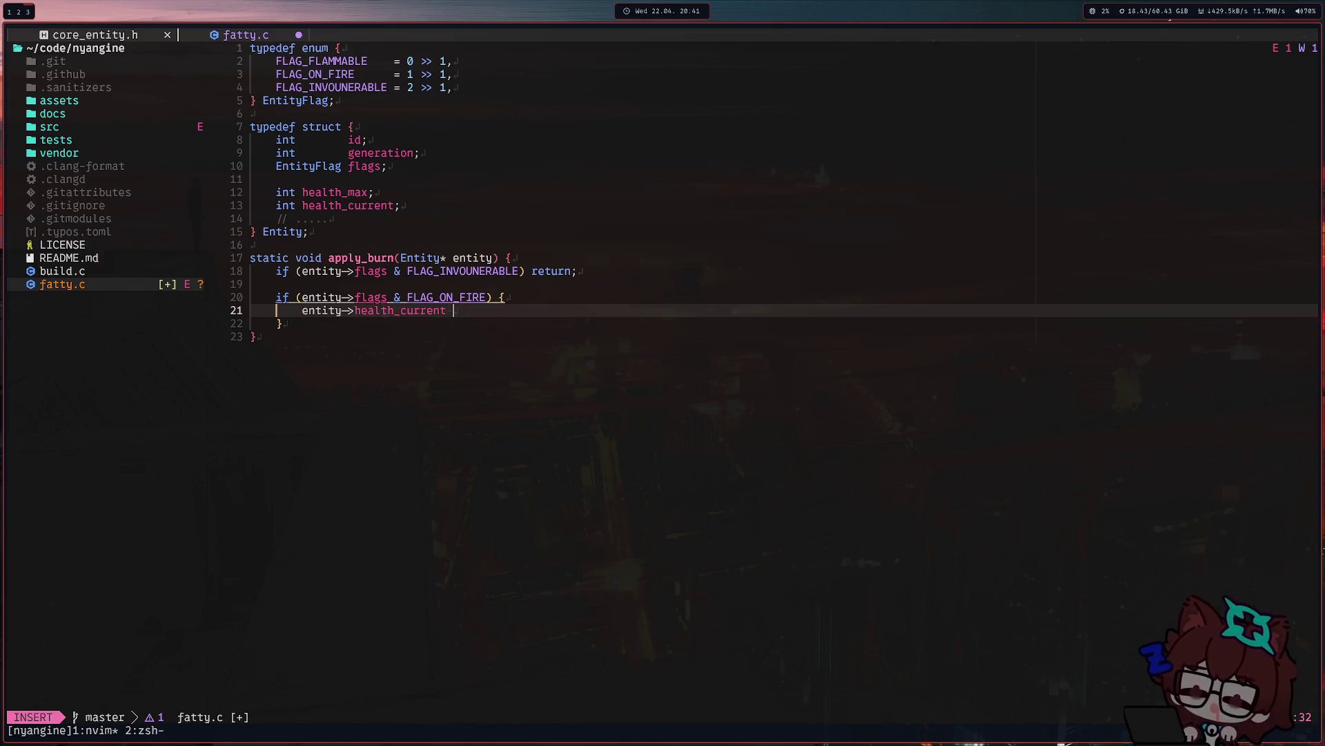
text(-= 10;)
key(Escape)
key(k)
key(V)
key(j)
key(j)
key(J)
key(j)
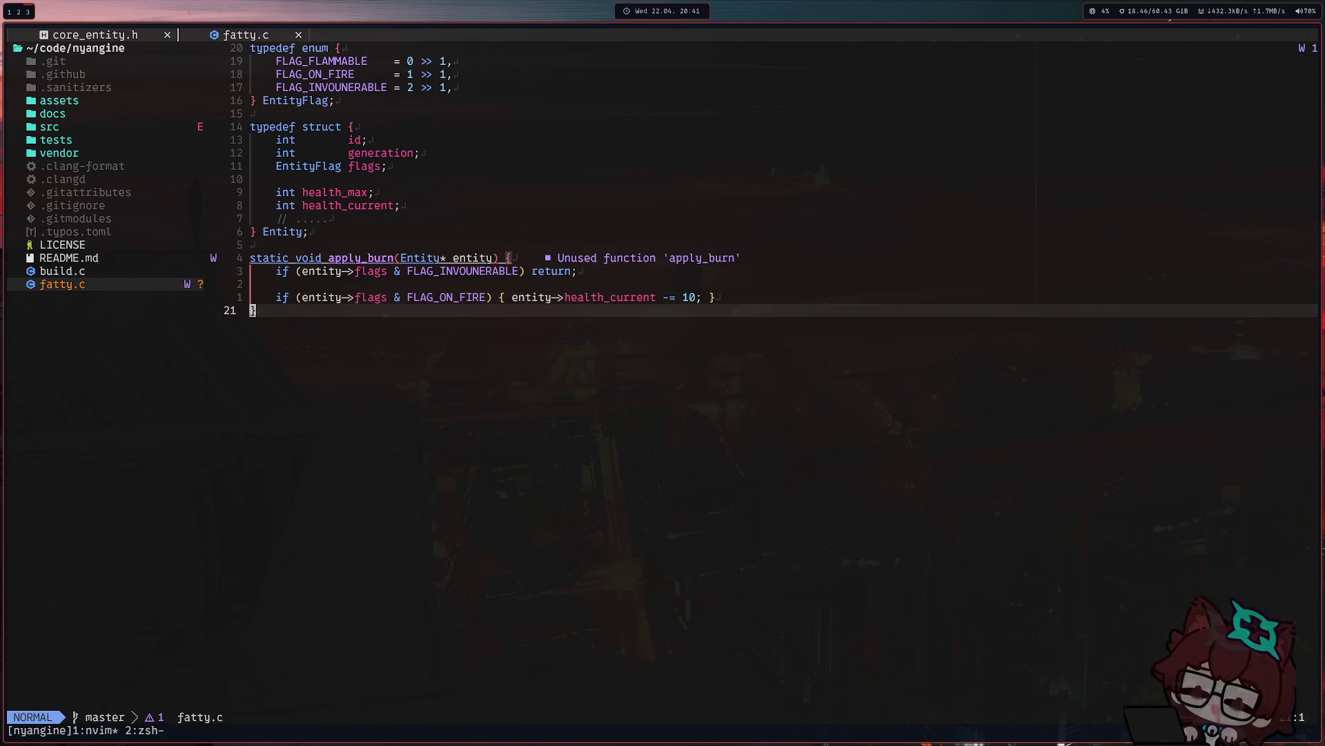
key(k)
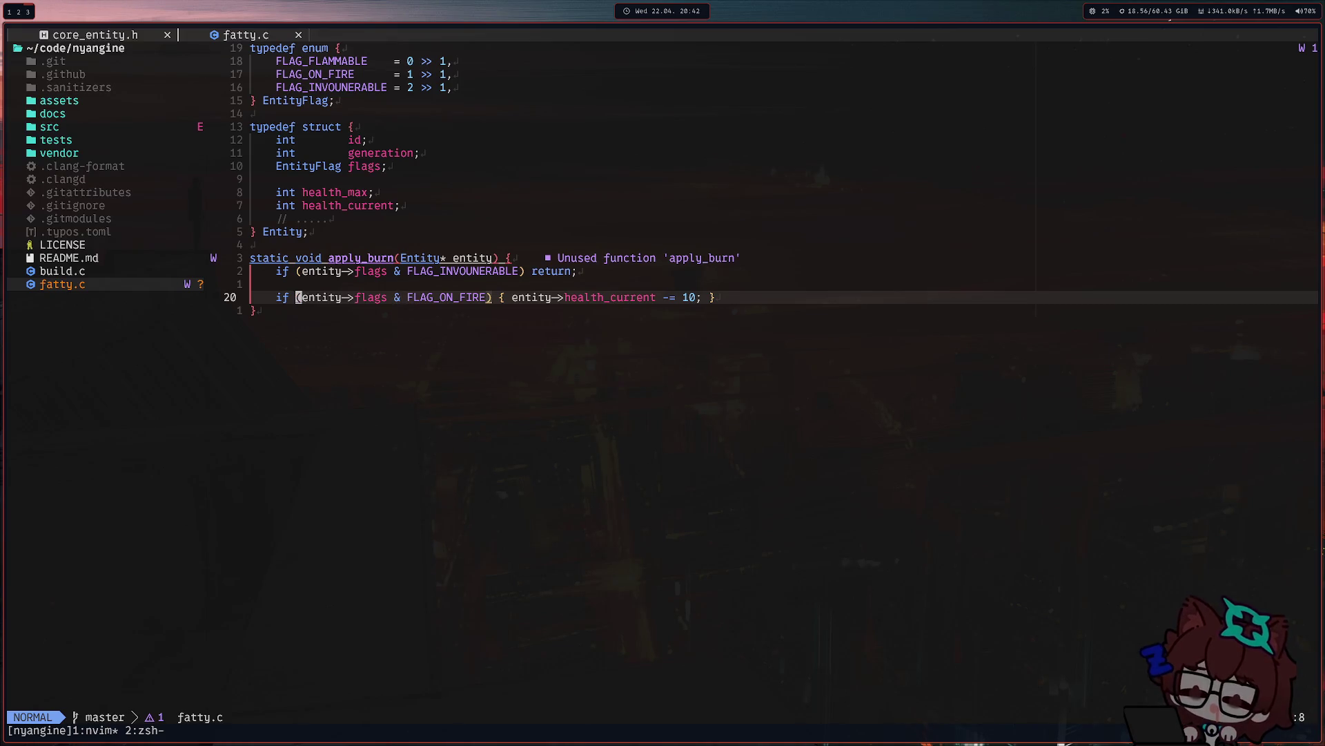
key(braceleft)
key(braceleft)
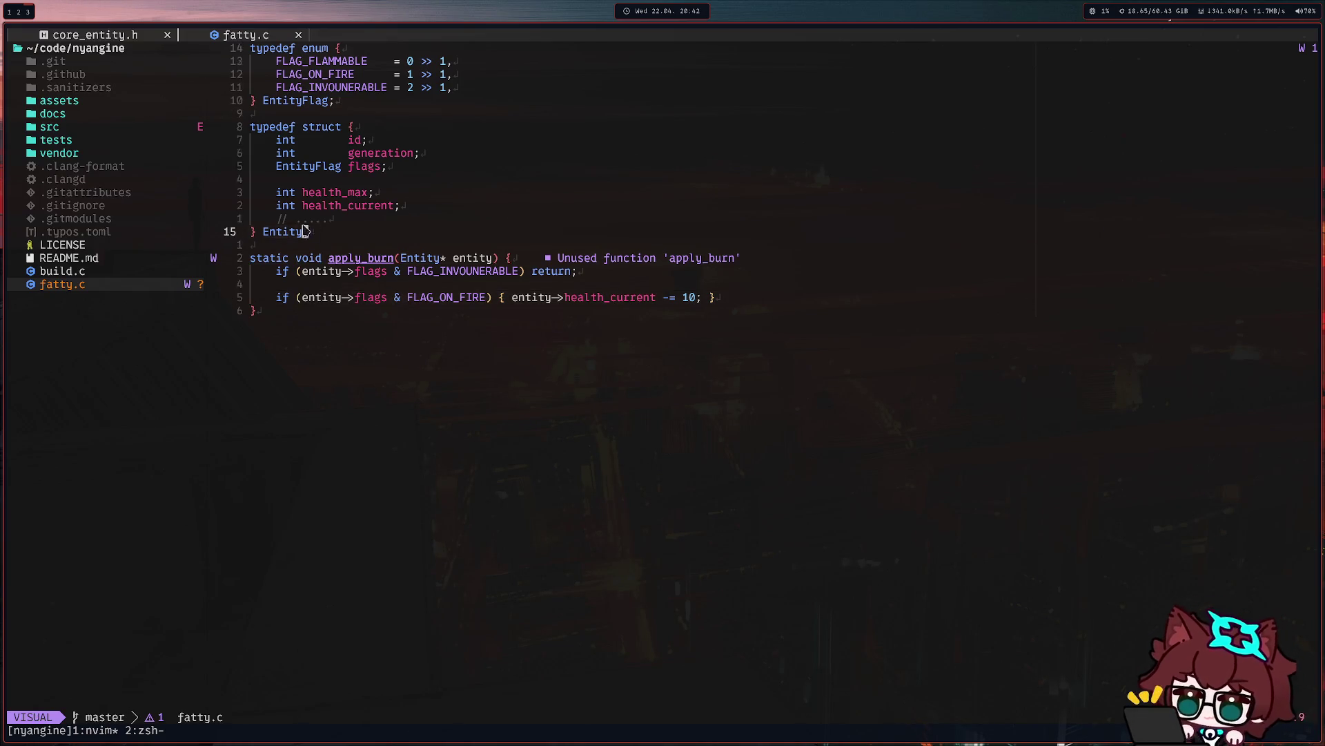
Select the struct and enum blocks, then open a blank line below FLAG_INVOUNERABLE in the enum.
key(v)
key(braceleft)
key(j)
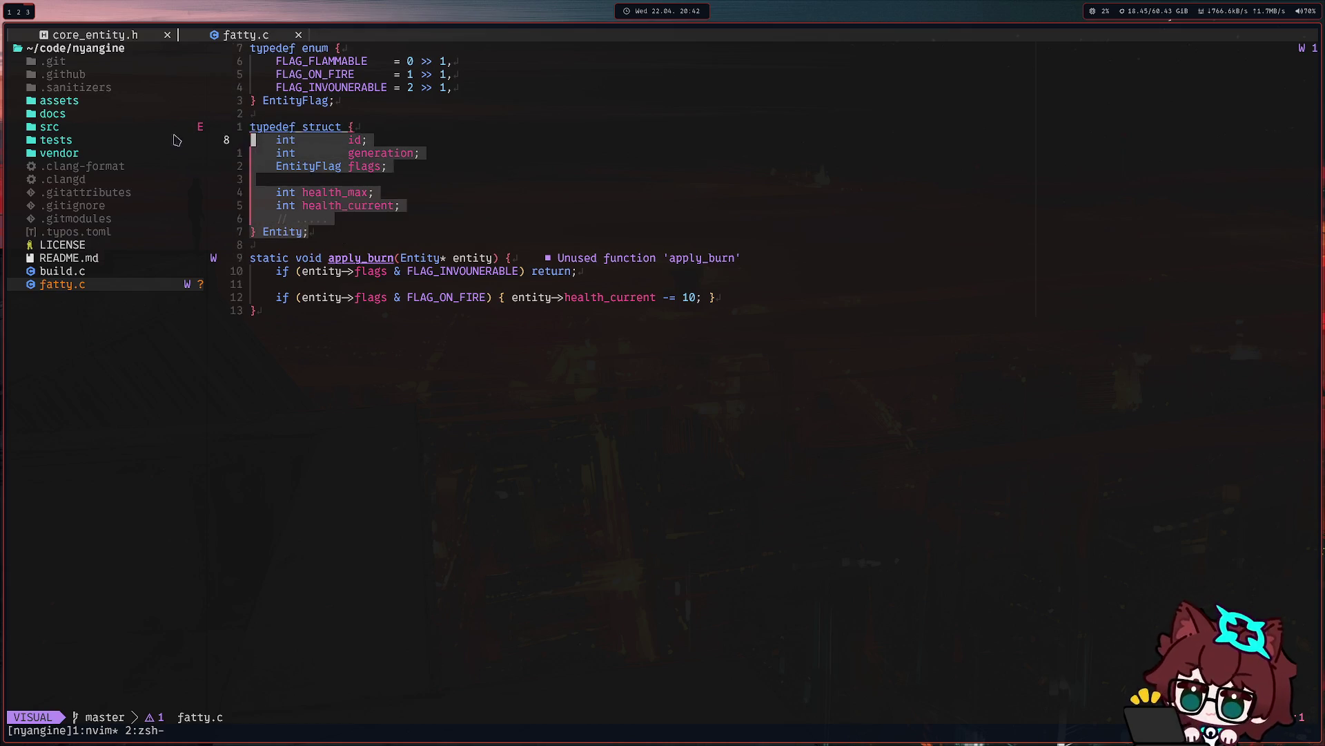
key(Escape)
key(k)
key(k)
key(v)
key(k)
key(k)
key(k)
key(k)
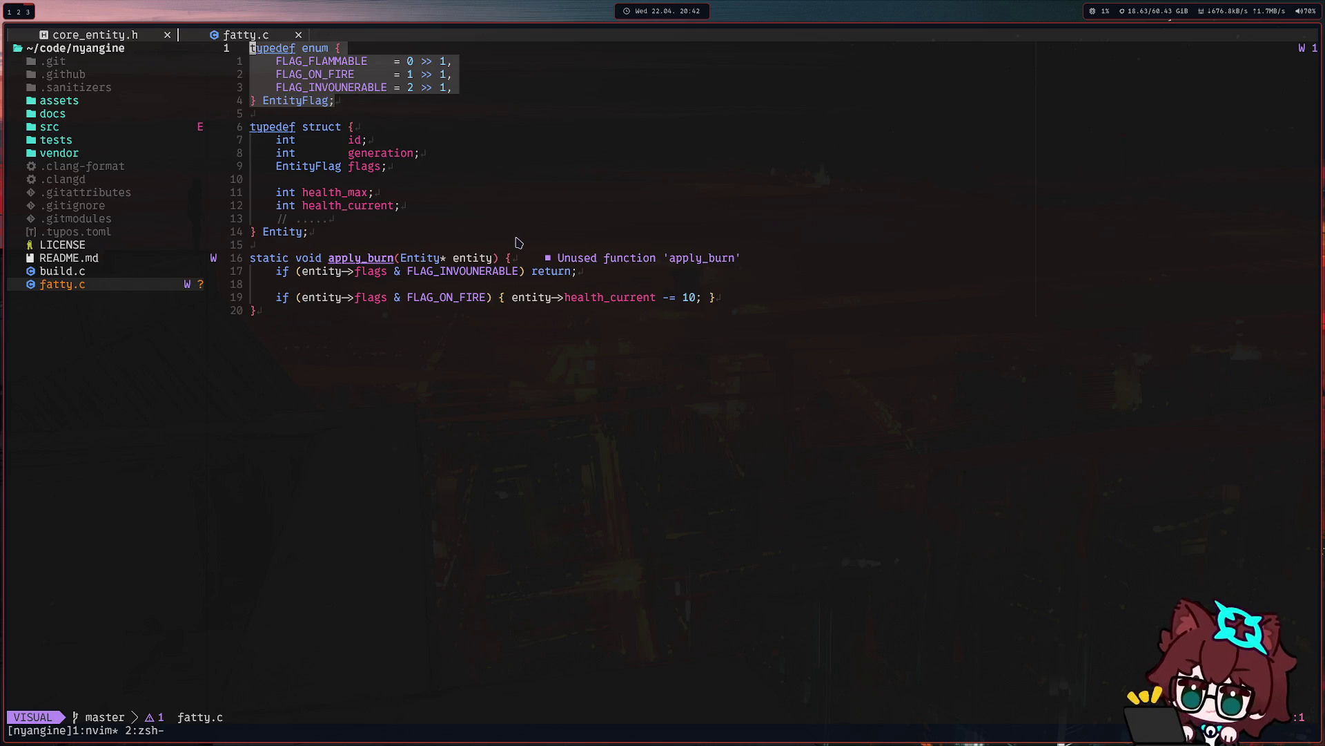
click(337, 75)
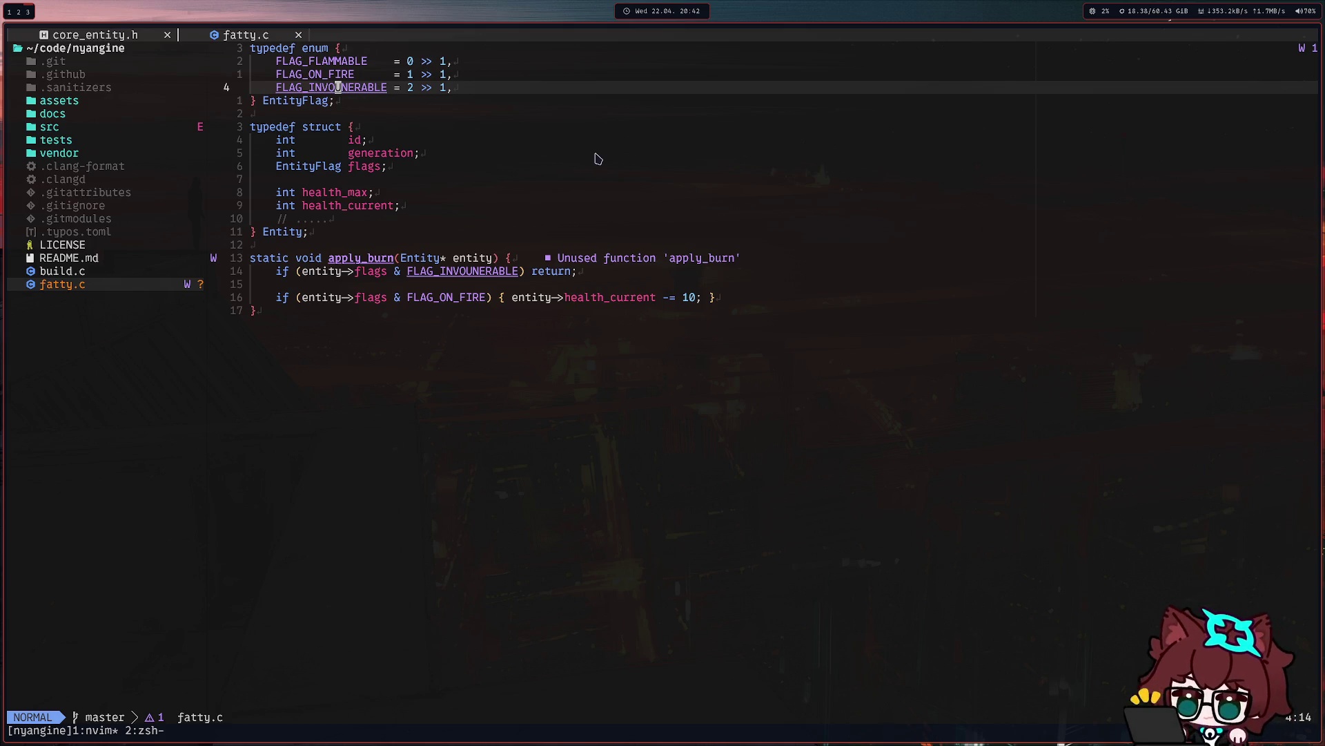
key(o)
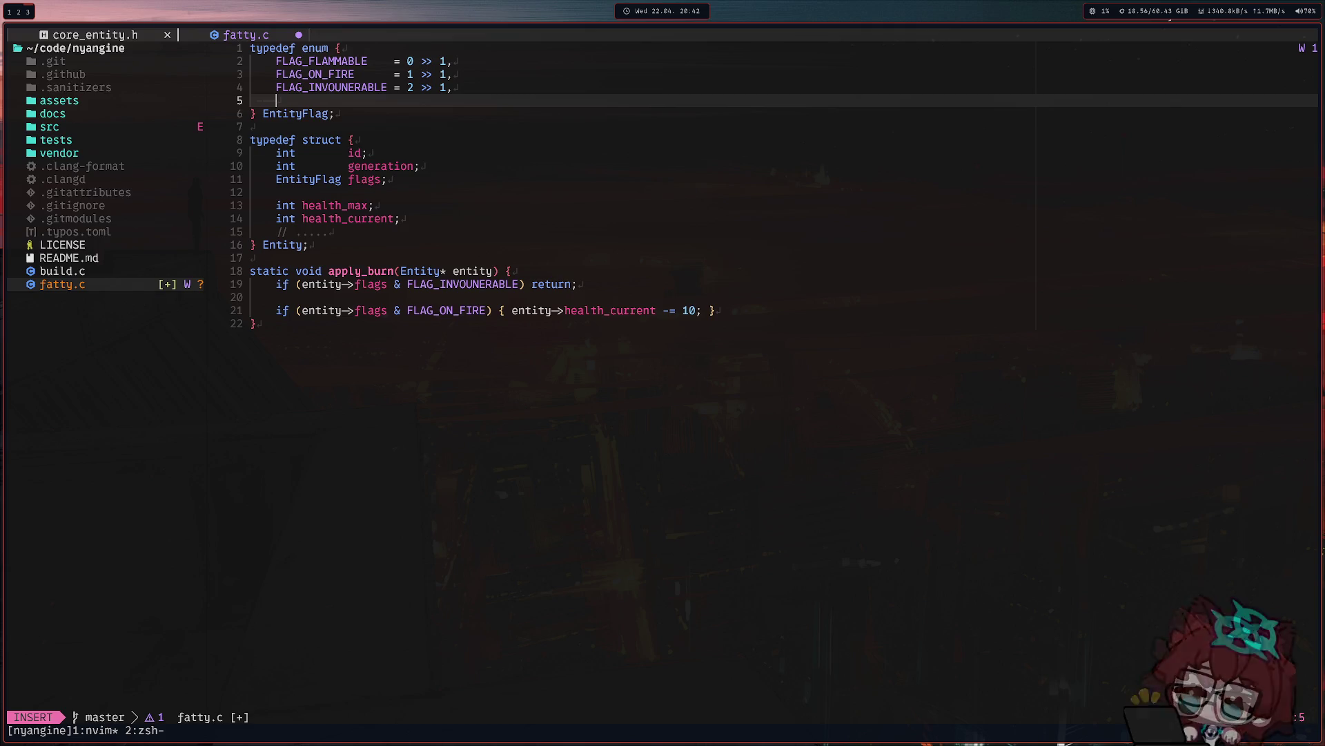
text(FLAG_)
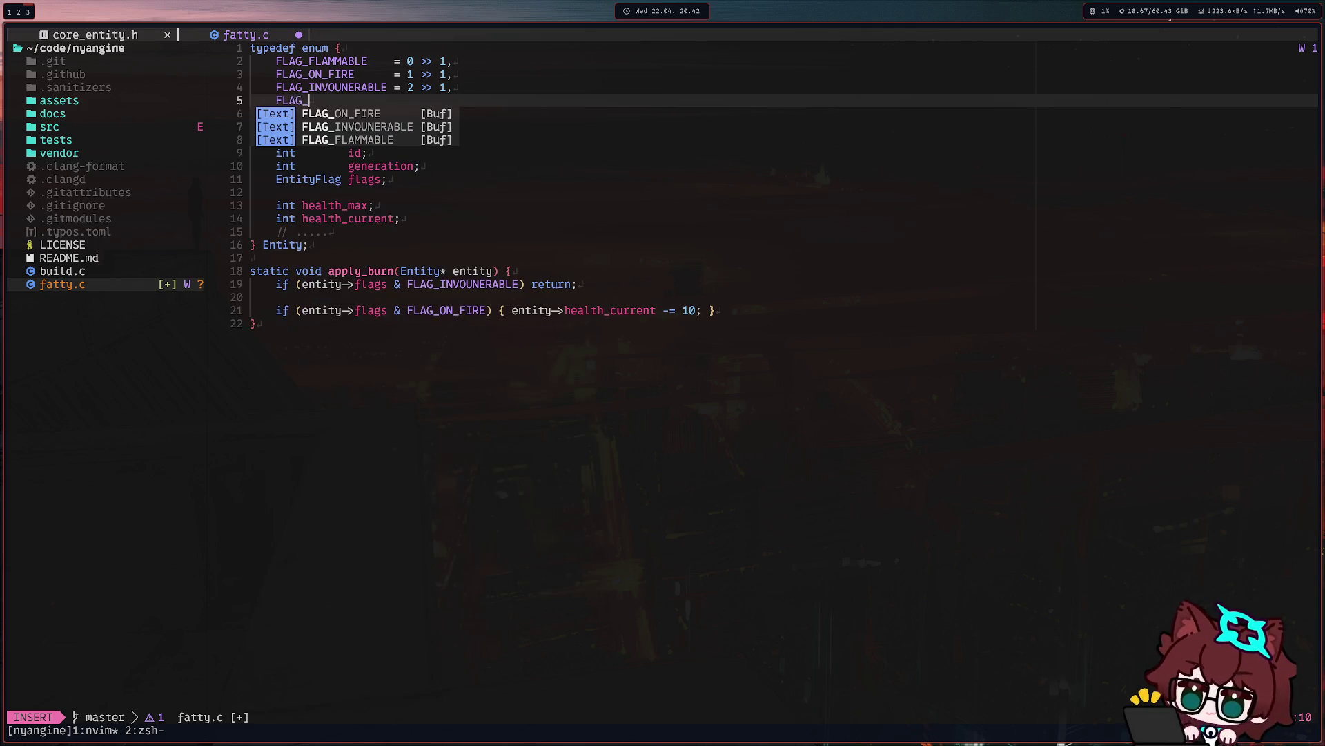
text(TOGGLEABLE)
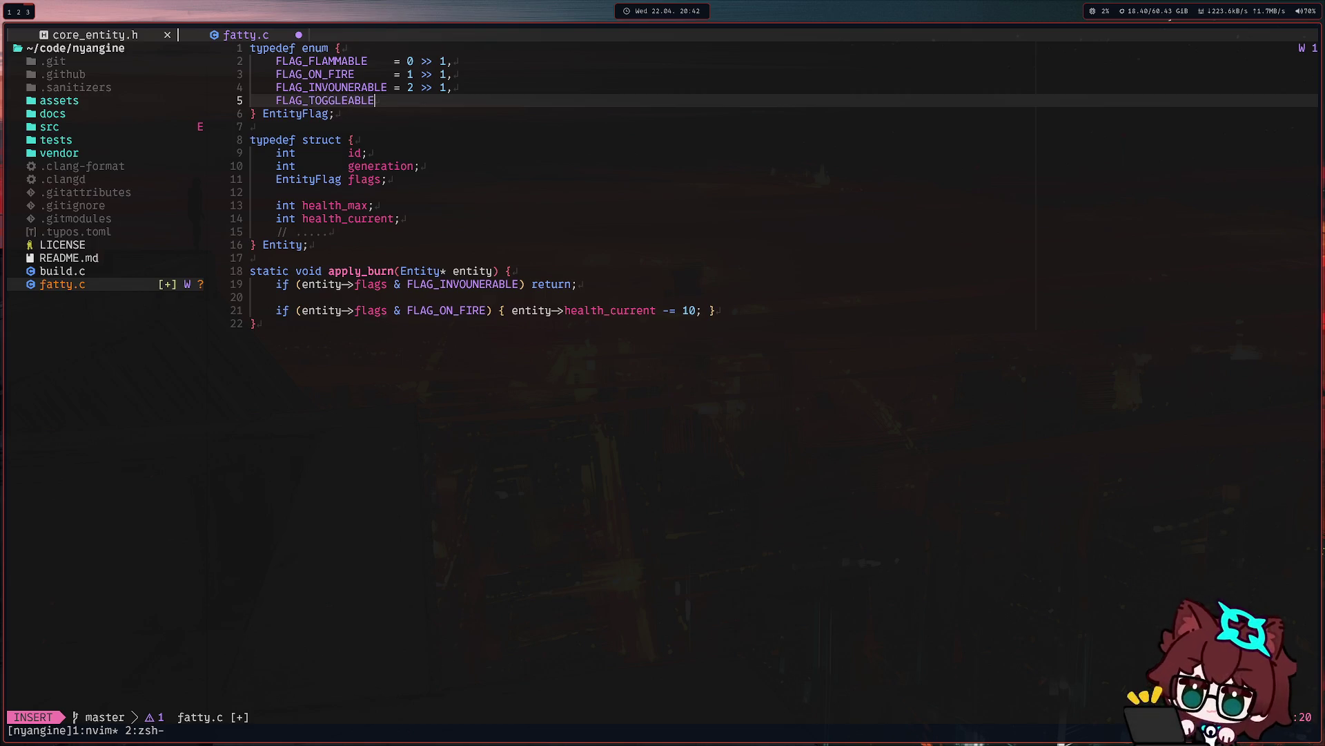
Finish the FLAG_TOGGLEABLE = 3 >> 1 entry, delete the stray line and save fatty.c.
key(BackSpace)
text(=)
text(= 3)
text(>> 1,)
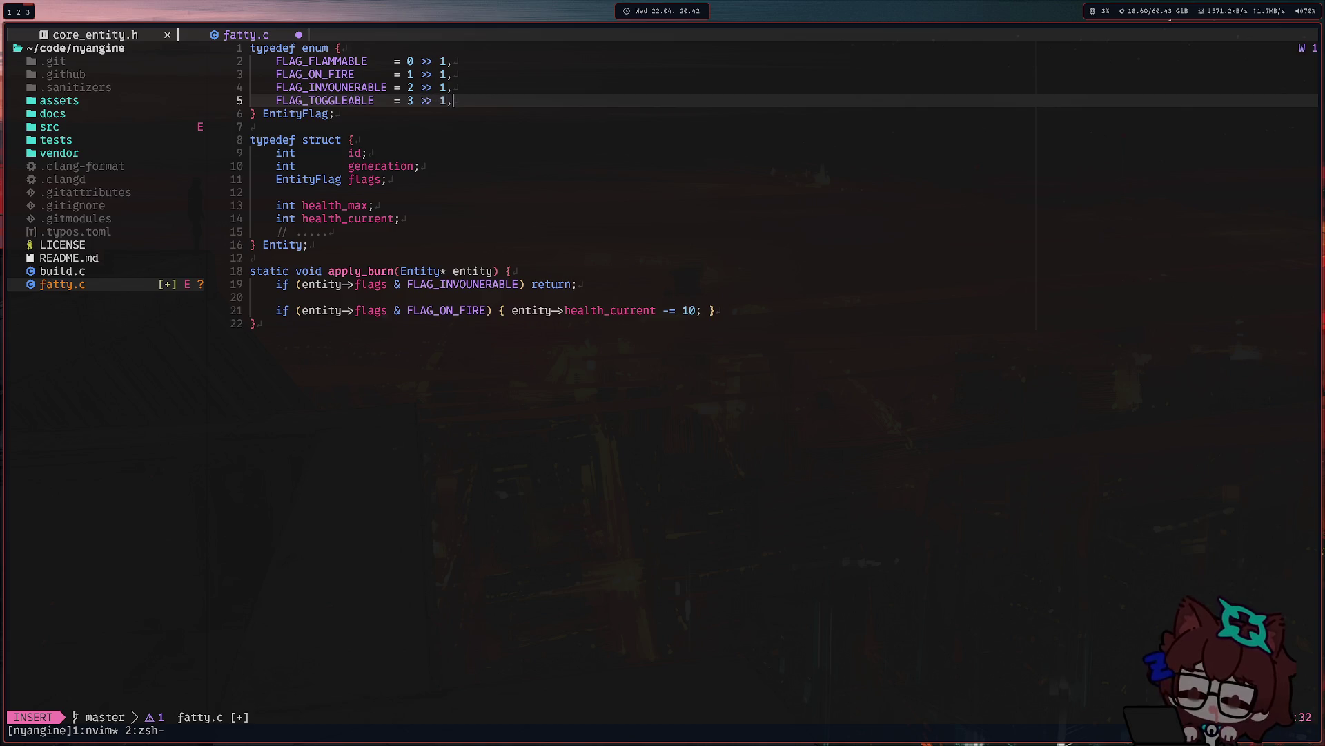
key(Escape)
key(shift+v)
key(k)
key(k)
key(Escape)
key(j)
key(j)
key(b)
key(b)
key(b)
key(b)
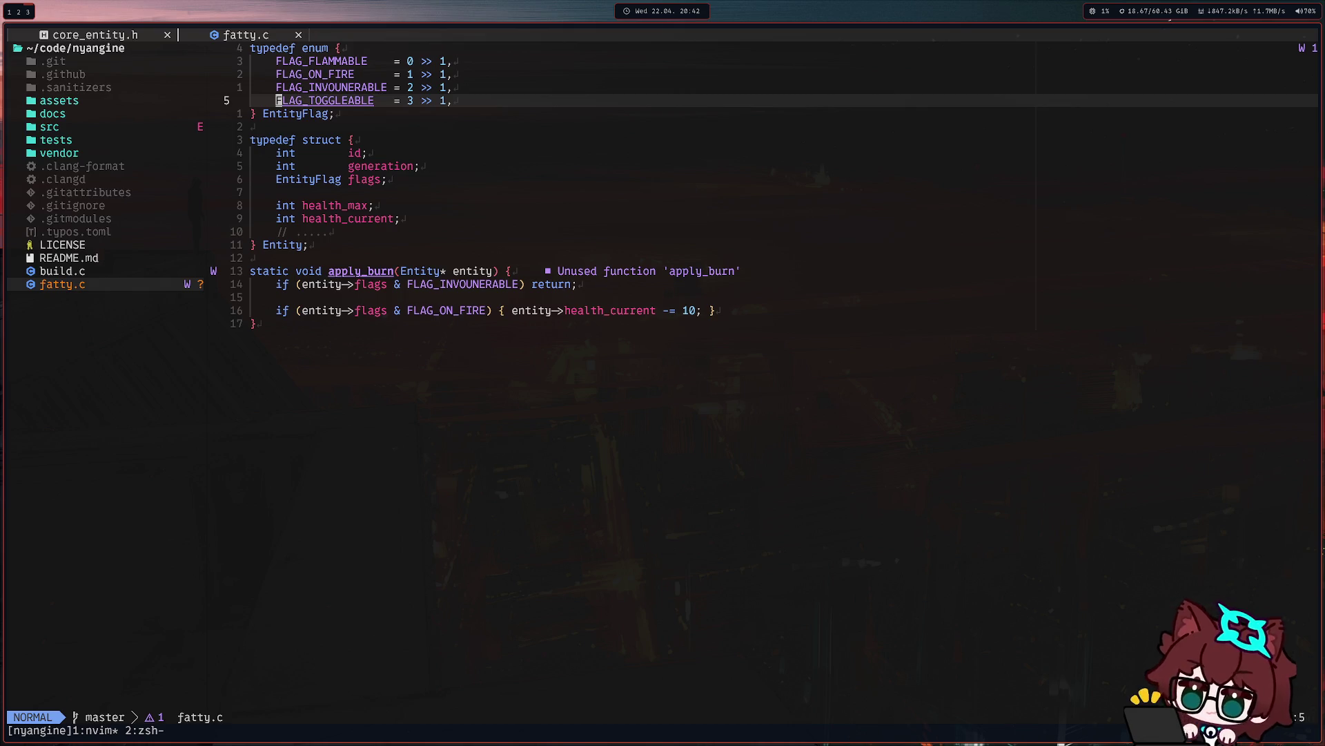
text(oF)
key(Escape)
key(d)
key(d)
key(ctrl+s)
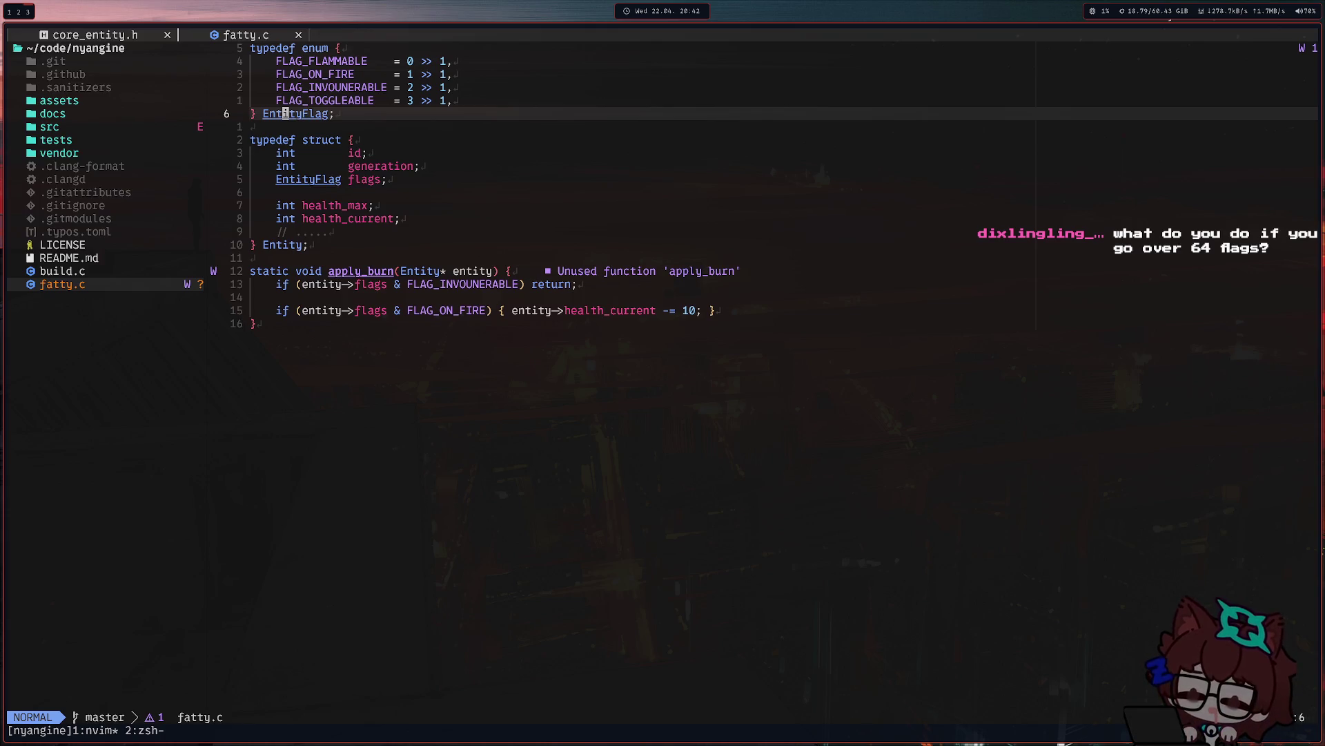
Review the enum lines and move the cursor to the EntityFlag type name in the struct.
key(k)
key(k)
key(k)
key(k)
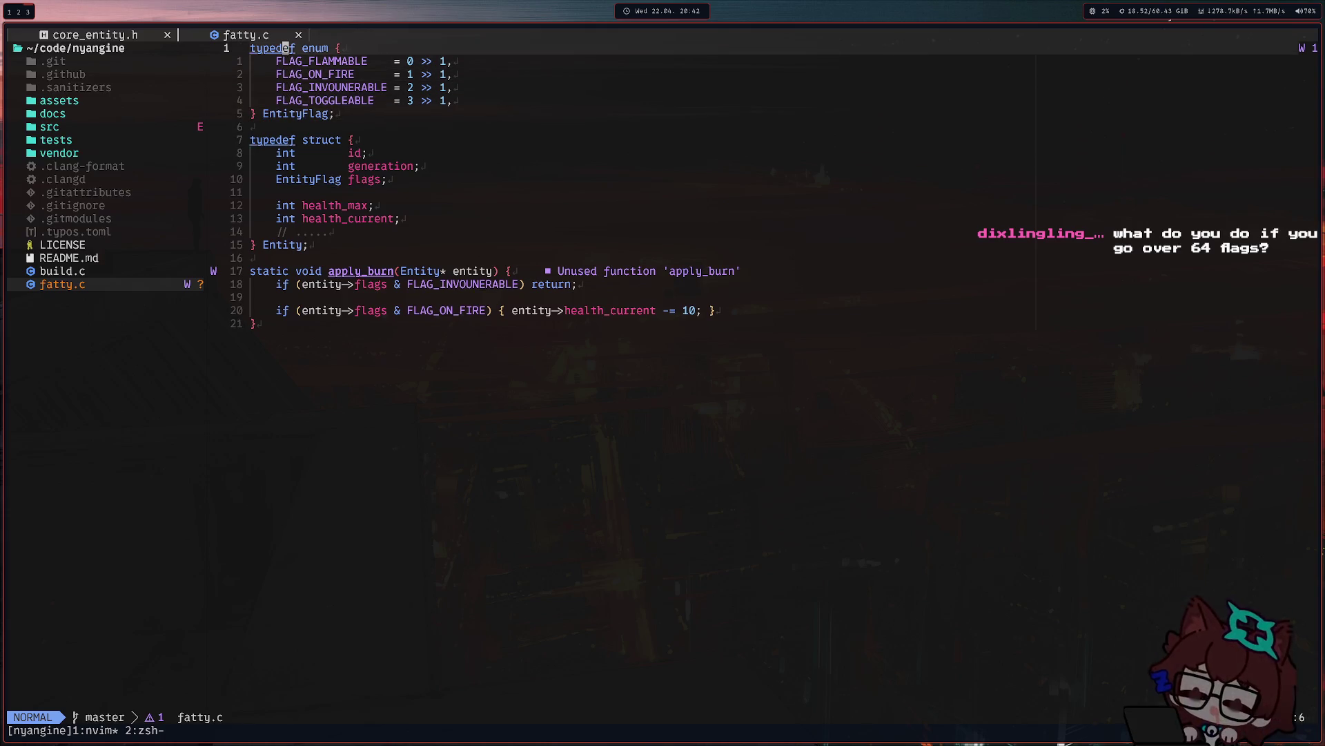
key(j)
key(j)
key(j)
key(j)
key(j)
key(j)
key(k)
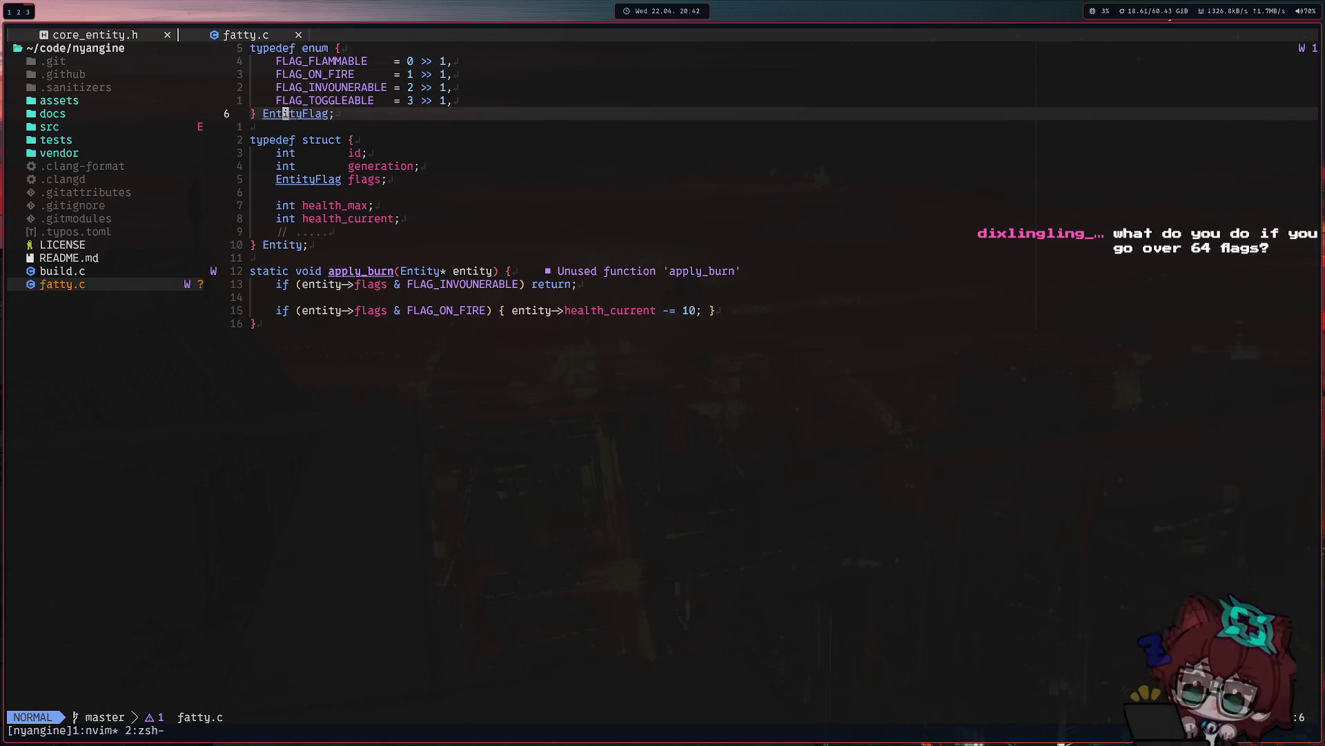
key(k)
key(k)
key(k)
key(k)
key(j)
key(j)
key(j)
key(j)
key(j)
key(j)
key(j)
key(j)
key(w)
key(b)
key(e)
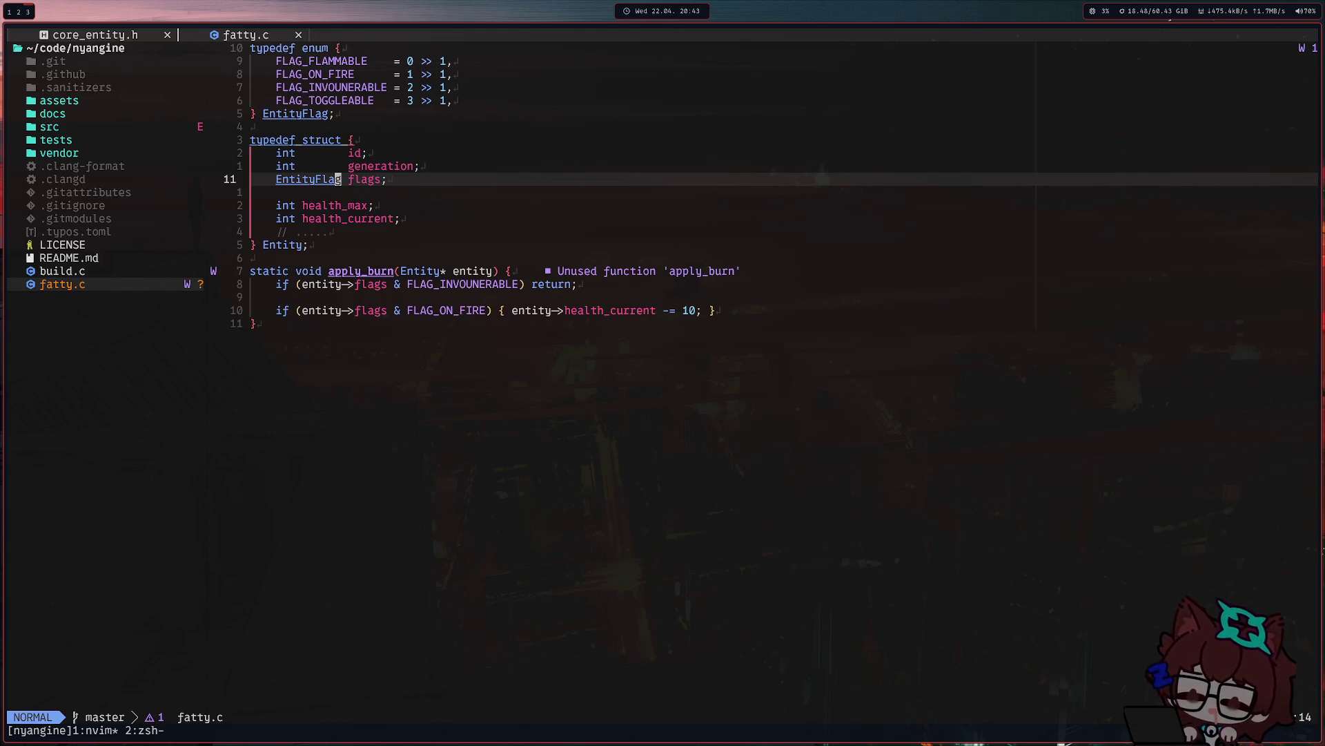
text(ag[)
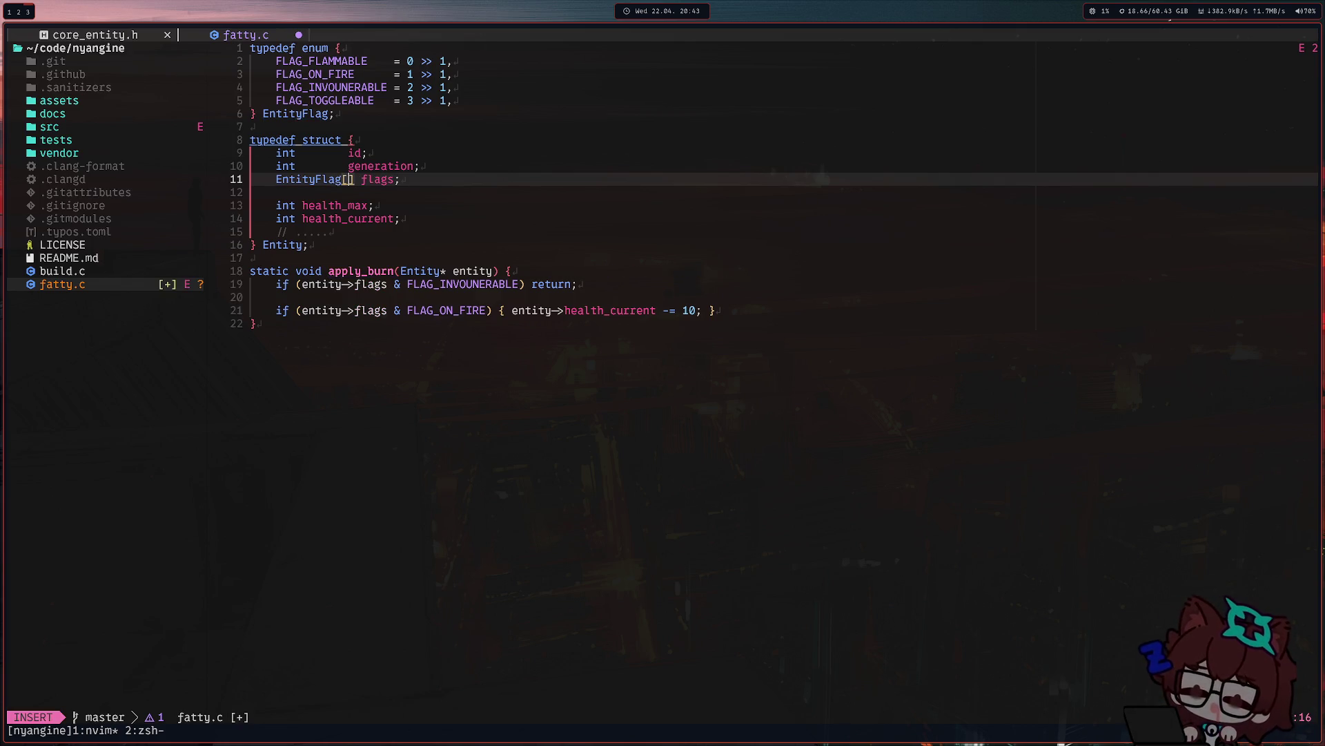
Try brackets after EntityFlag and a bool array line, discard both, and save.
key(BackSpace)
key(Escape)
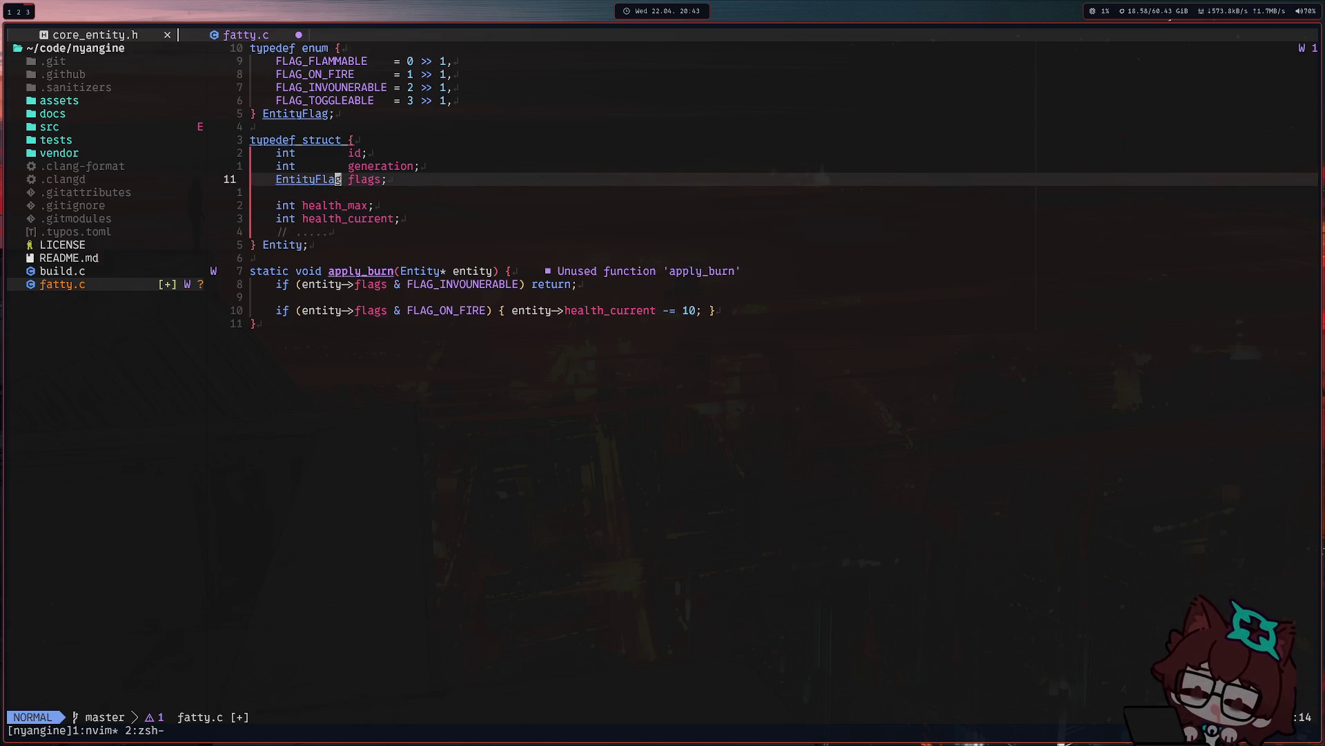
key(o)
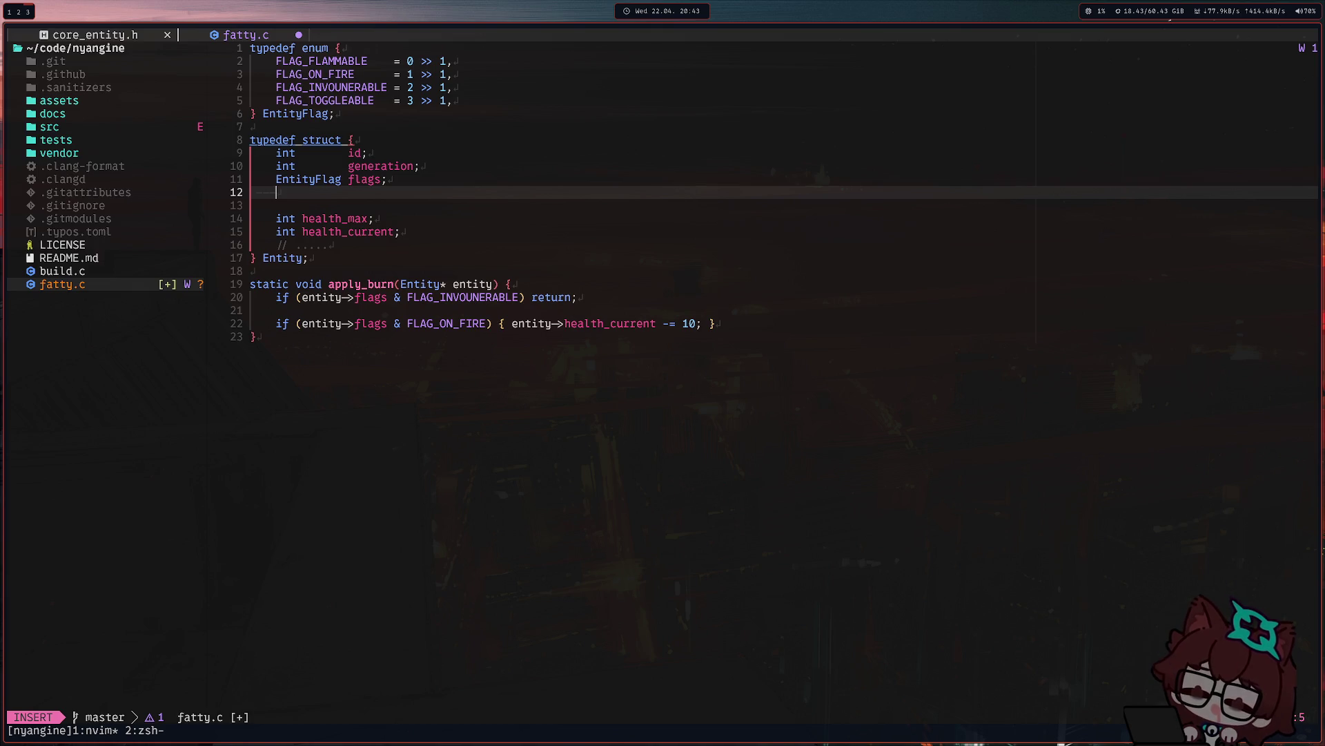
text(bool[)
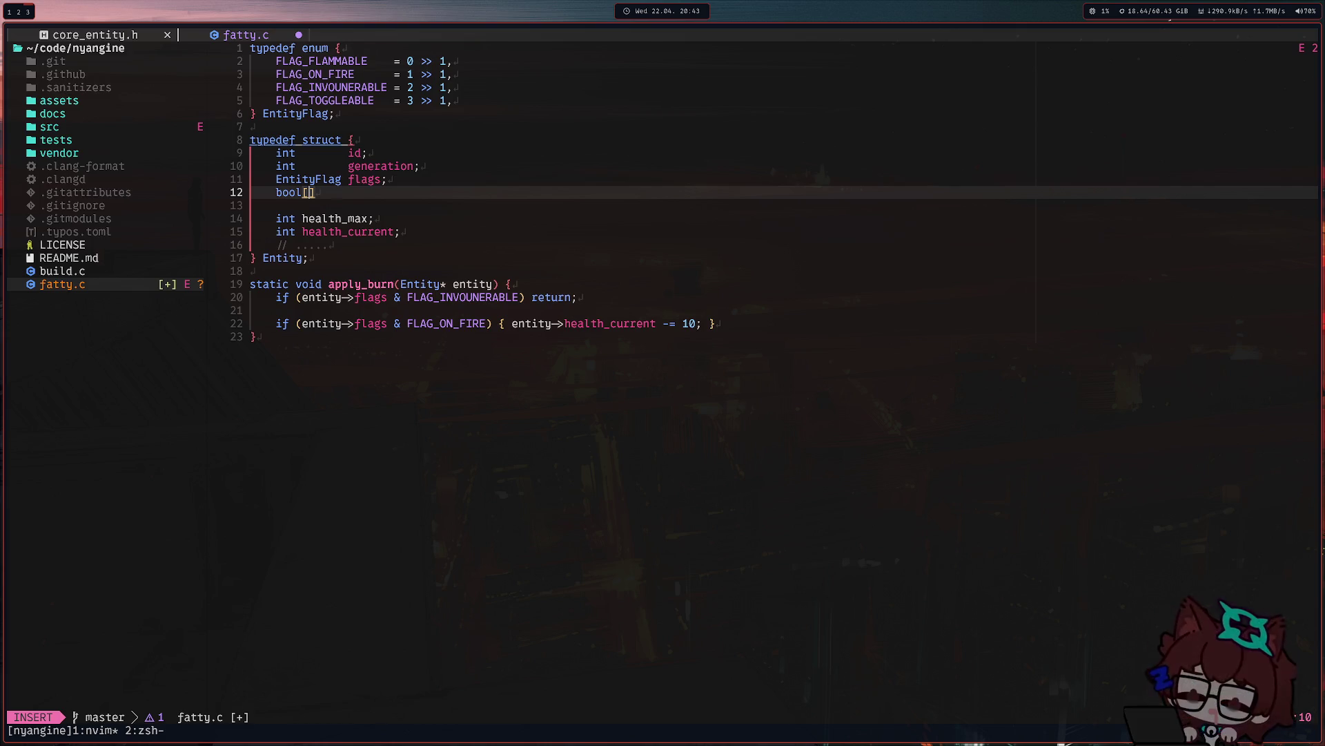
key(Escape)
key(u)
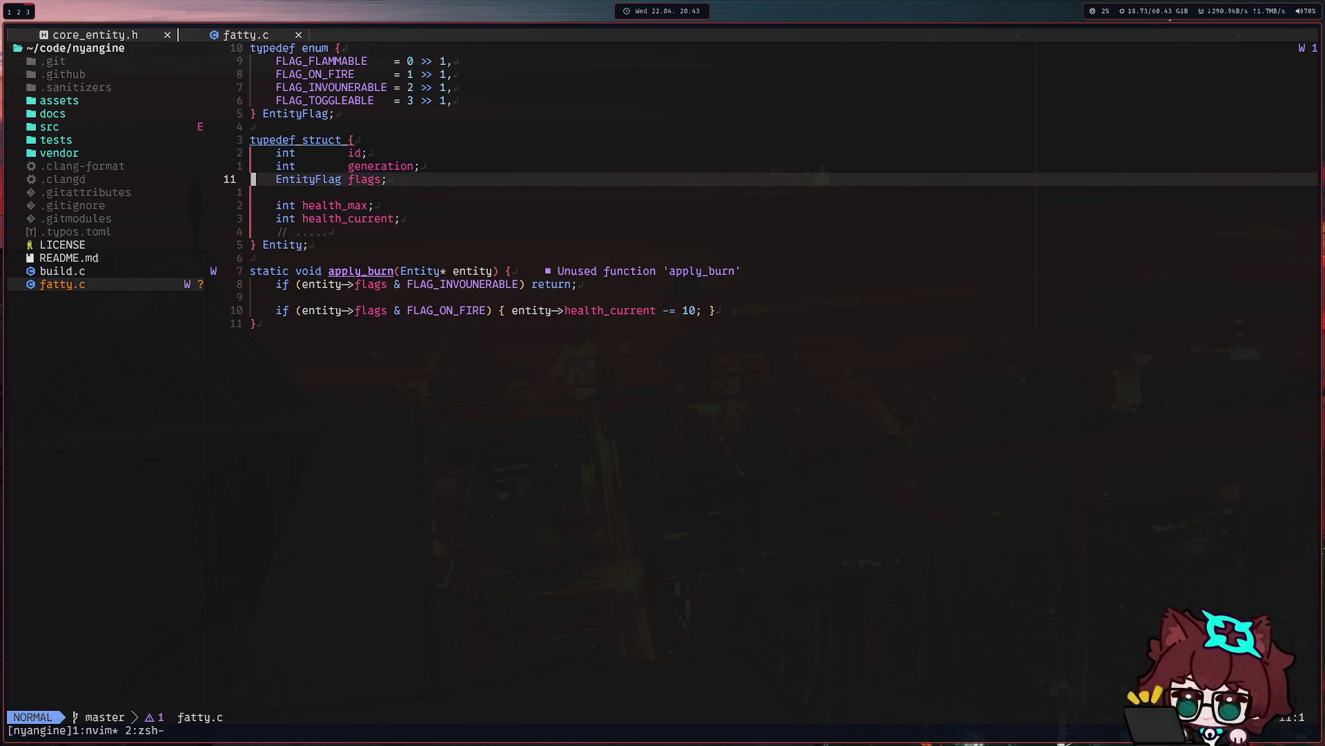
key(g)
key(g)
text(wi)
text(: )
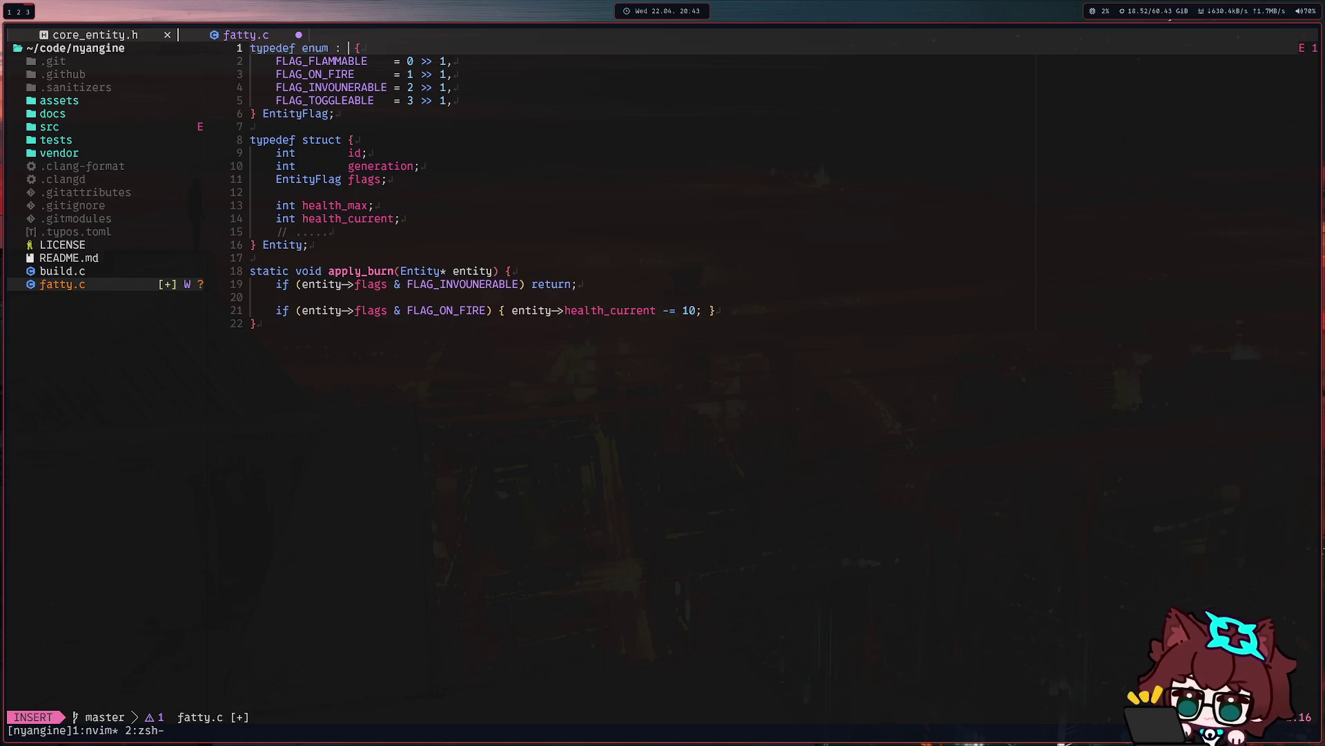
text(int)
Change the enum's underlying type from int to uint128_t via completion and save fatty.c.
key(Escape)
key(j)
text(kciw)
text(int_)
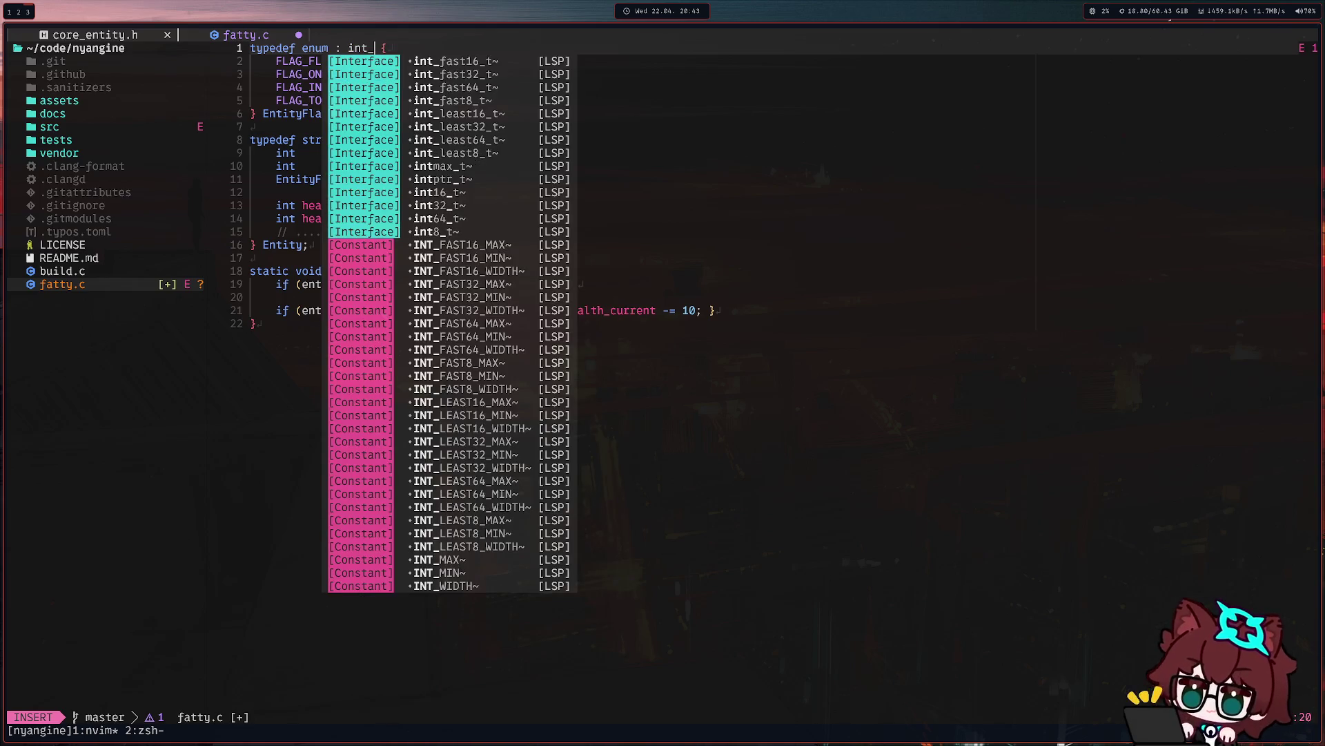
text(128_t)
key(ctrl+Left)
text(_)
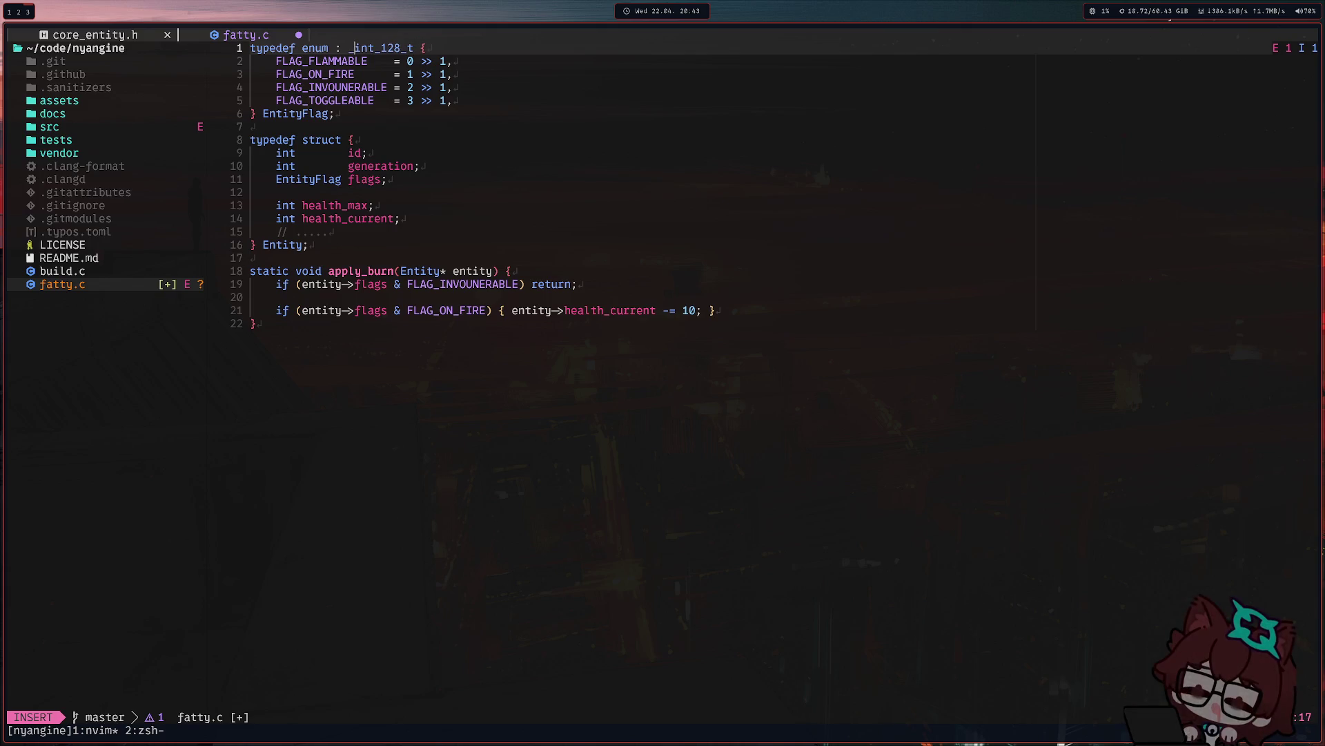
text(u)
key(Escape)
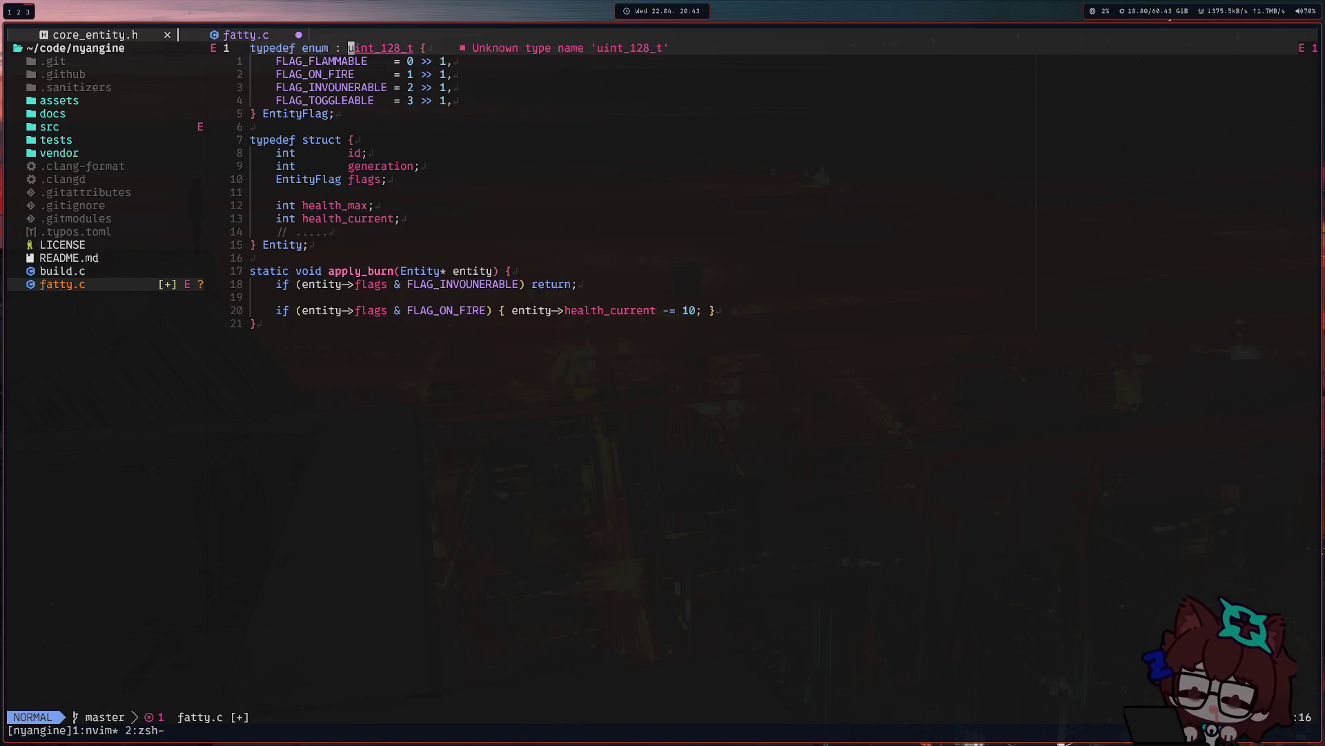
key(l)
key(l)
key(l)
key(l)
key(x)
key(ctrl+s)
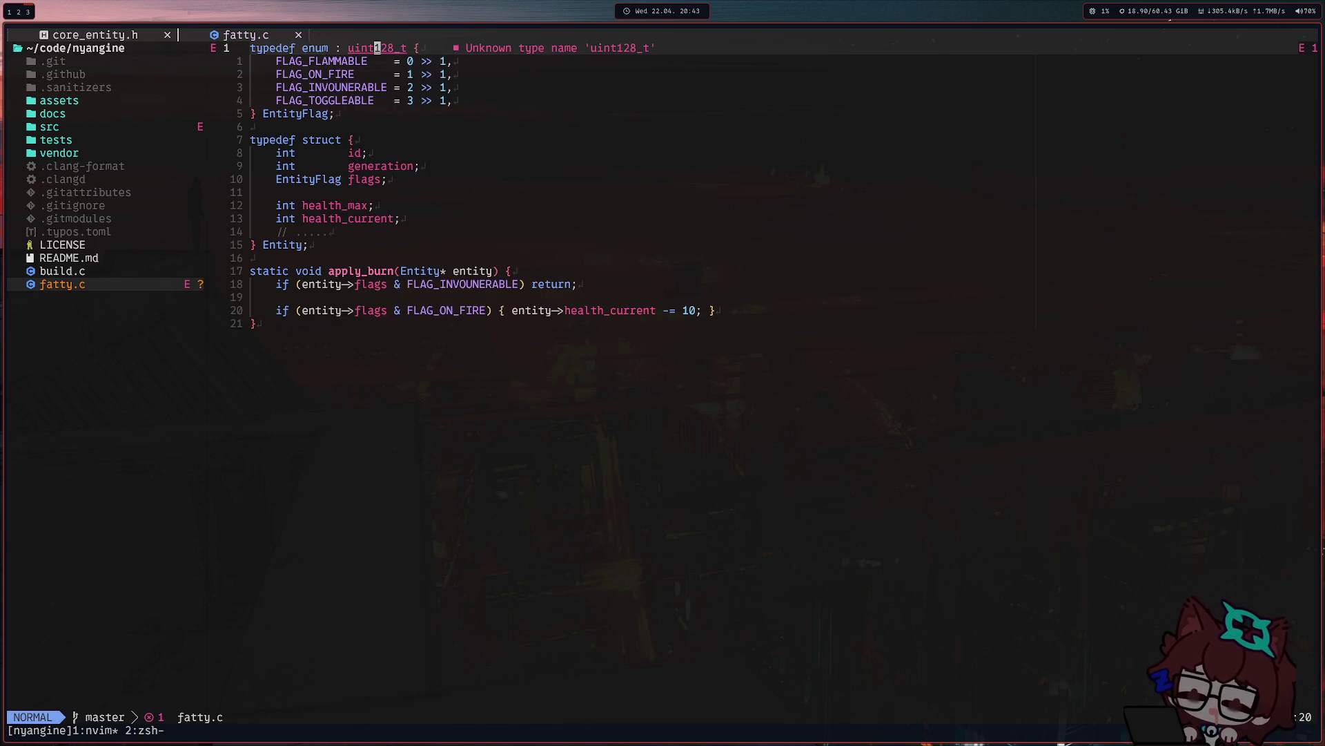
Move the cursor around the uint128_t name and the enum's opening brace.
key(j)
key(j)
key(j)
key(k)
key(k)
key(k)
key(b)
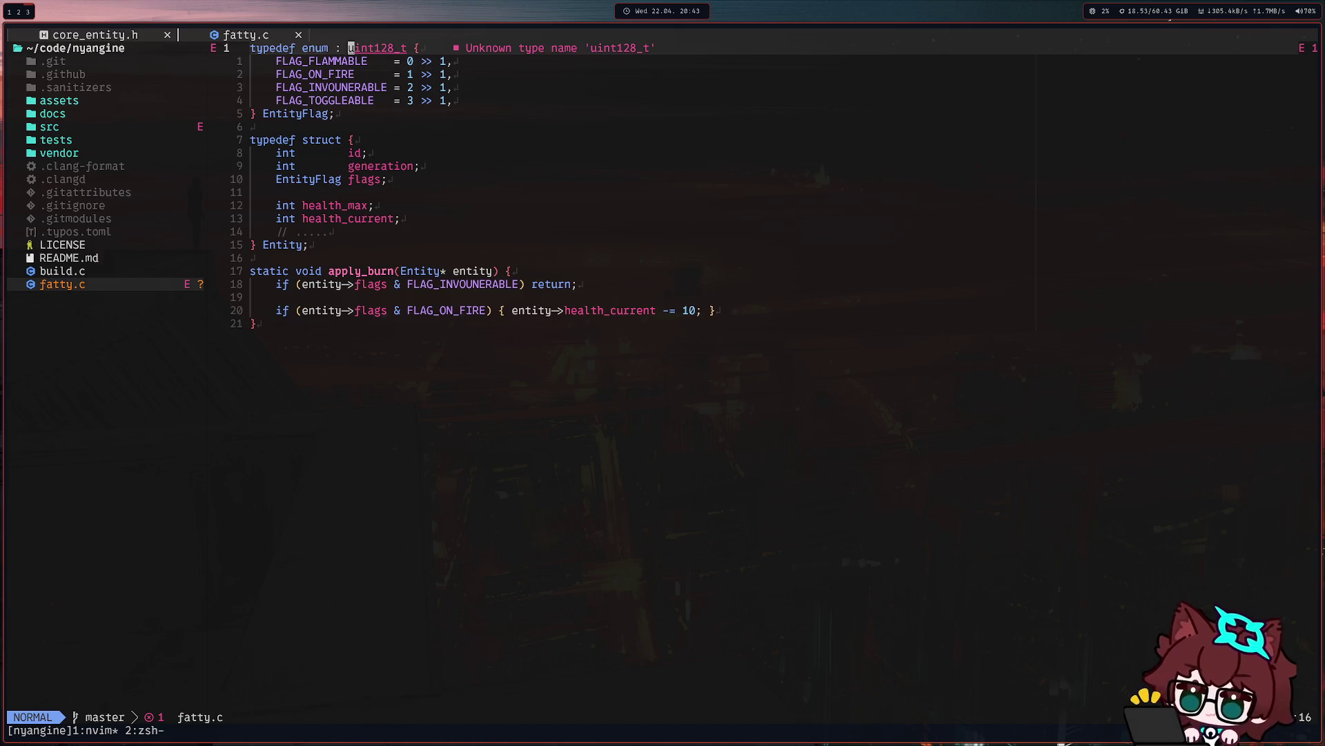
key(w)
key(b)
key(w)
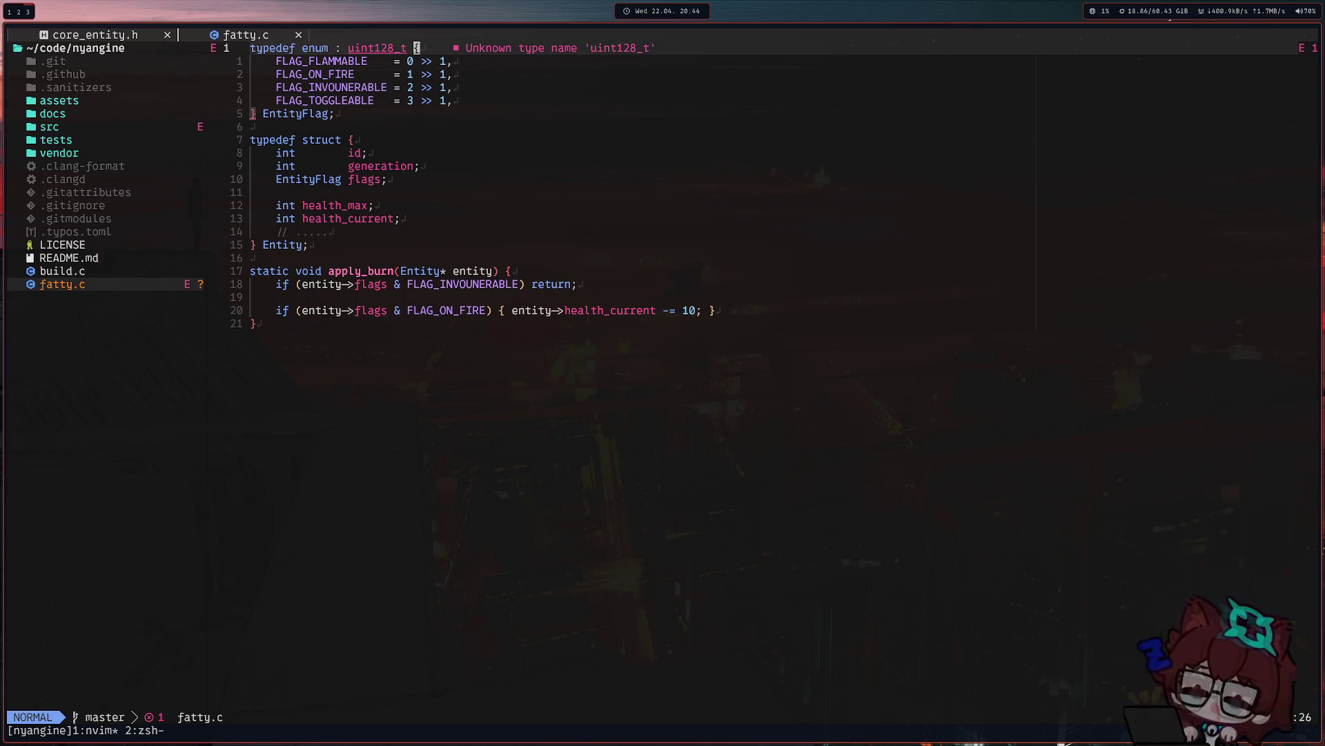
Expand src/base in the file tree and open base_types.h in a new tab, inspecting b8.
click(94, 126)
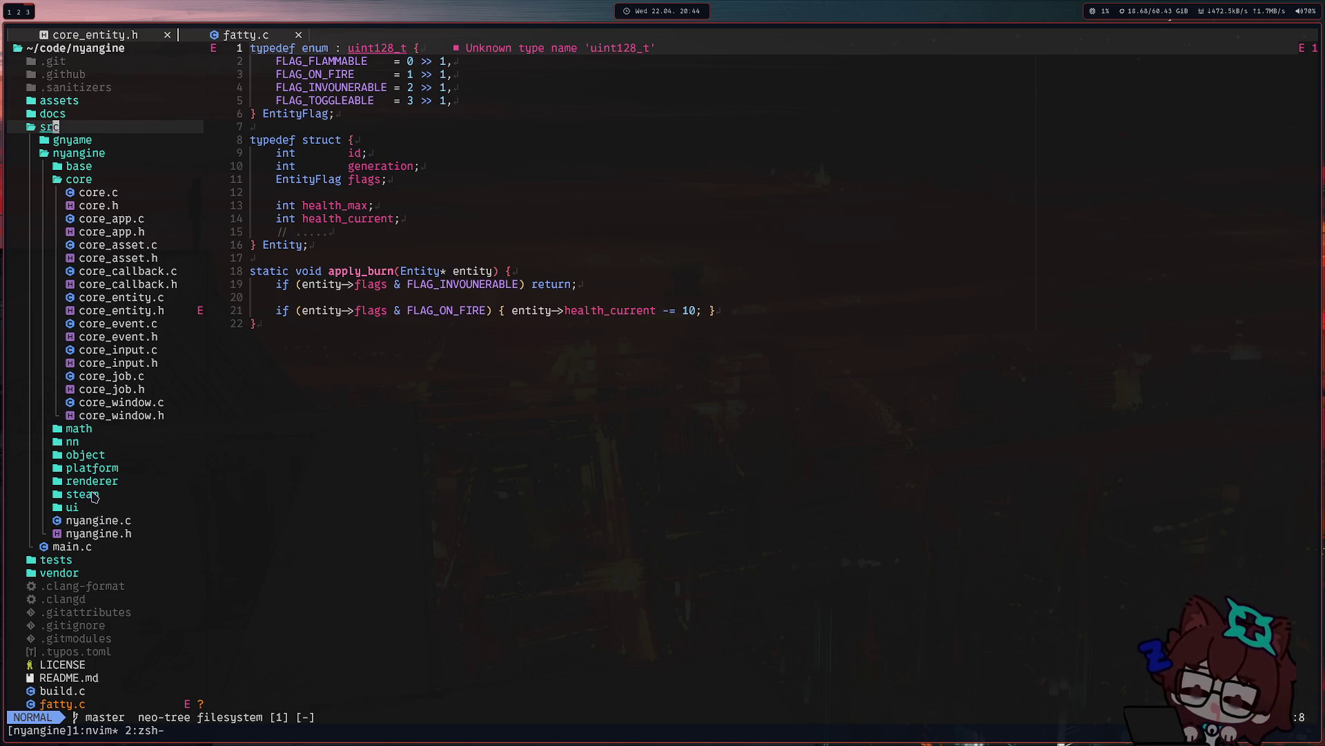
click(77, 168)
scroll(171, 307, down, 2)
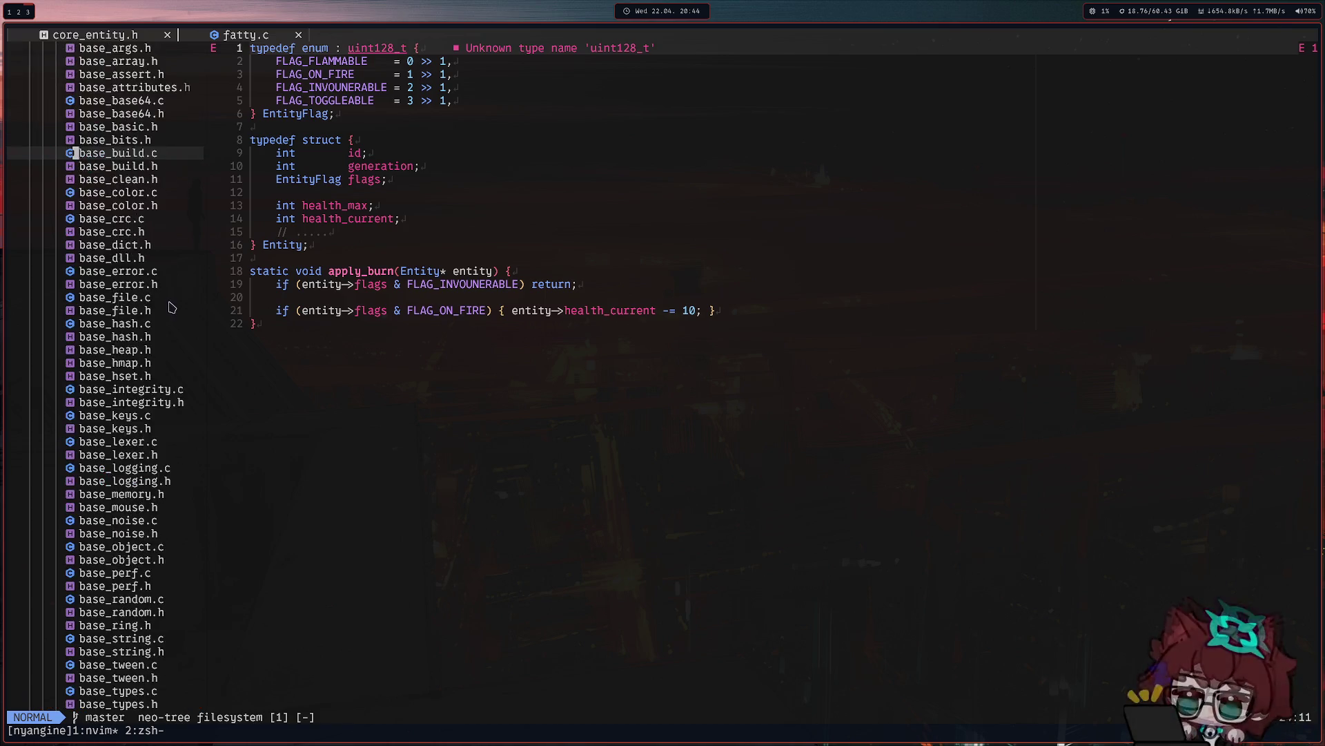
scroll(171, 307, down, 4)
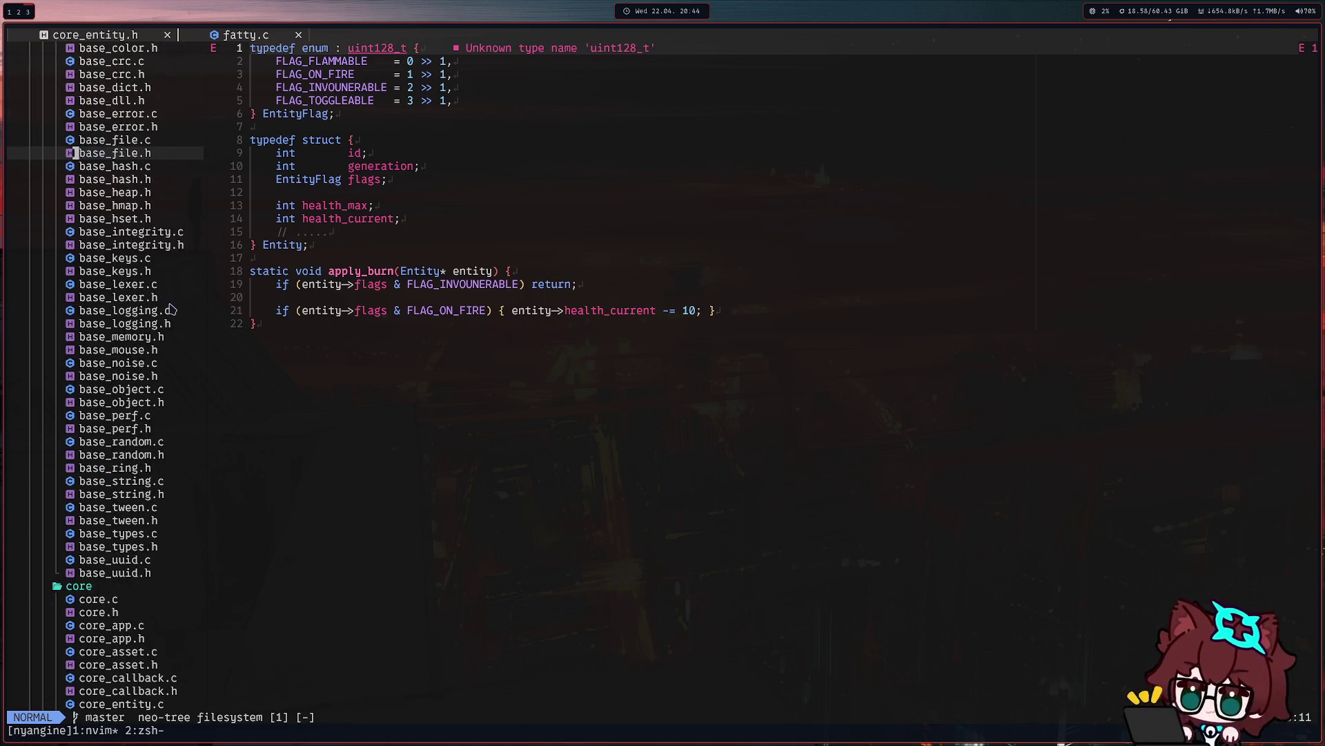
double_click(137, 545)
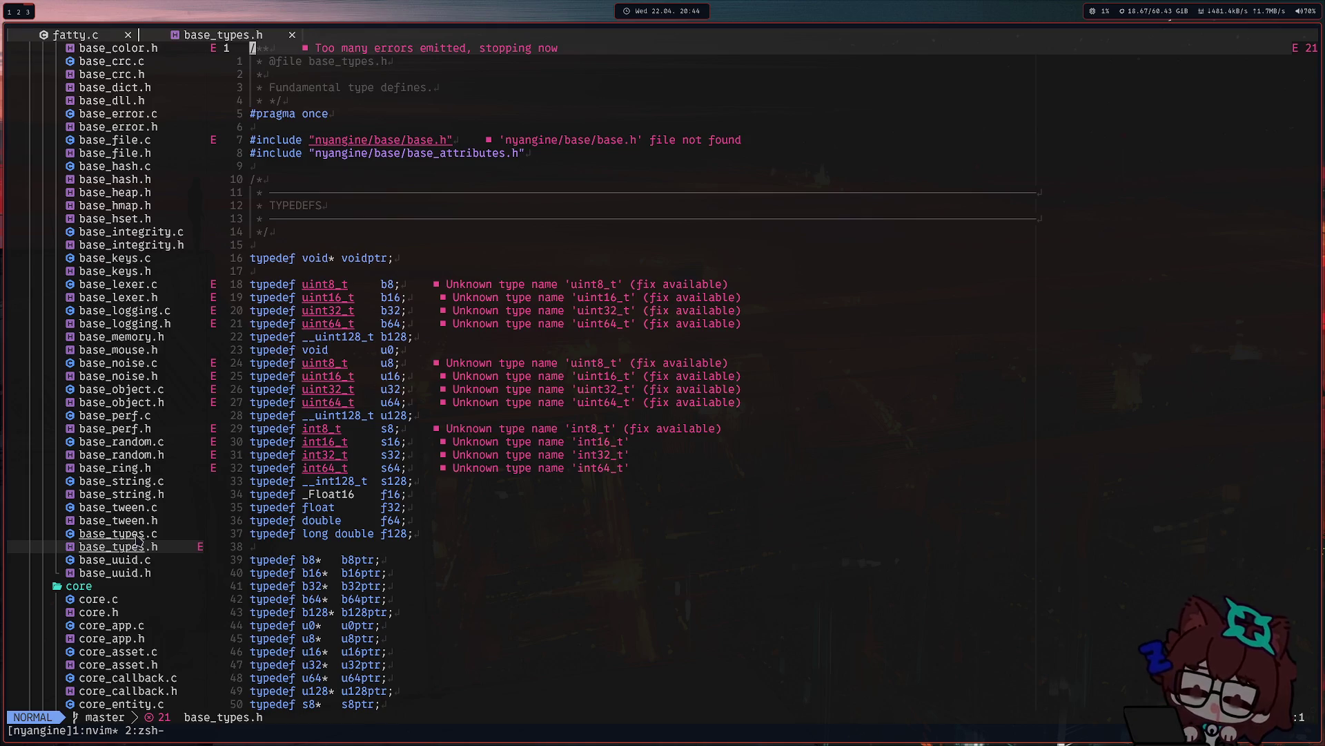
scroll(520, 494, down, 8)
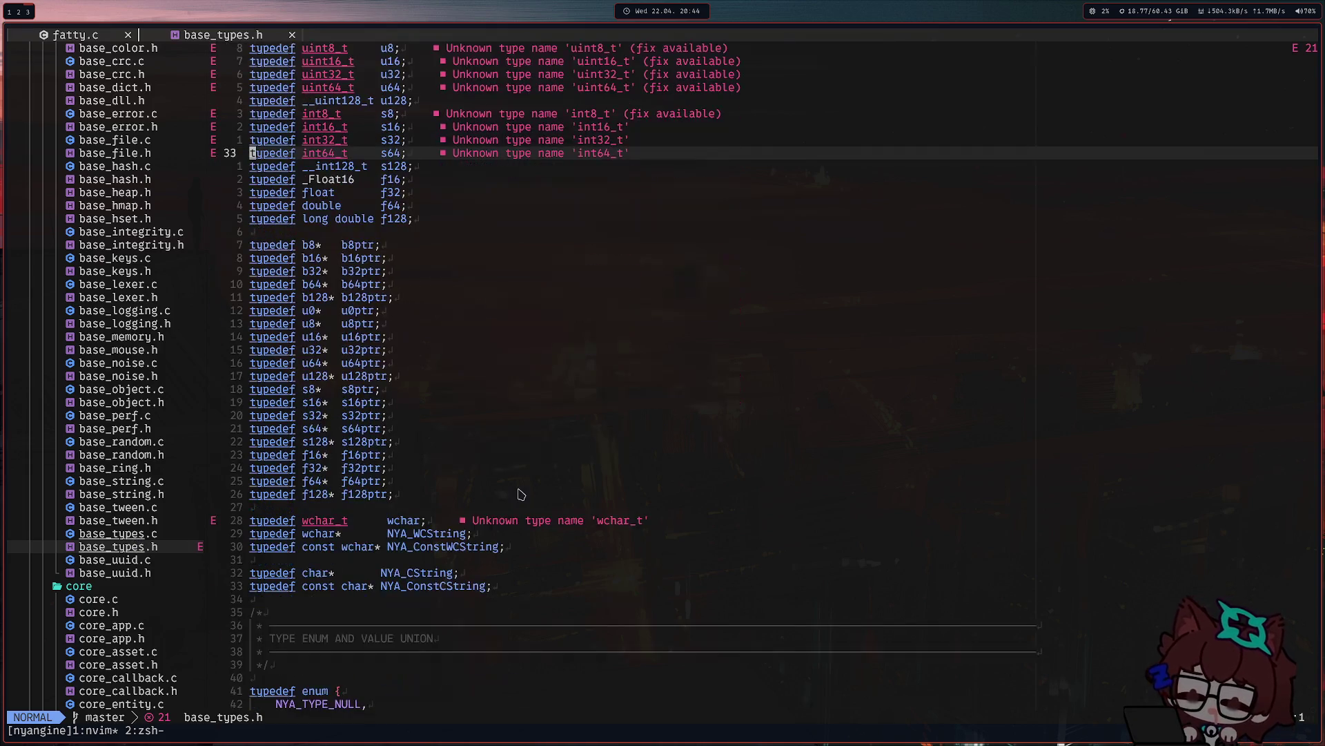
scroll(520, 494, down, 3)
scroll(521, 494, down, 2)
scroll(519, 494, up, 5)
scroll(521, 493, up, 6)
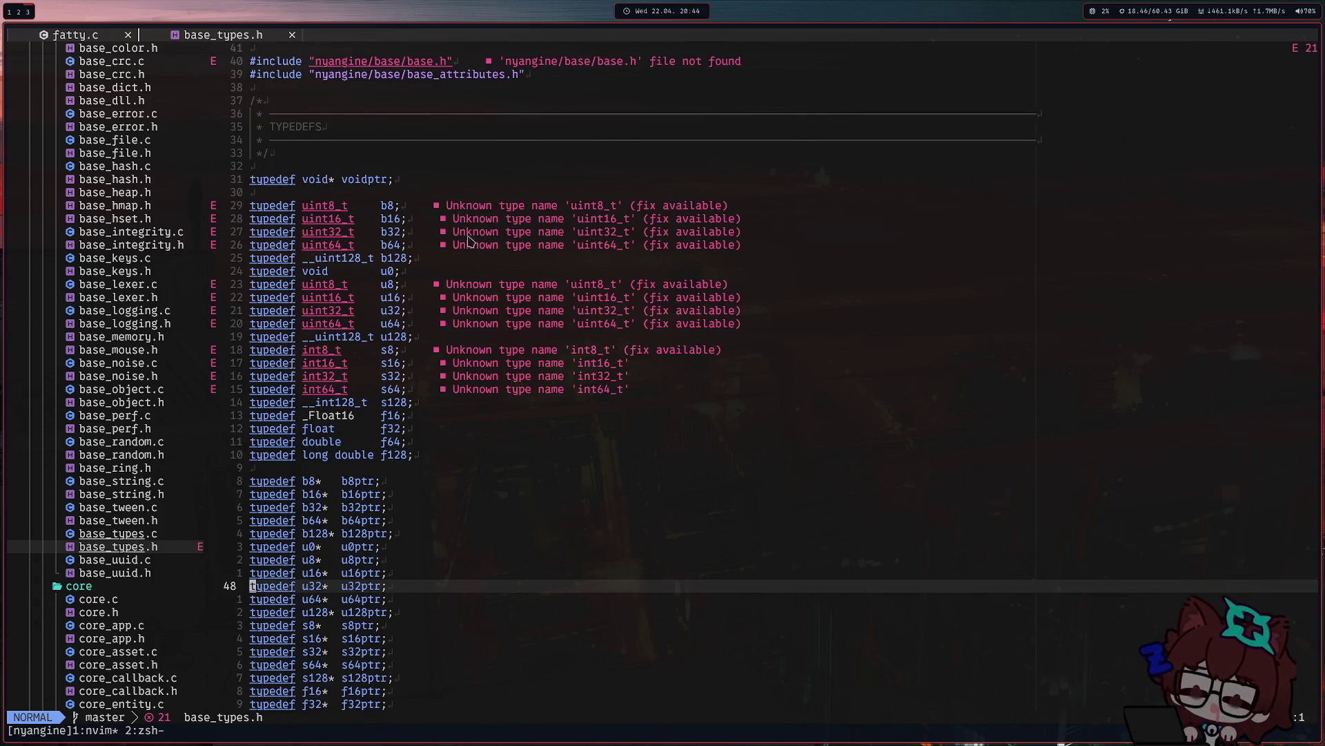
double_click(386, 206)
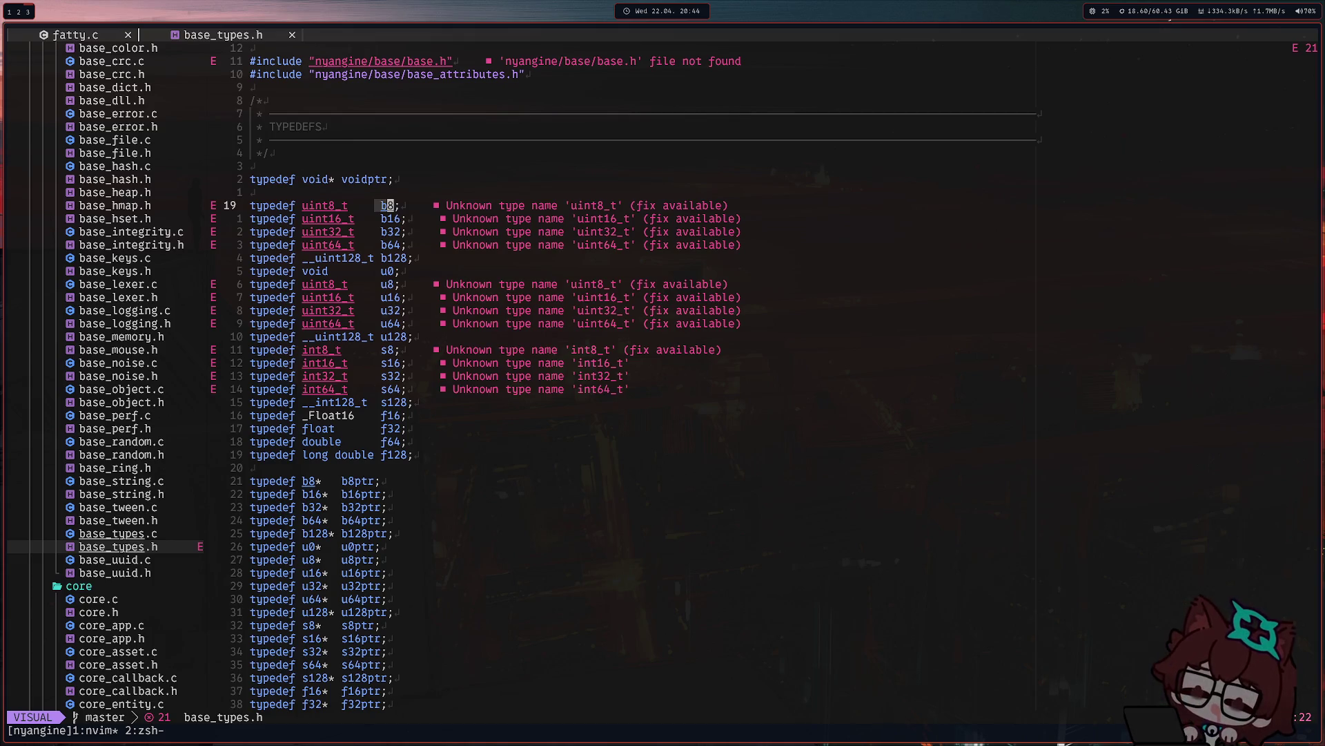
click(402, 89)
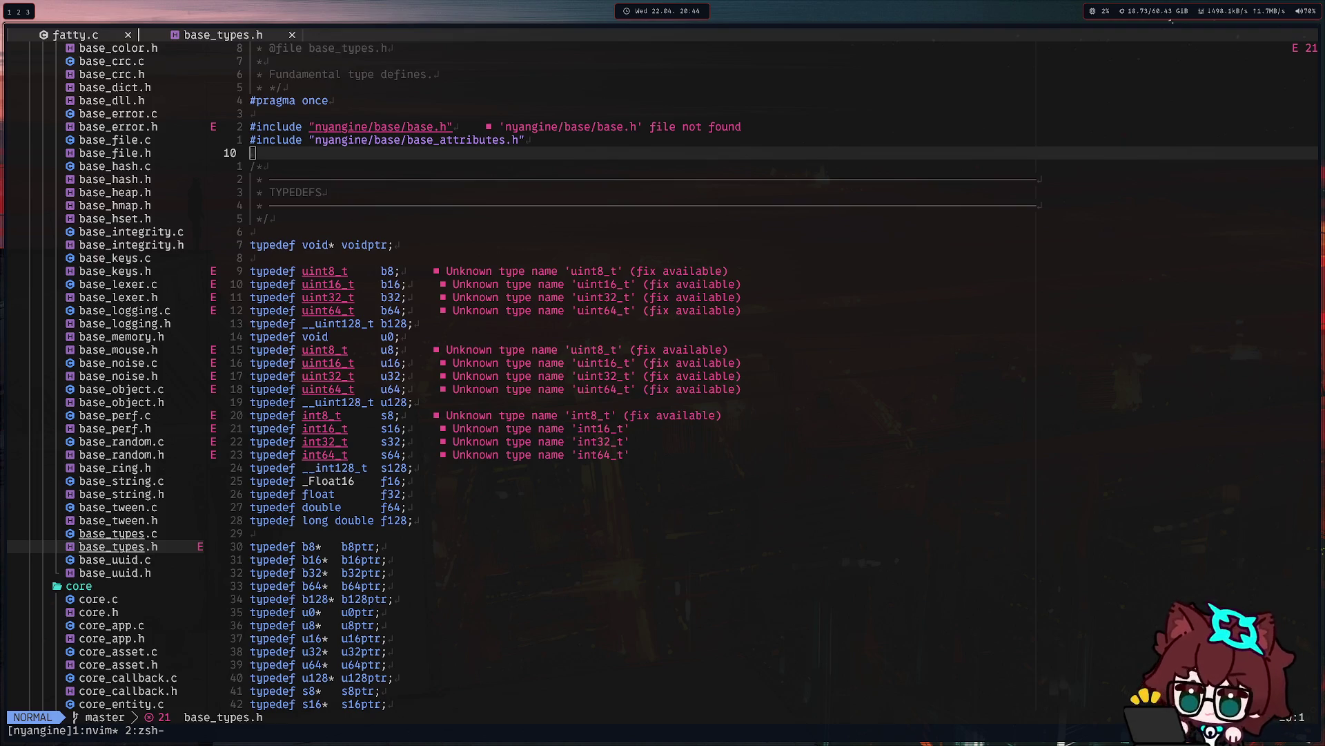
scroll(78, 497, up, 6)
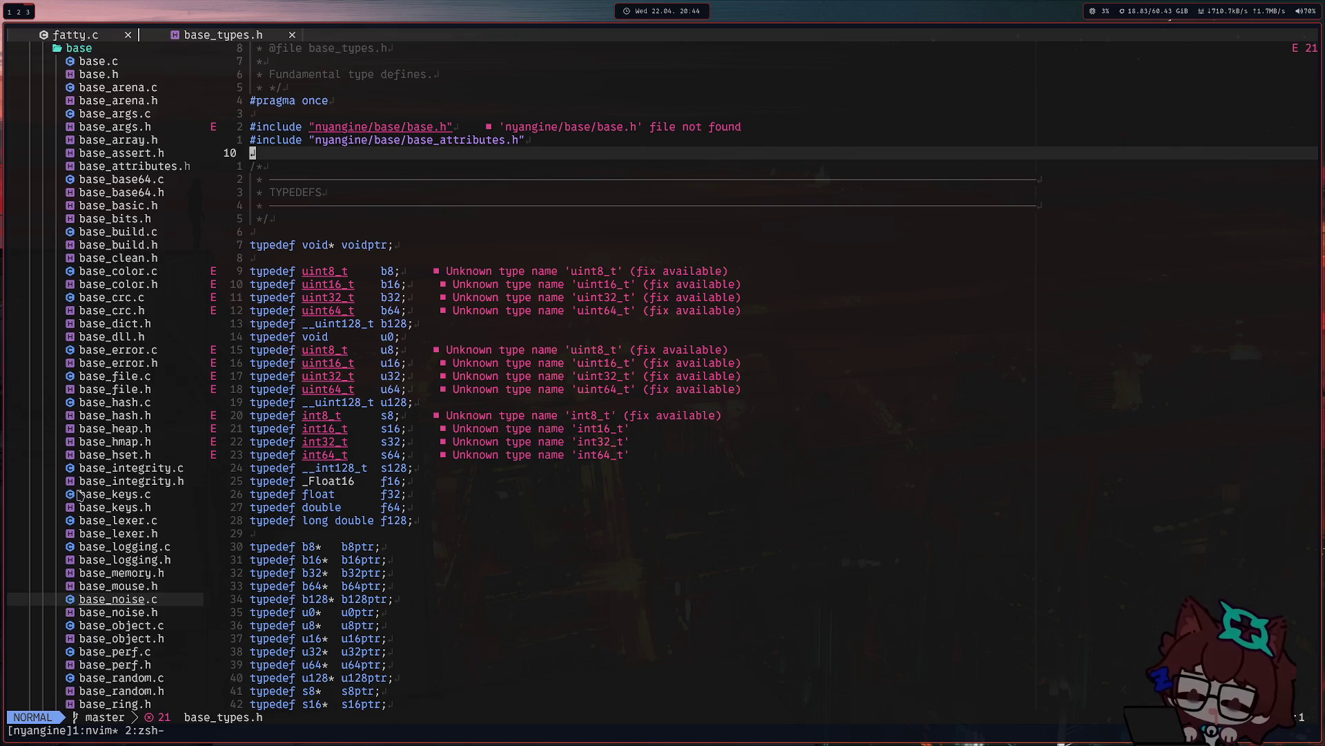
scroll(79, 498, up, 3)
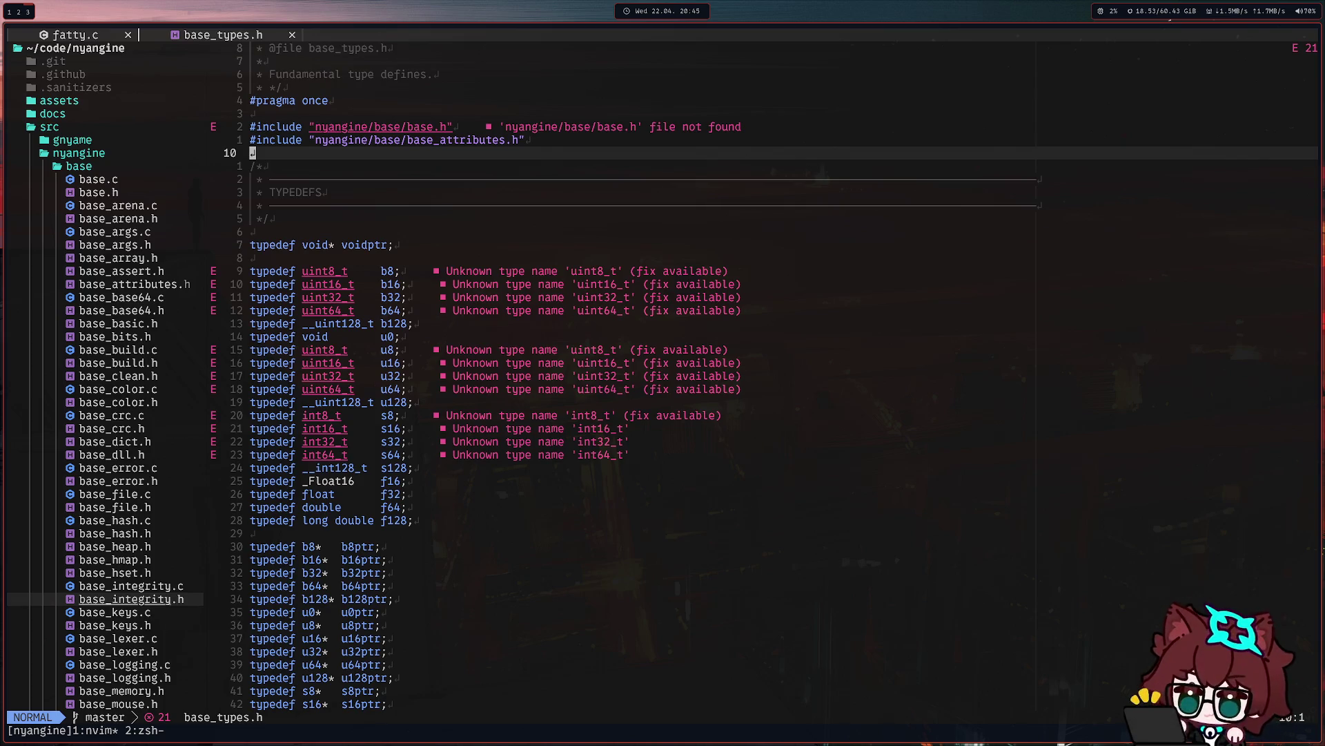
Leave base_types.h and switch to the call's shared screen with the handwritten notes.
click(370, 245)
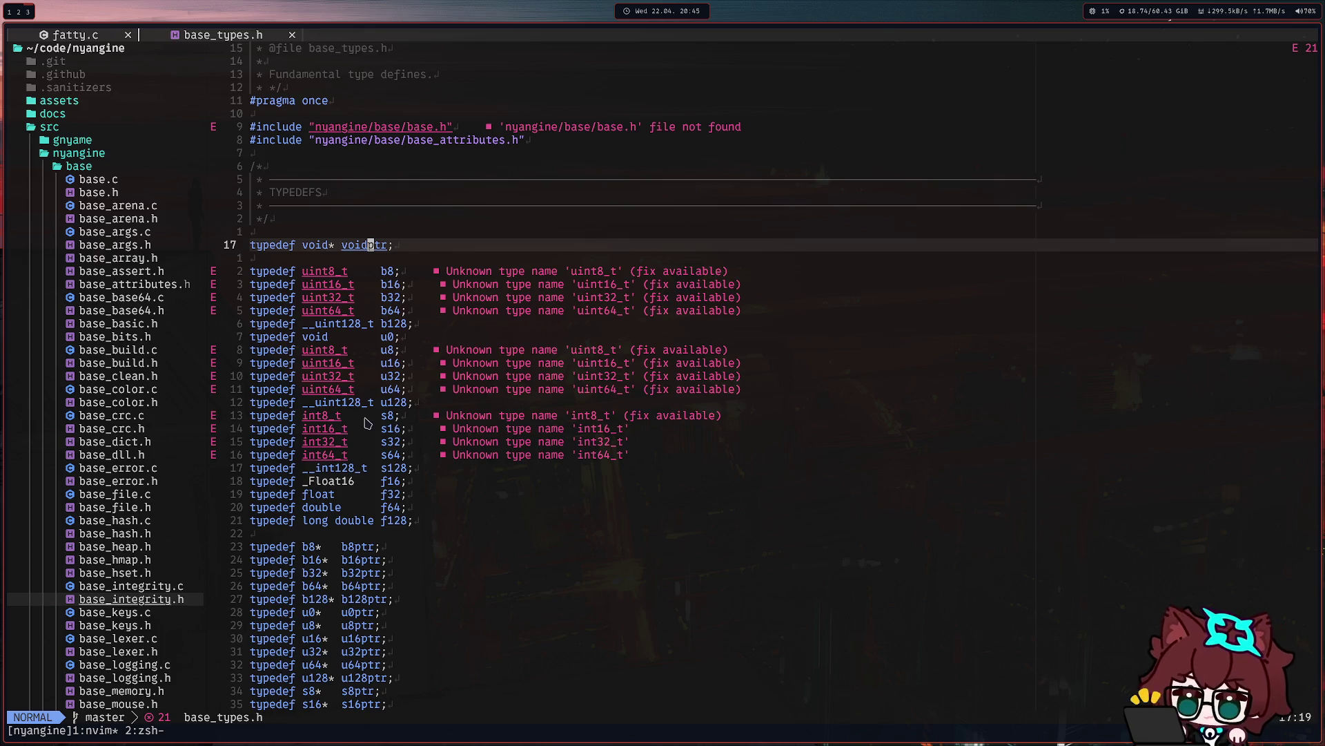
scroll(131, 424, down, 6)
scroll(131, 424, down, 2)
scroll(132, 424, down, 5)
scroll(132, 424, down, 5)
scroll(132, 423, down, 2)
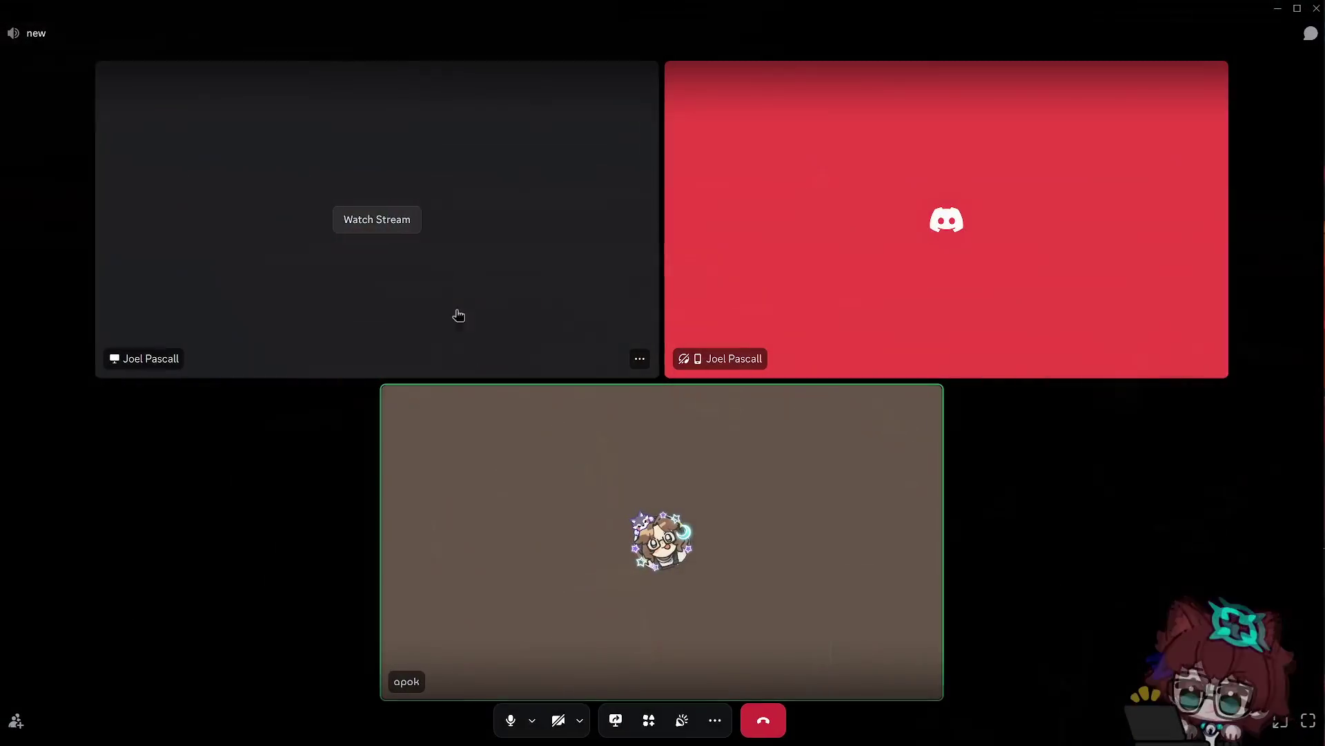
click(379, 222)
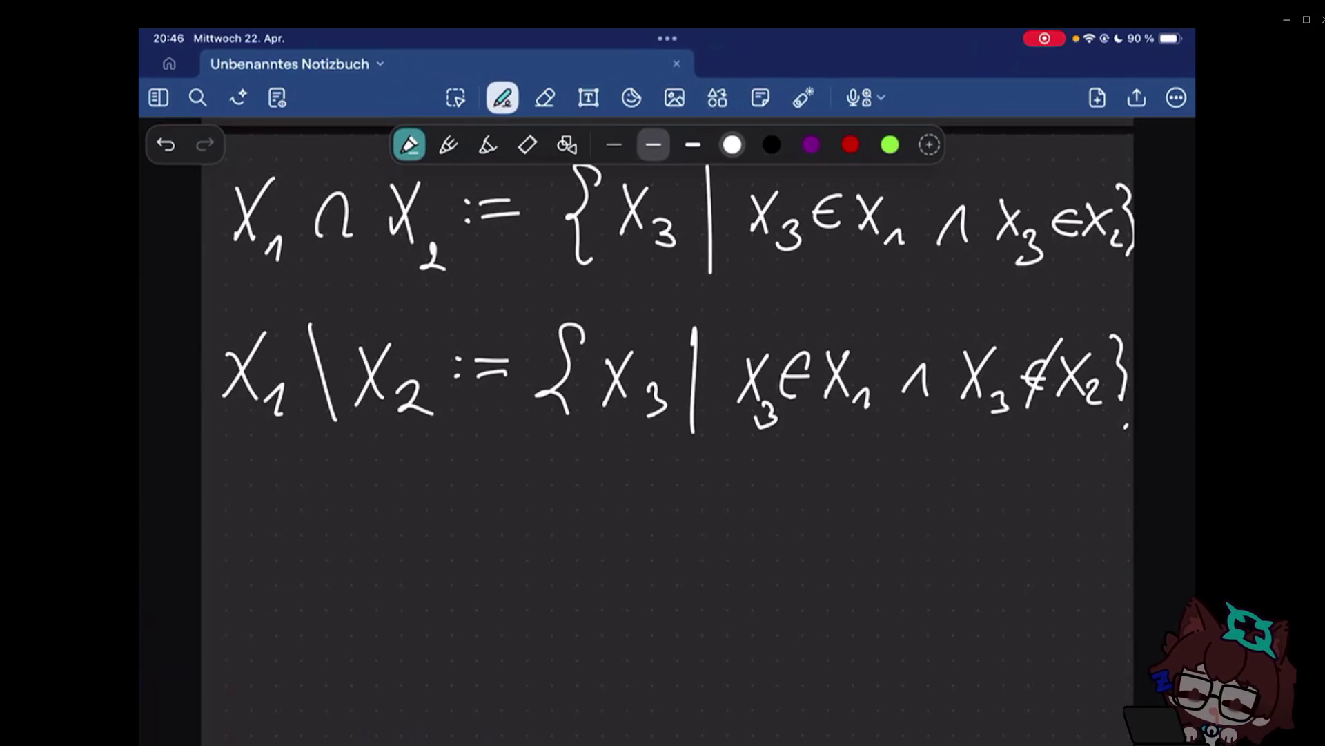
scroll(668, 414, up, 1)
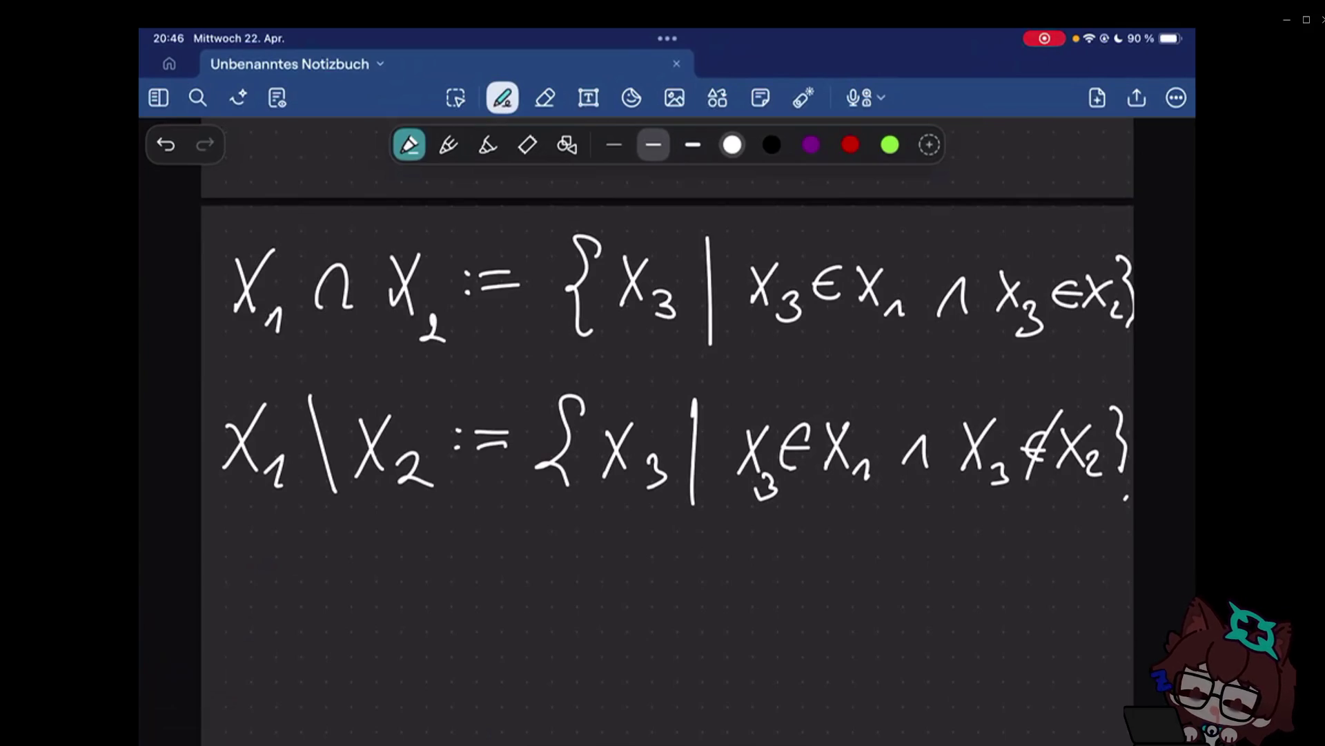
scroll(667, 414, up, 5)
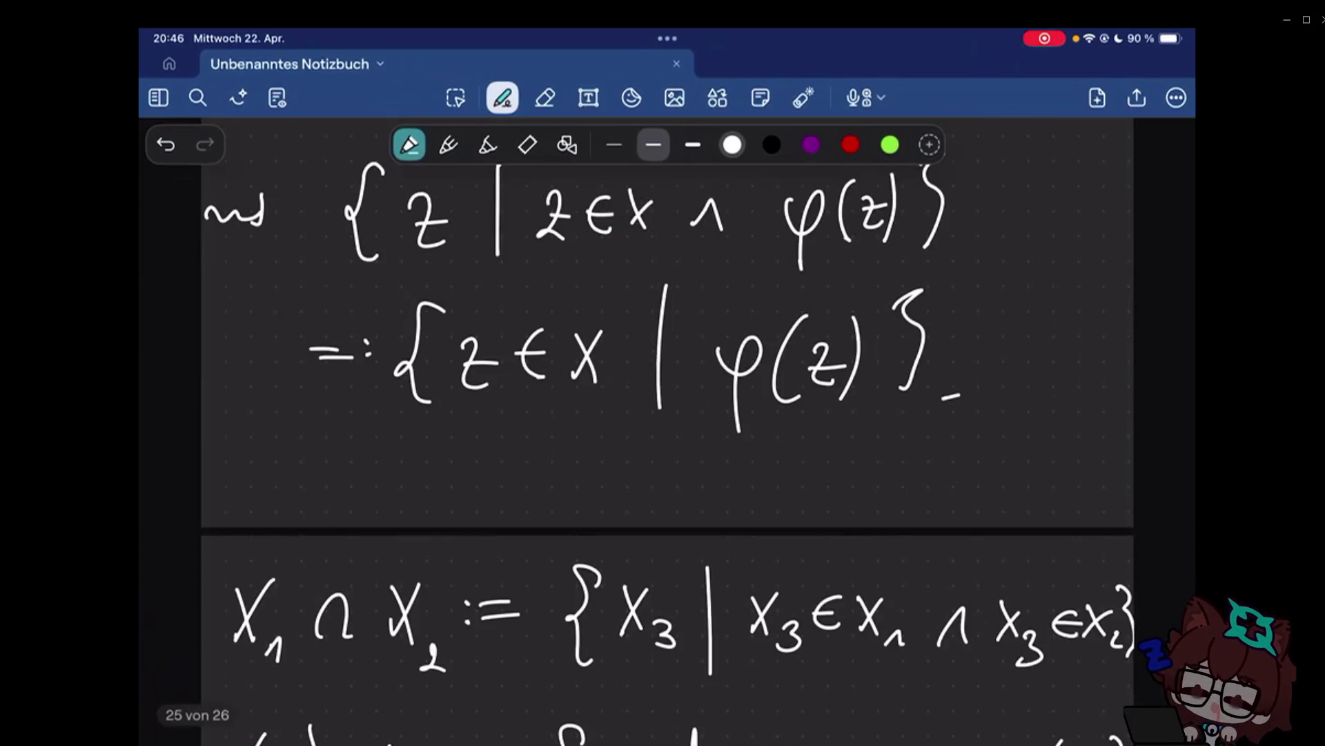
scroll(669, 415, up, 5)
scroll(668, 414, down, 3)
scroll(668, 414, down, 3)
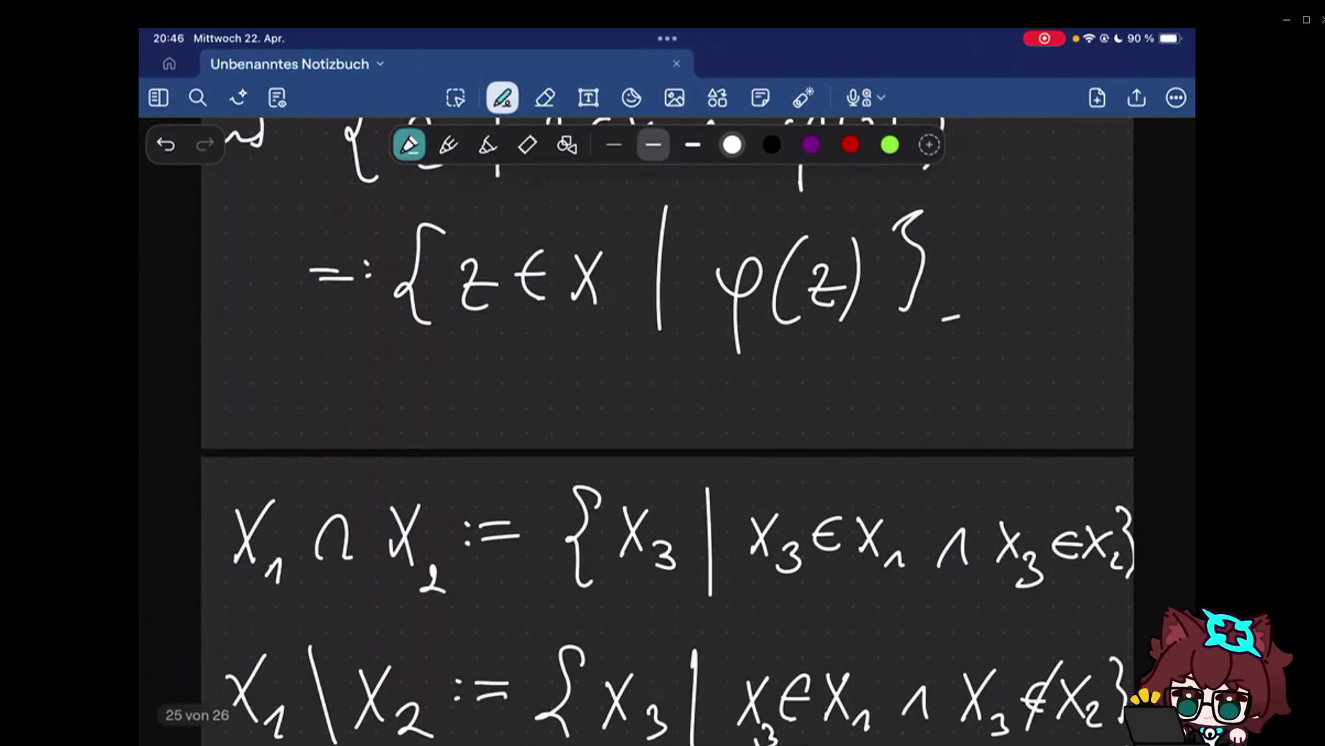
scroll(668, 415, down, 5)
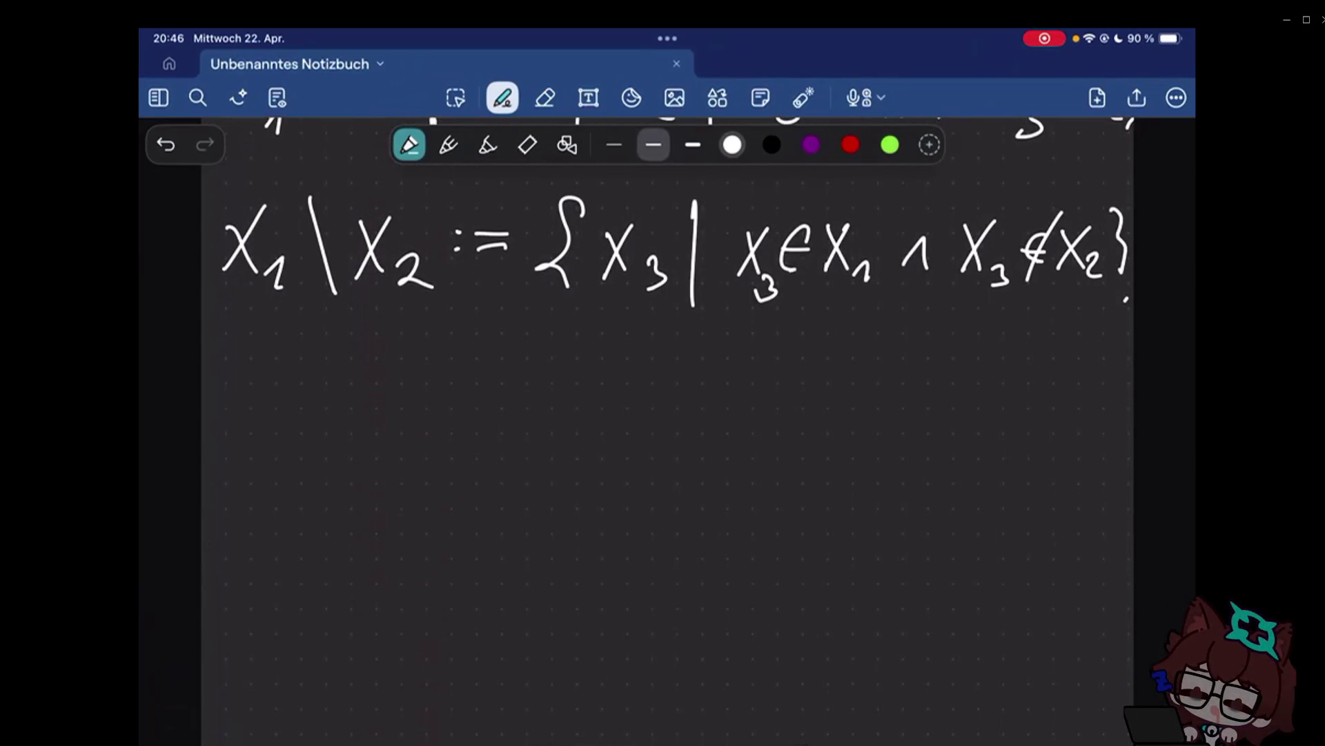
Handwrite the item number '6.' beneath the X1 \ X2 definition.
drag(252, 406, 223, 447)
click(283, 468)
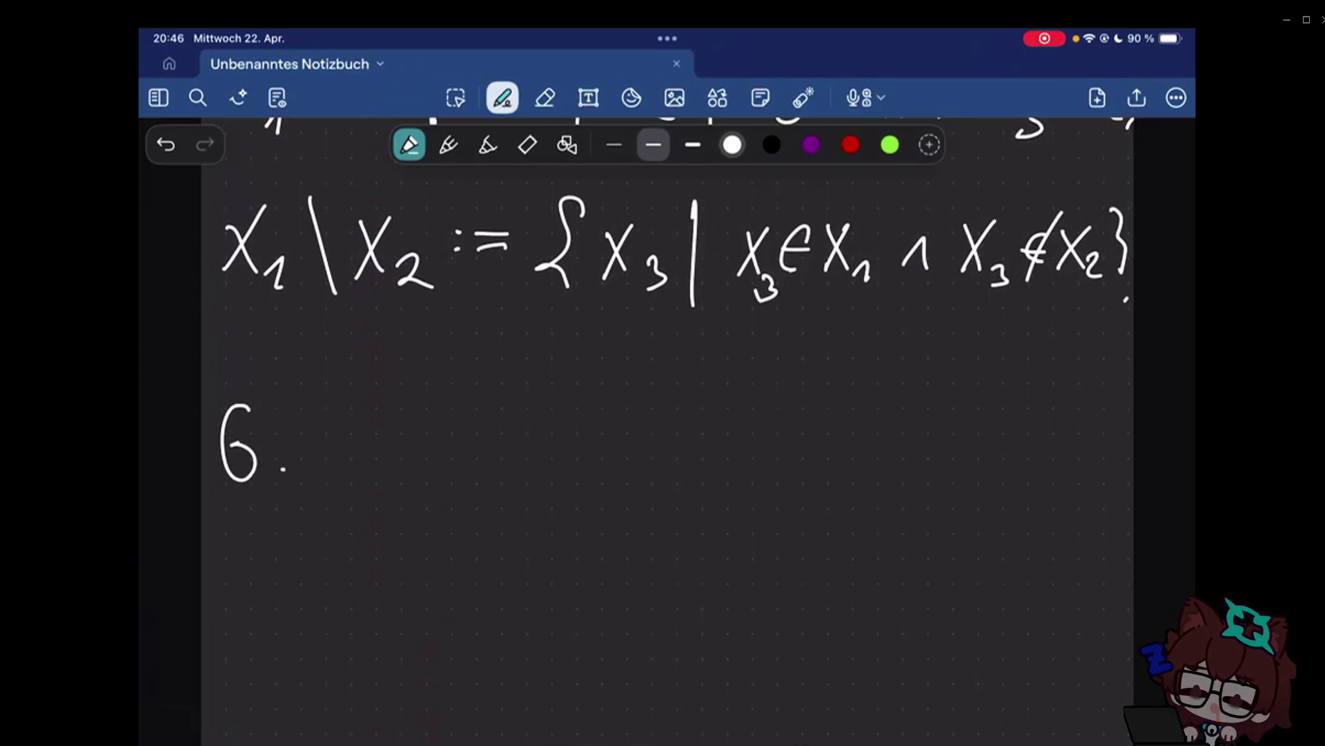
scroll(669, 414, up, 3)
scroll(668, 415, up, 3)
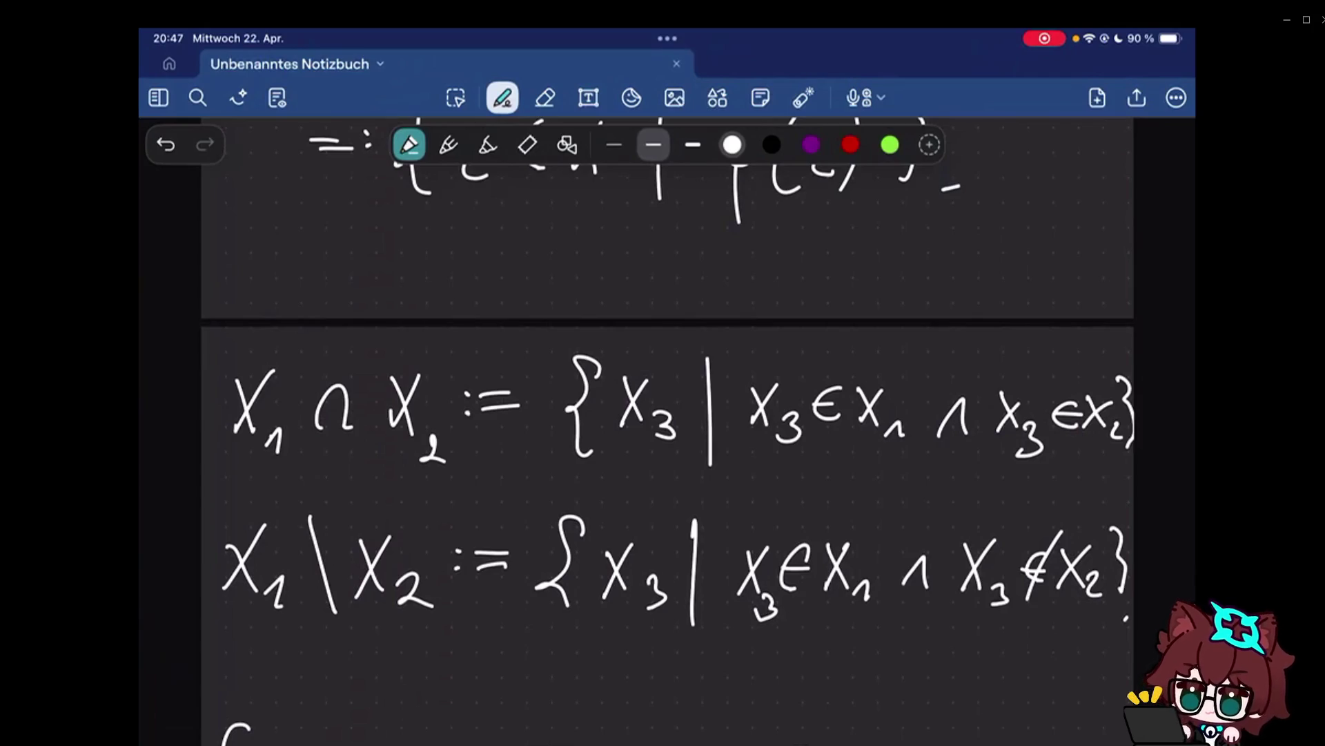
scroll(667, 415, down, 2)
Remove the stray 6. mark and handwrite the left side (X₁ ∩ X₂) \ X₃.
click(545, 98)
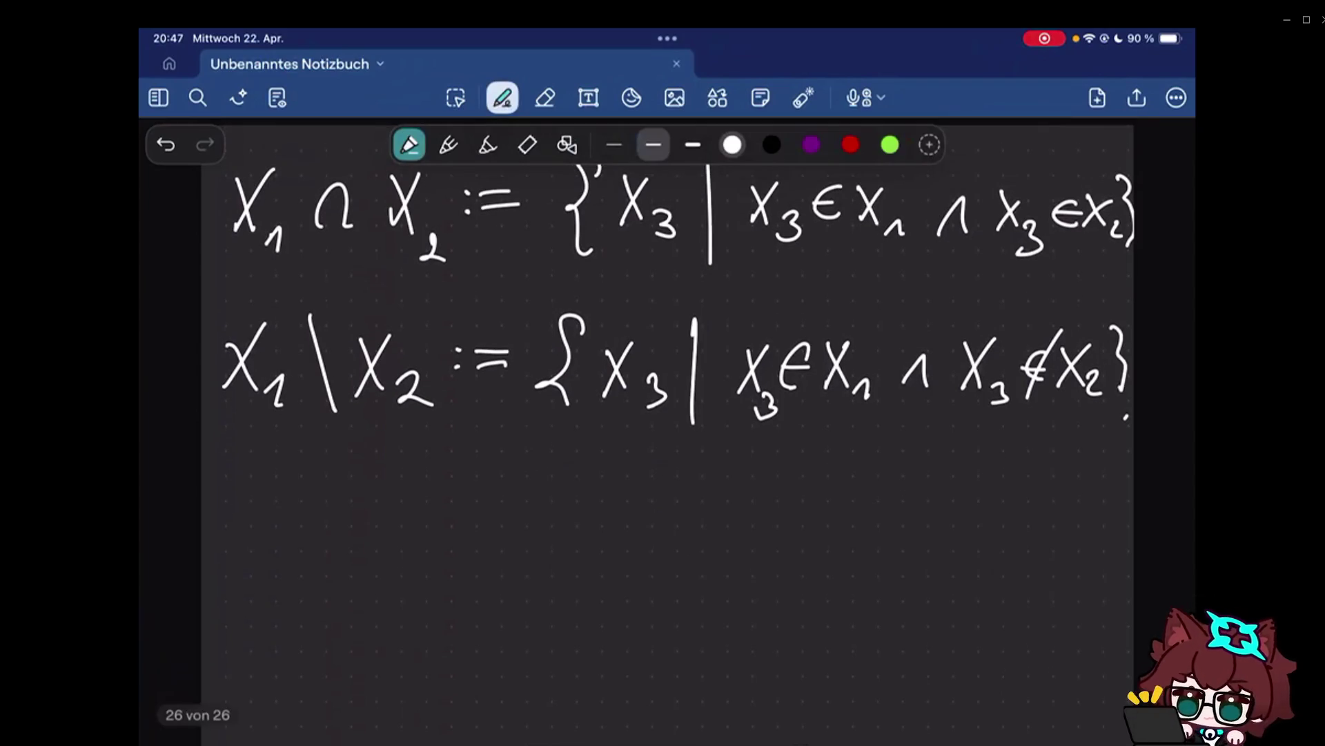
drag(352, 503, 323, 553)
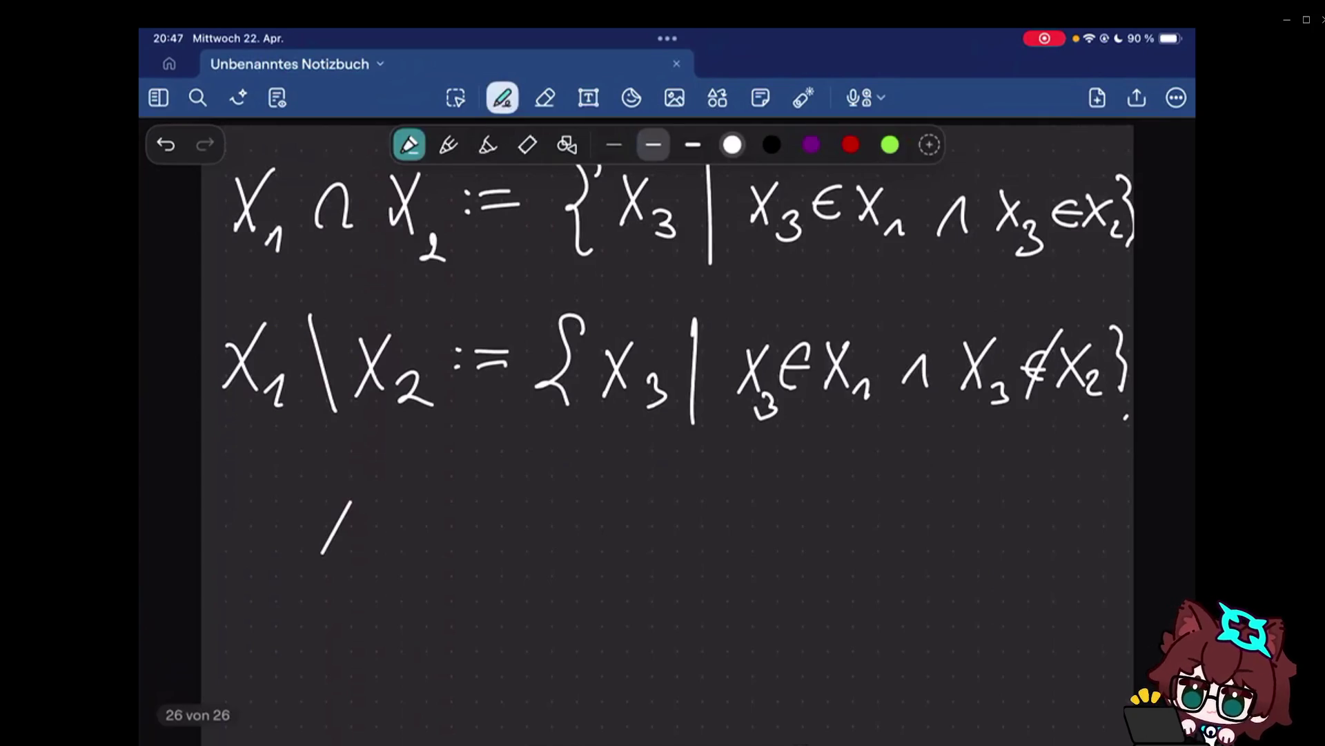
drag(310, 505, 350, 567)
drag(406, 568, 446, 528)
drag(301, 495, 280, 595)
drag(560, 499, 567, 593)
drag(600, 475, 642, 602)
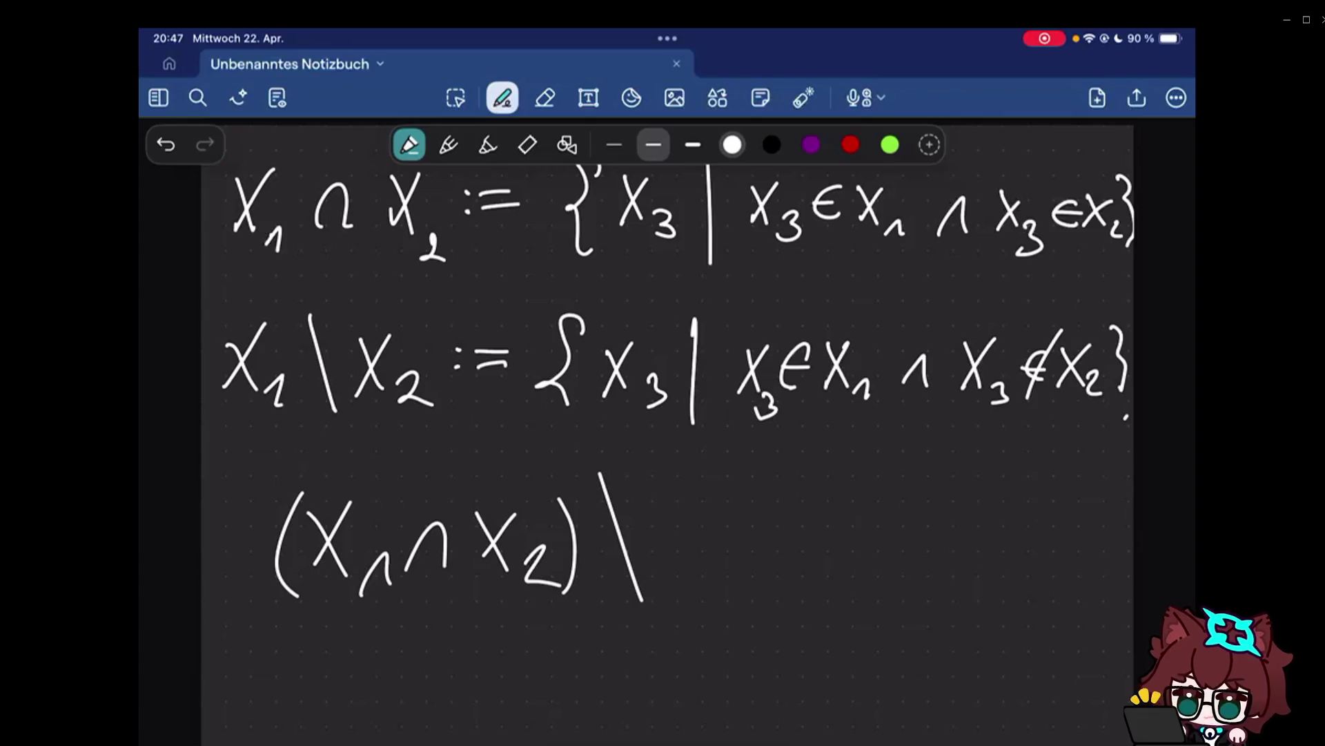
drag(658, 505, 694, 557)
drag(692, 505, 656, 567)
drag(717, 557, 721, 590)
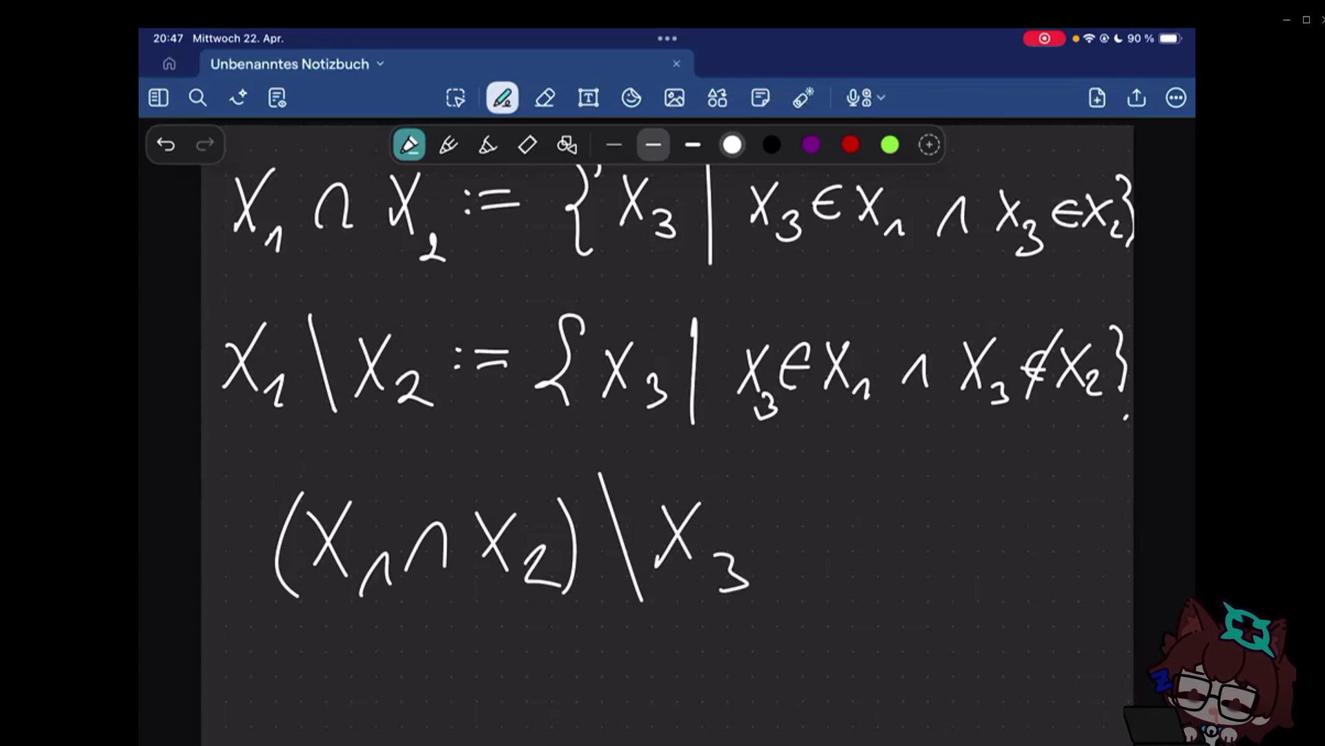
scroll(668, 414, down, 3)
drag(266, 526, 310, 523)
drag(283, 539, 309, 536)
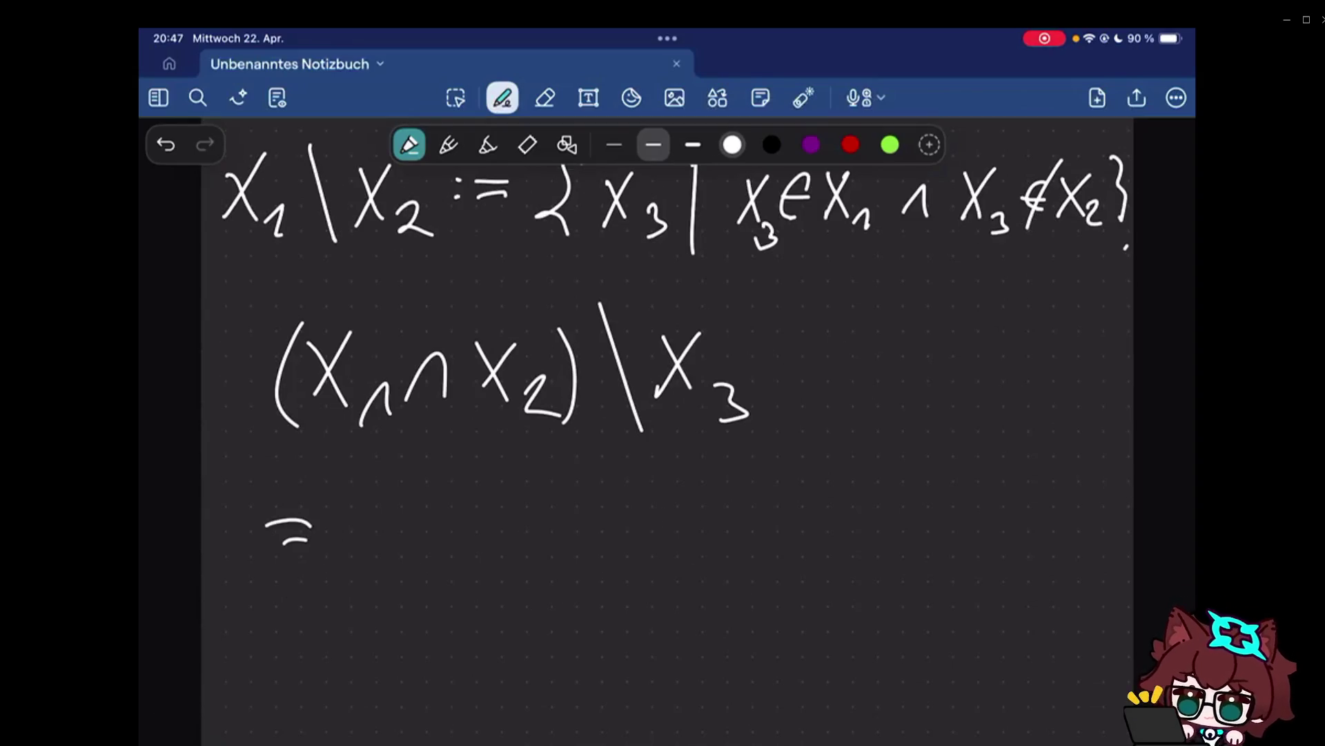
Handwrite the right side = X₁\X₃ ∪ X₂\X₃ after the equals sign.
drag(359, 484, 404, 568)
mouse_move(402, 483)
mouse_down()
mouse_move(359, 571)
mouse_move(432, 584)
mouse_up()
drag(435, 475, 477, 596)
drag(503, 495, 541, 560)
mouse_move(540, 495)
mouse_down()
mouse_move(508, 568)
mouse_move(583, 540)
mouse_move(567, 595)
mouse_up()
drag(642, 530, 682, 530)
drag(748, 488, 789, 565)
drag(803, 540, 828, 576)
drag(845, 463, 885, 575)
drag(943, 476, 905, 539)
drag(903, 478, 934, 551)
mouse_move(966, 527)
mouse_down()
mouse_move(986, 547)
mouse_move(969, 568)
mouse_up()
mouse_move(948, 345)
mouse_down()
mouse_move(841, 387)
mouse_move(869, 413)
mouse_up()
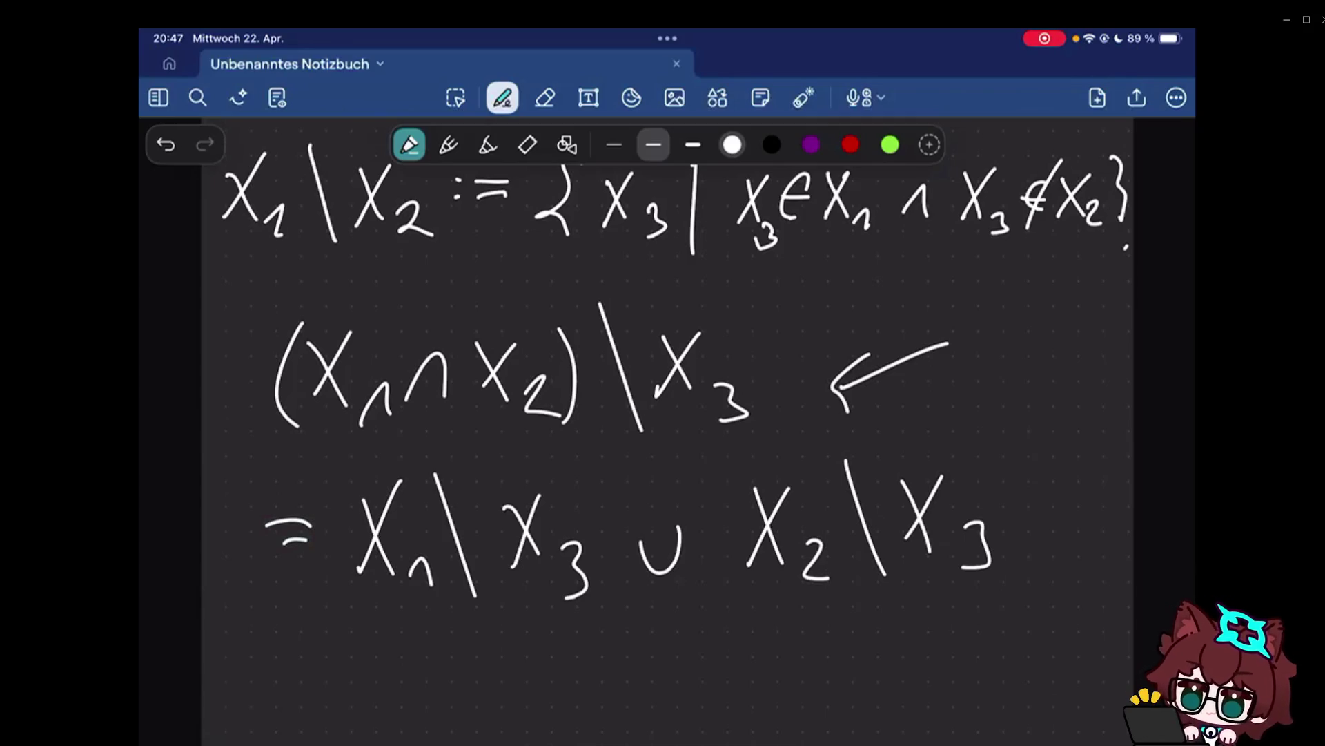
Erase the stray arrow and vertical strokes beside the identity, undoing the last line.
key(e)
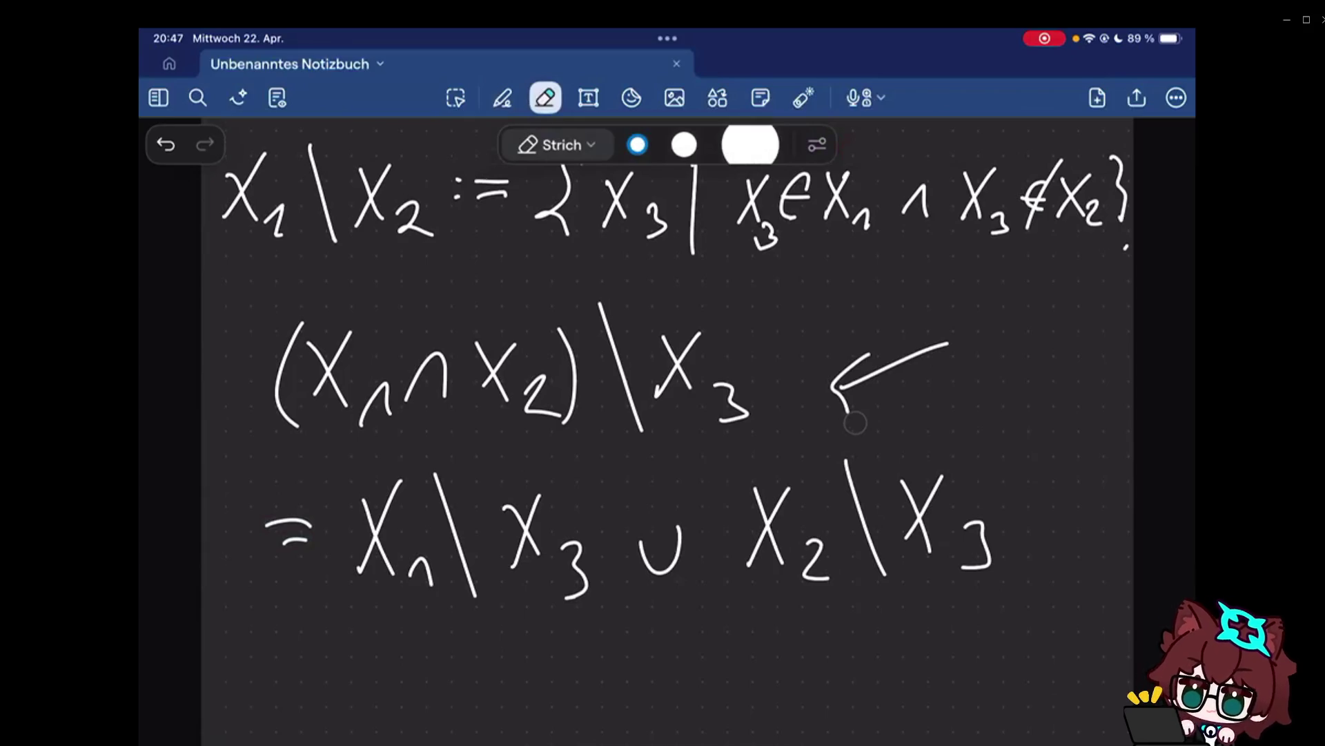
click(856, 422)
key(p)
drag(1017, 327, 1042, 541)
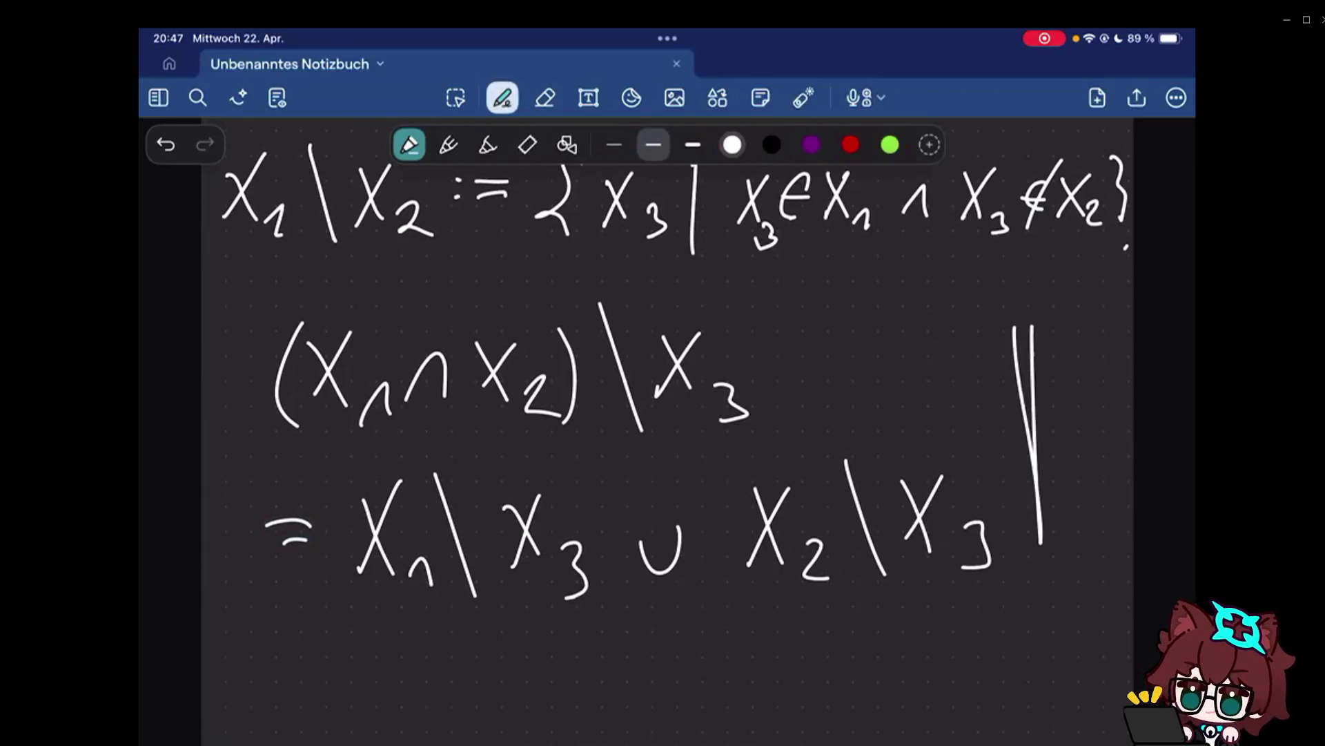
key(e)
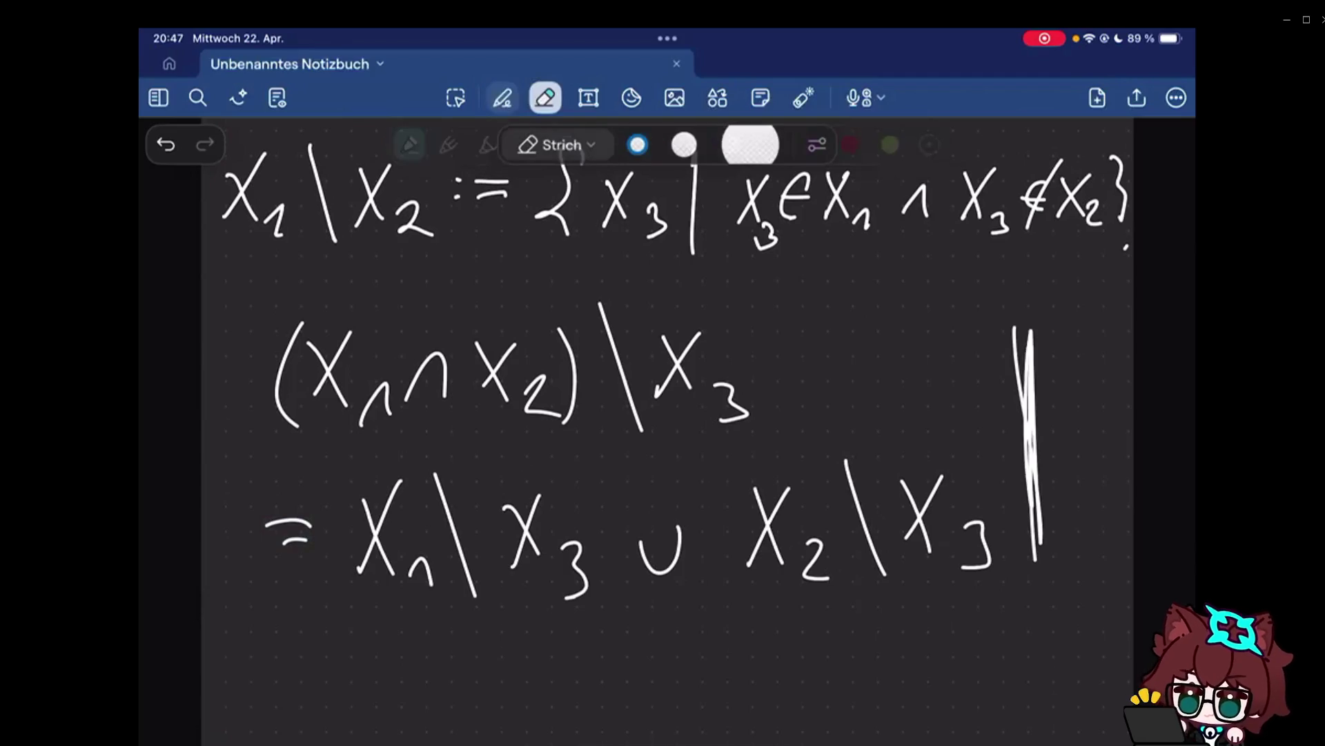
click(1031, 446)
key(p)
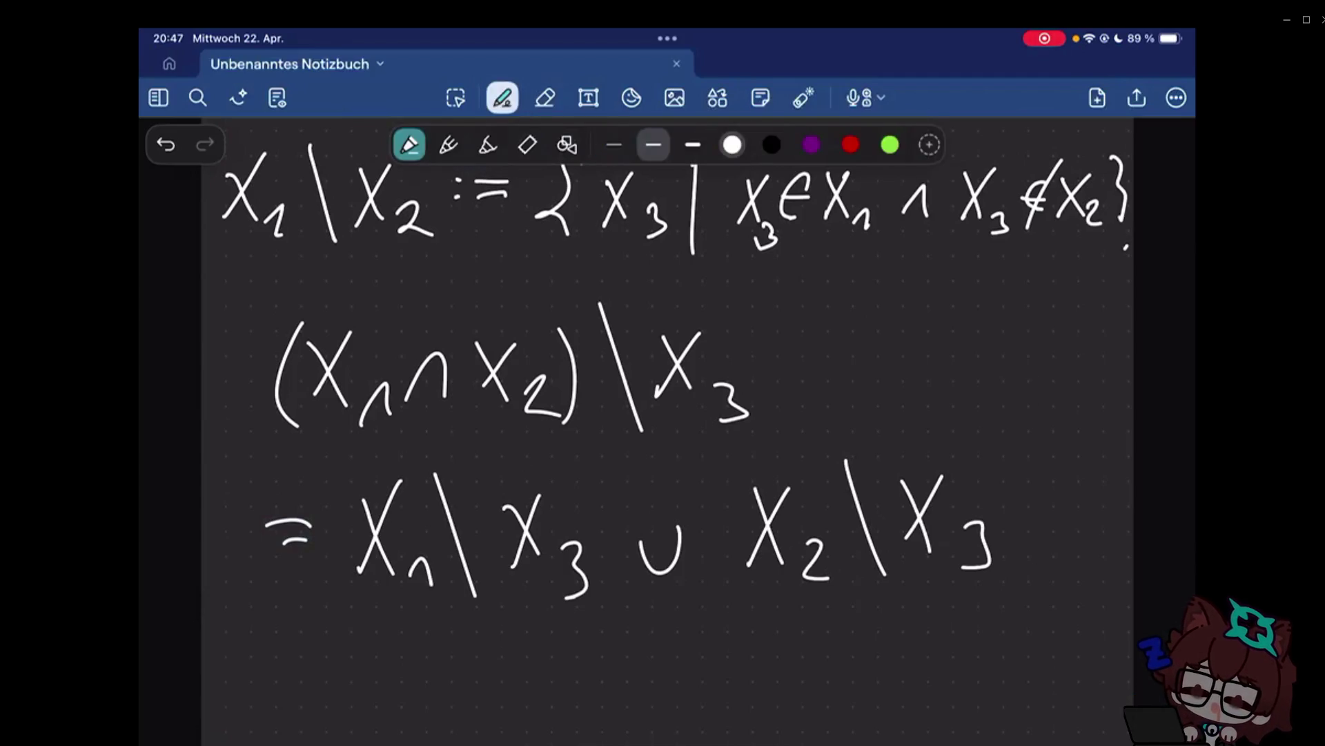
scroll(663, 415, down, 2)
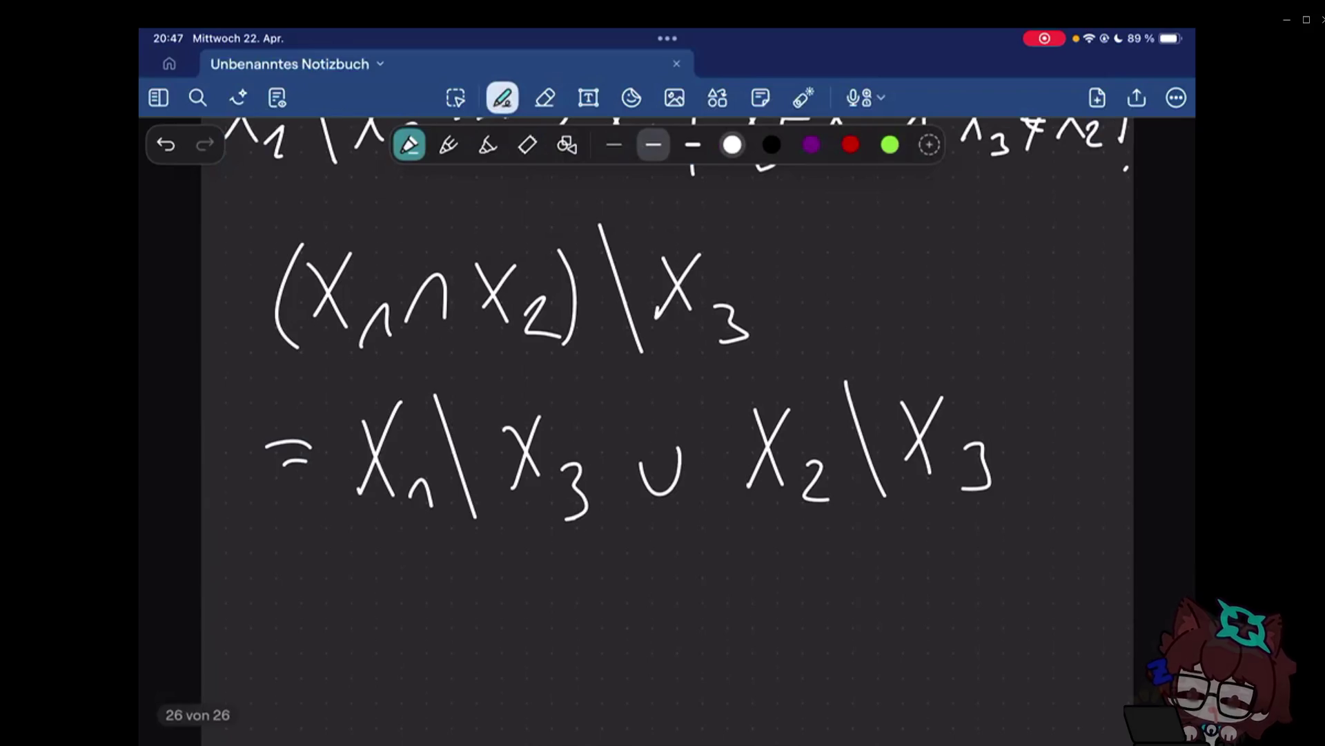
scroll(692, 426, up, 1)
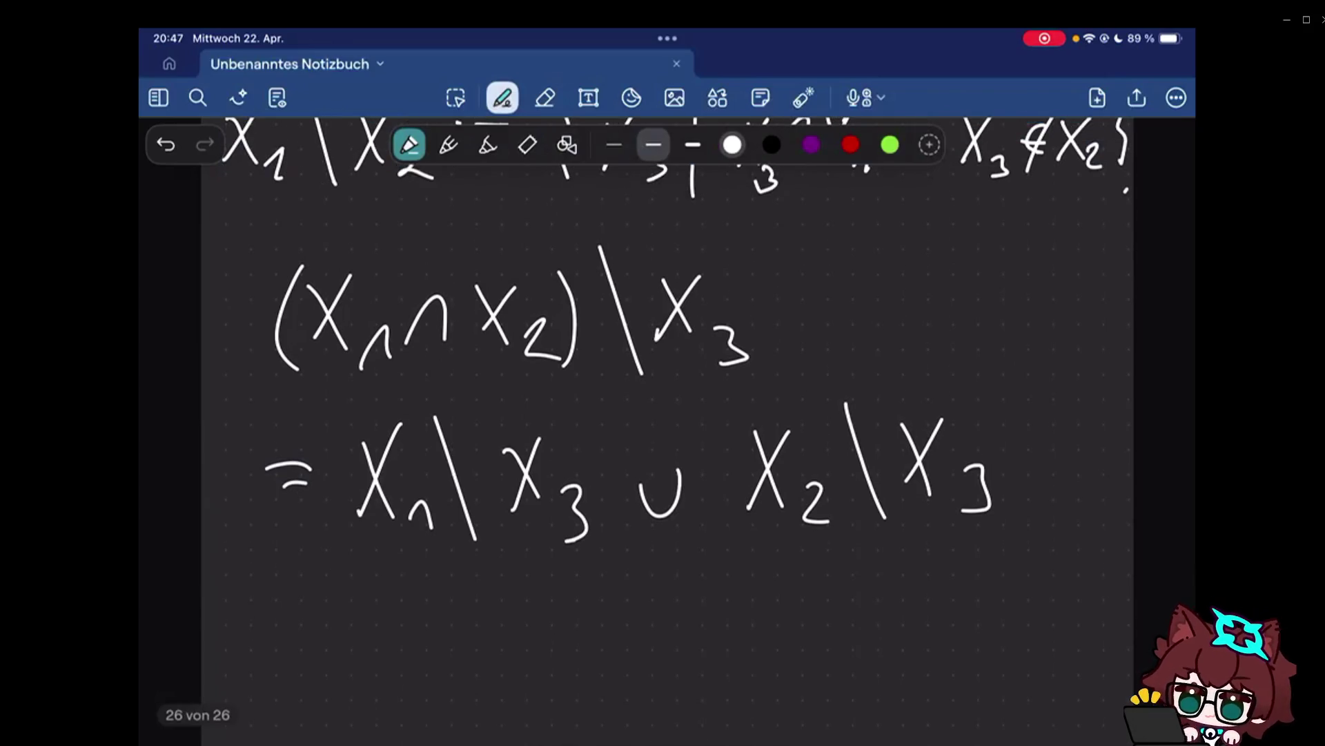
drag(1049, 346, 1054, 468)
key(ctrl+z)
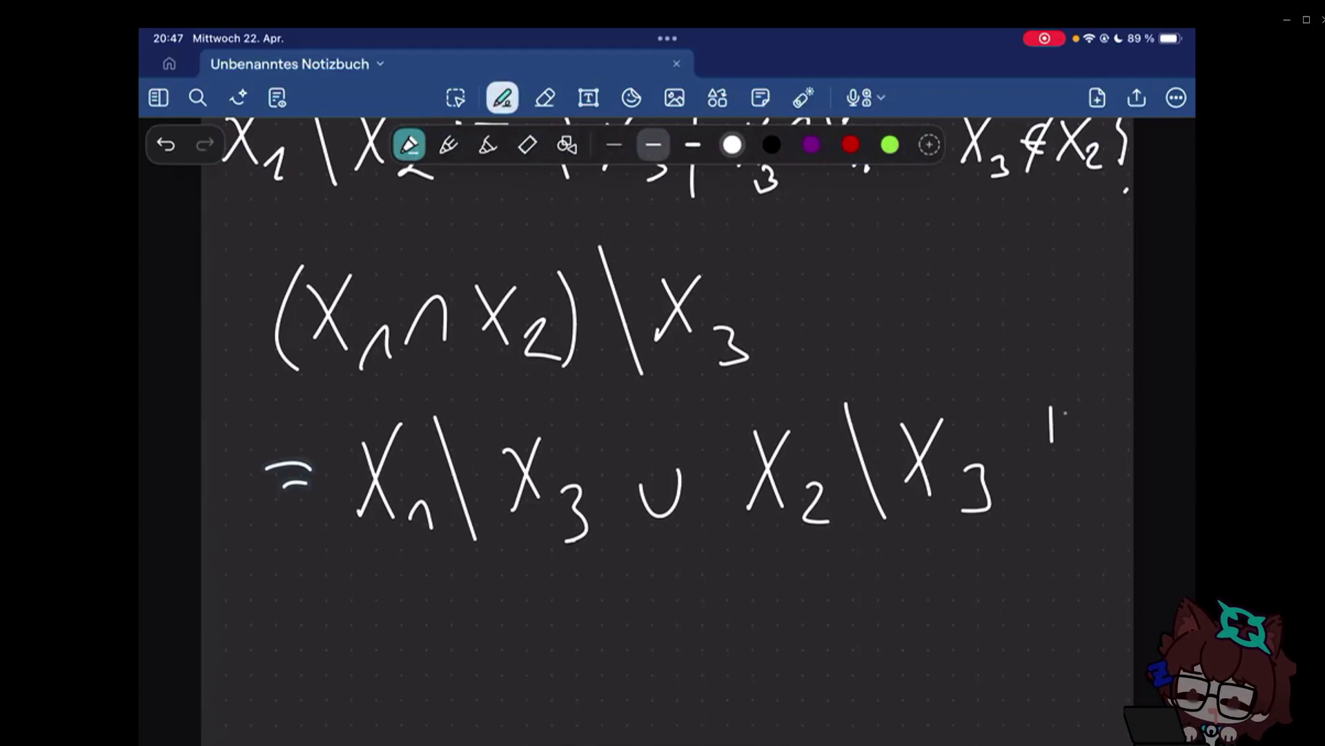
scroll(663, 414, down, 2)
scroll(662, 414, down, 4)
scroll(663, 414, down, 3)
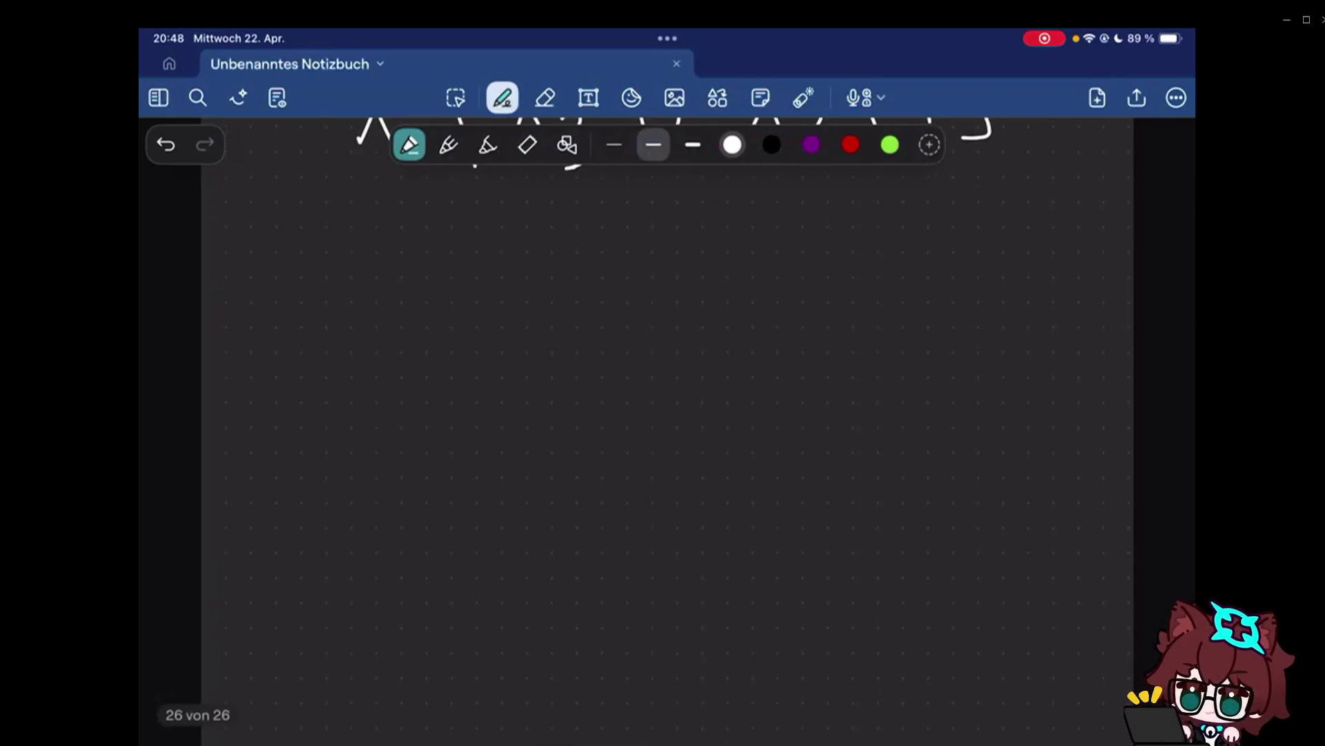
Handwrite the parenthesised left group (X₁ ∩ X₂) followed by a union sign.
drag(230, 281, 261, 345)
mouse_move(272, 270)
mouse_down()
mouse_move(230, 346)
mouse_move(292, 371)
mouse_up()
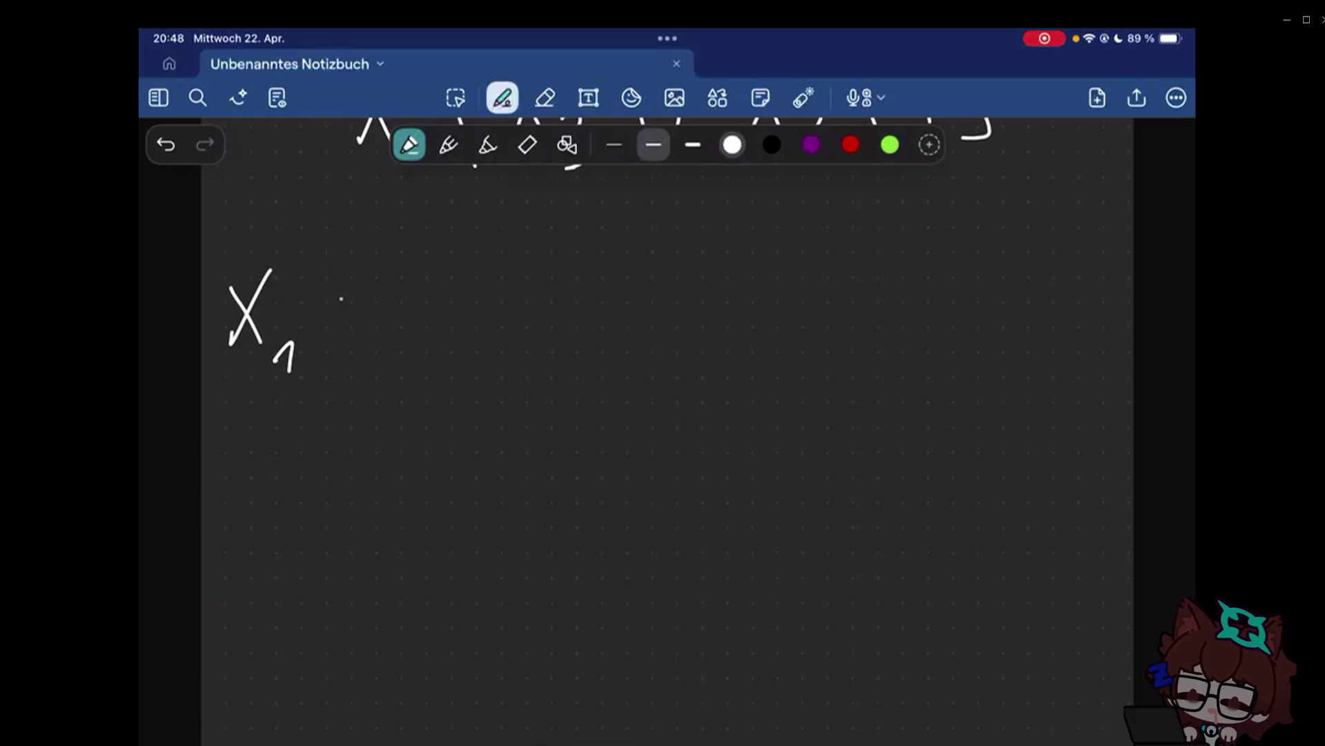
drag(334, 340, 367, 340)
drag(387, 277, 417, 342)
mouse_move(417, 276)
mouse_down()
mouse_move(390, 343)
mouse_move(460, 371)
mouse_up()
drag(226, 259, 232, 368)
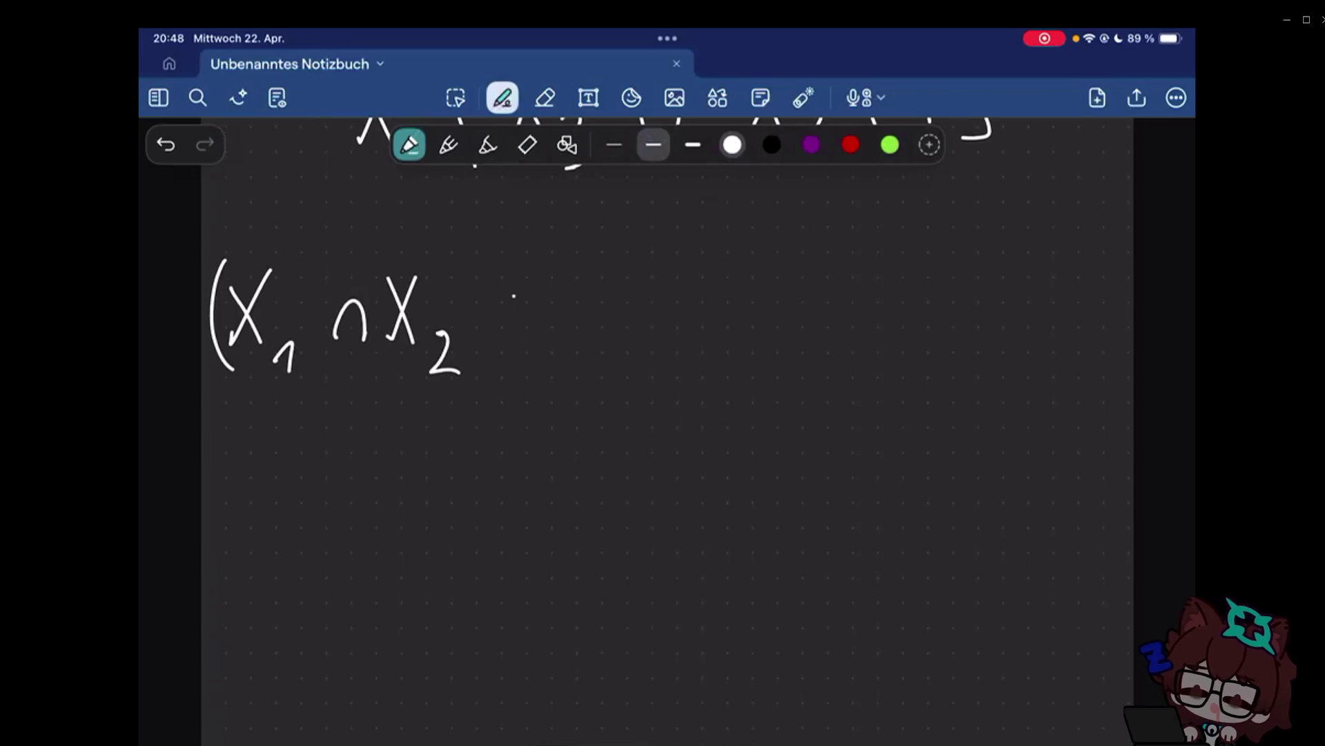
drag(463, 250, 479, 369)
drag(533, 296, 564, 298)
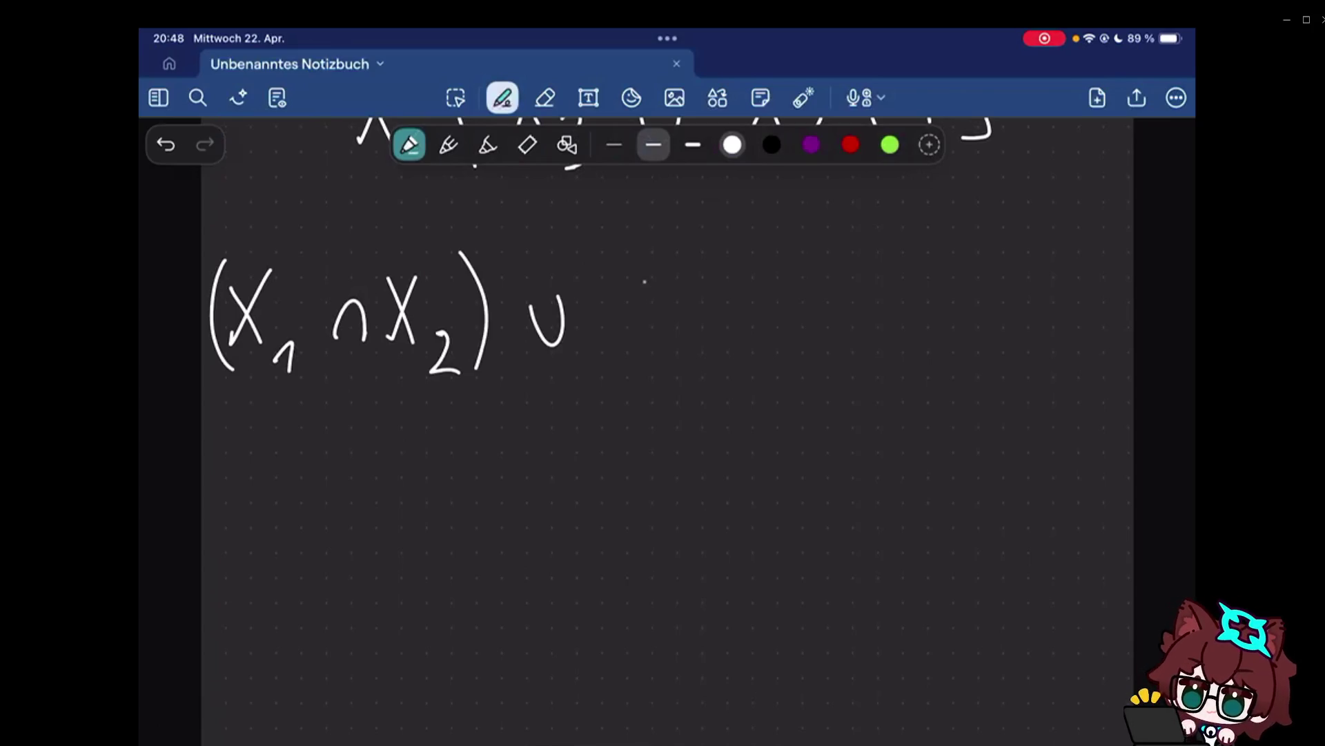
Write X₃ and an equals sign, undoing a stray curved arrow drawn to X₂.
drag(649, 261, 605, 337)
drag(603, 274, 659, 356)
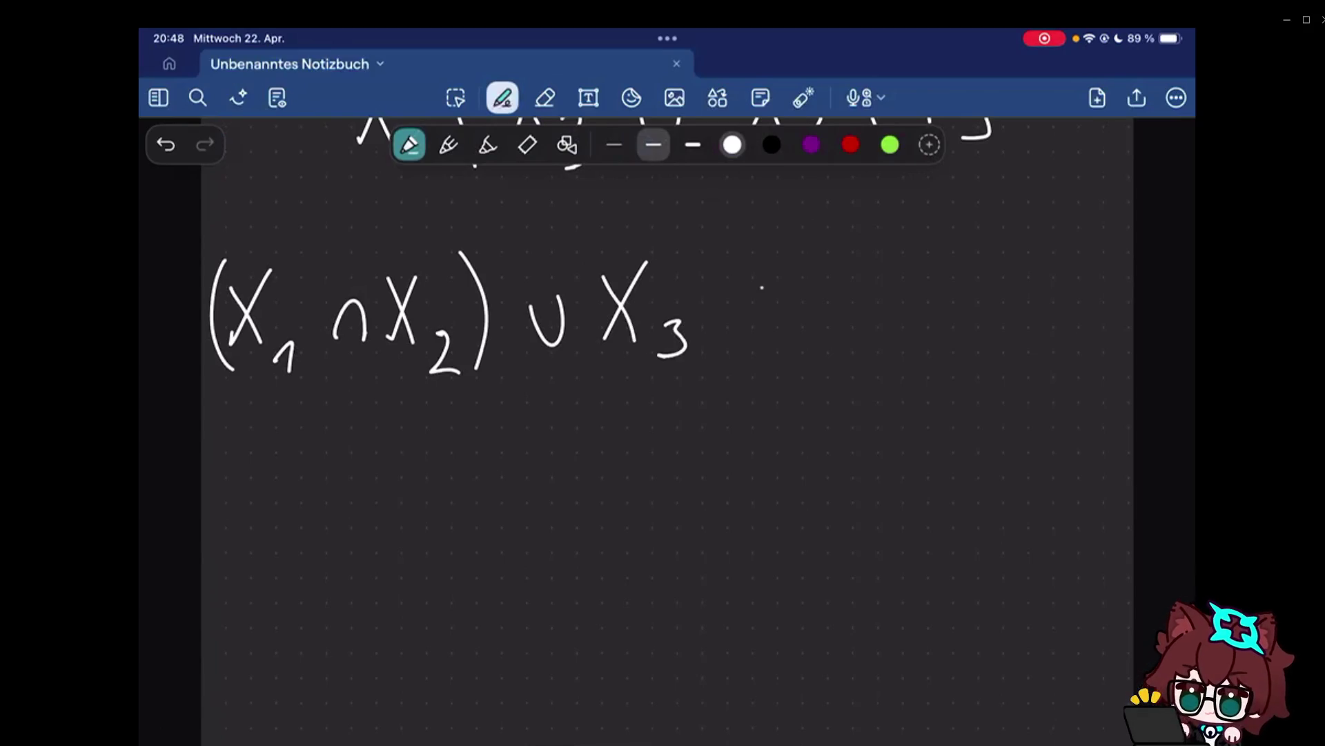
drag(705, 295, 725, 296)
drag(710, 307, 739, 305)
mouse_move(586, 388)
mouse_down()
mouse_move(386, 374)
mouse_move(406, 388)
mouse_up()
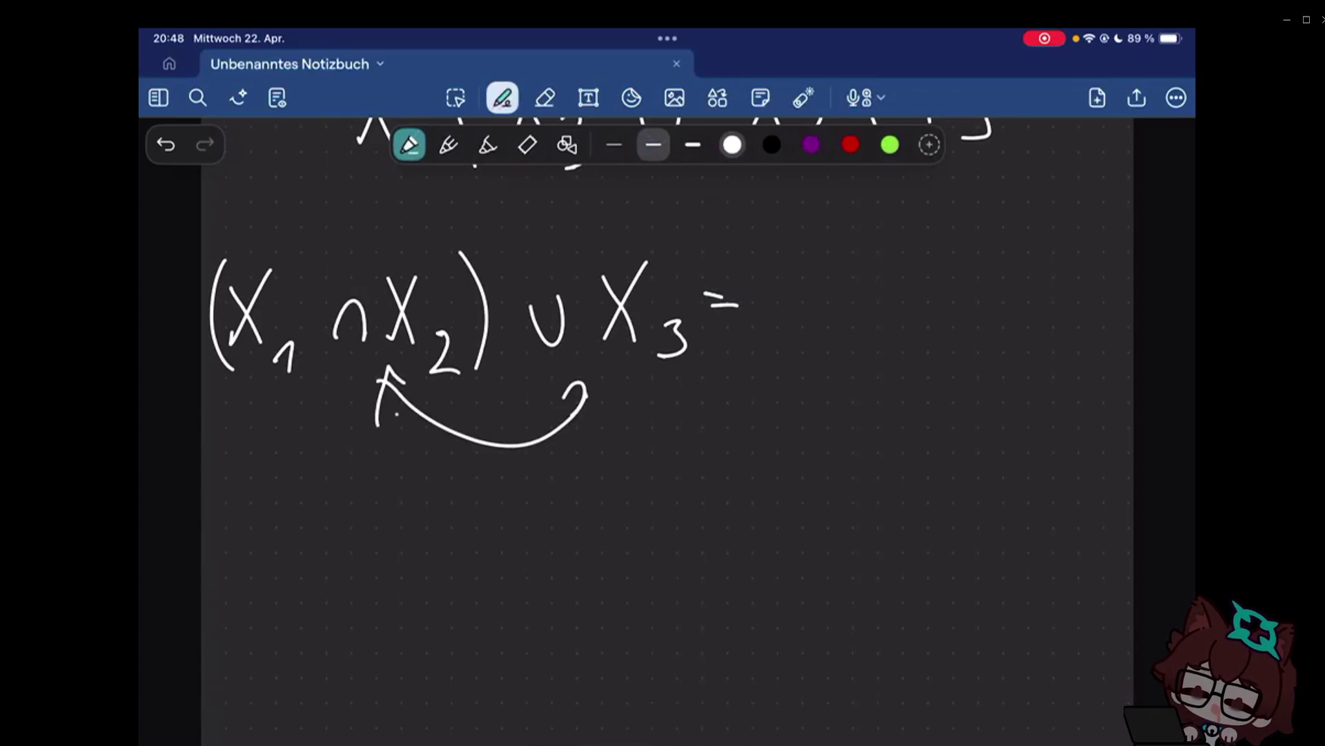
key(ctrl+z)
key(ctrl+z)
Write the right side (X₁ ∪ X₃) ∩ (…) with placeholder dots in the second group.
drag(768, 266, 795, 329)
drag(798, 265, 766, 329)
drag(799, 318, 807, 333)
drag(831, 292, 895, 329)
drag(897, 267, 870, 328)
drag(903, 304, 905, 338)
drag(770, 251, 756, 348)
drag(937, 247, 947, 330)
drag(975, 331, 1005, 332)
click(1053, 302)
mouse_move(1038, 257)
mouse_down()
mouse_move(1027, 301)
mouse_move(1082, 313)
mouse_up()
drag(1096, 257, 1100, 317)
scroll(663, 414, up, 1)
scroll(662, 414, up, 1)
scroll(664, 415, down, 1)
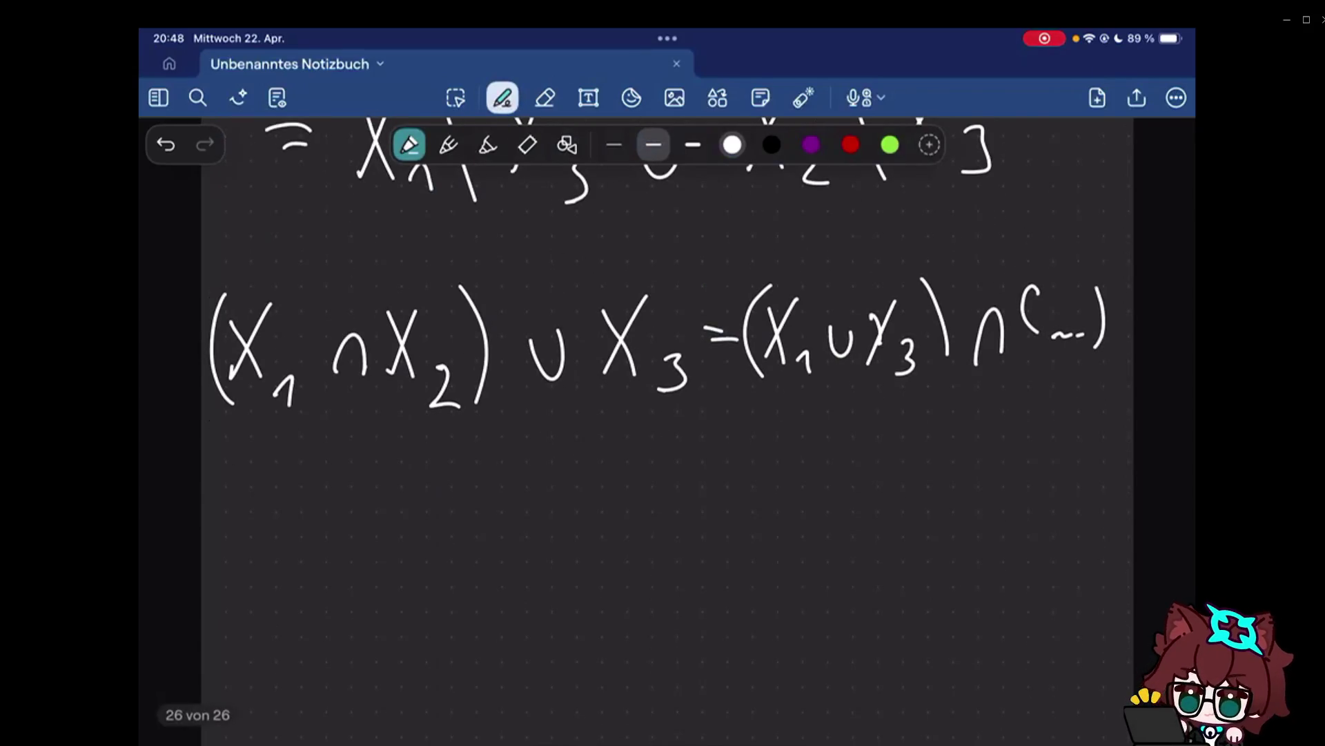
scroll(664, 414, up, 1)
scroll(663, 414, down, 1)
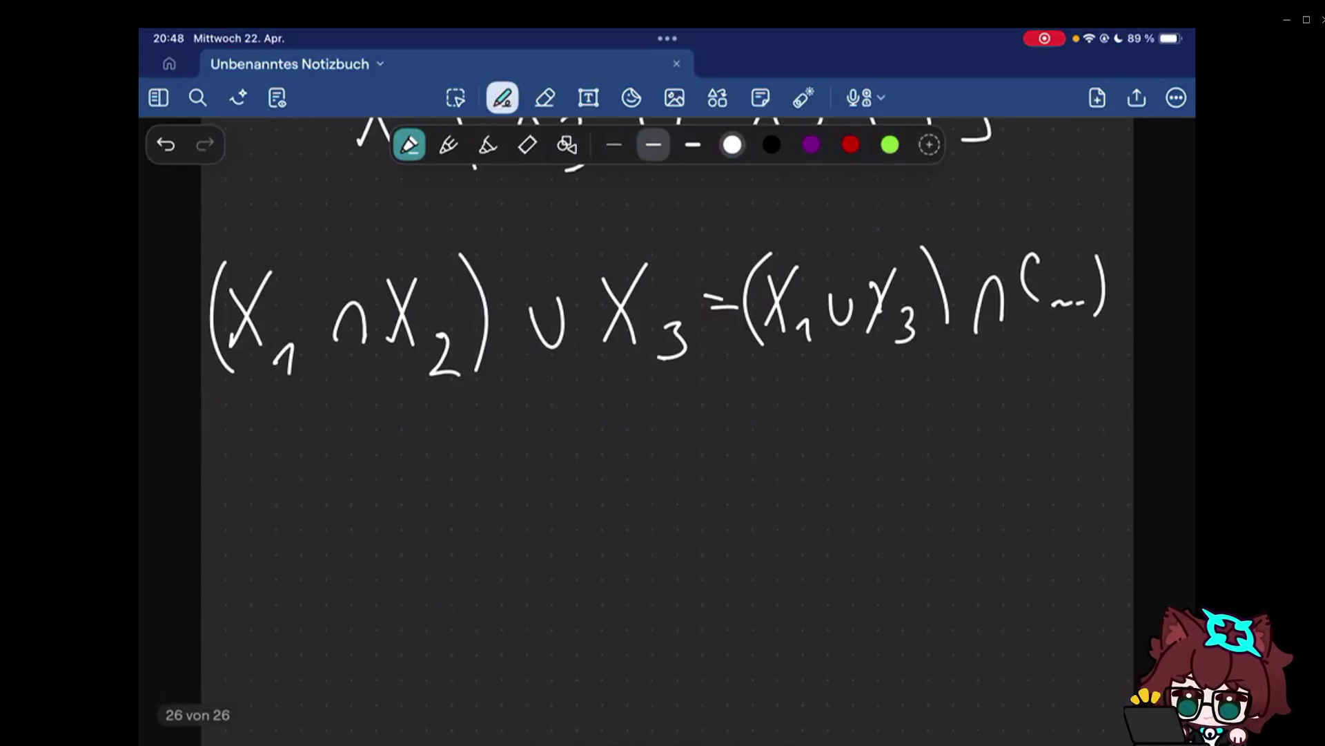
scroll(663, 414, down, 5)
scroll(662, 414, down, 1)
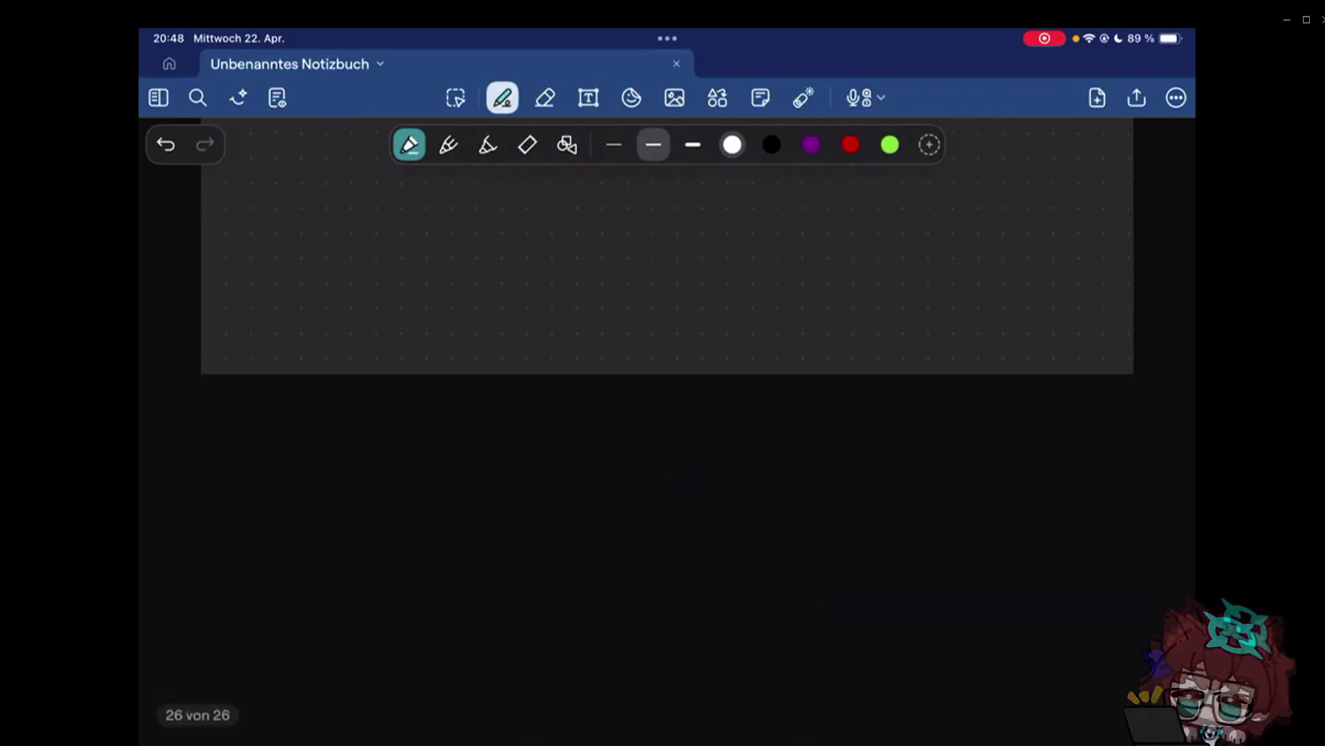
scroll(664, 415, up, 3)
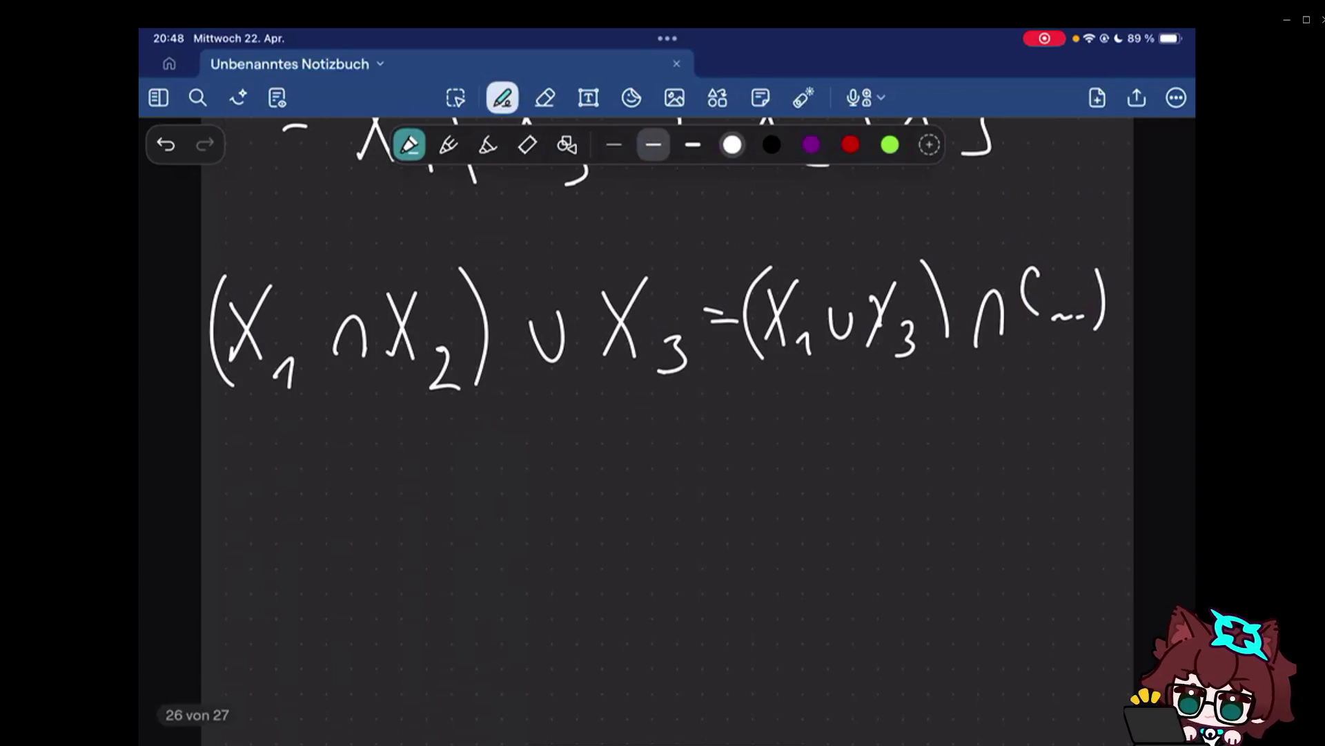
scroll(662, 414, down, 1)
scroll(663, 415, up, 2)
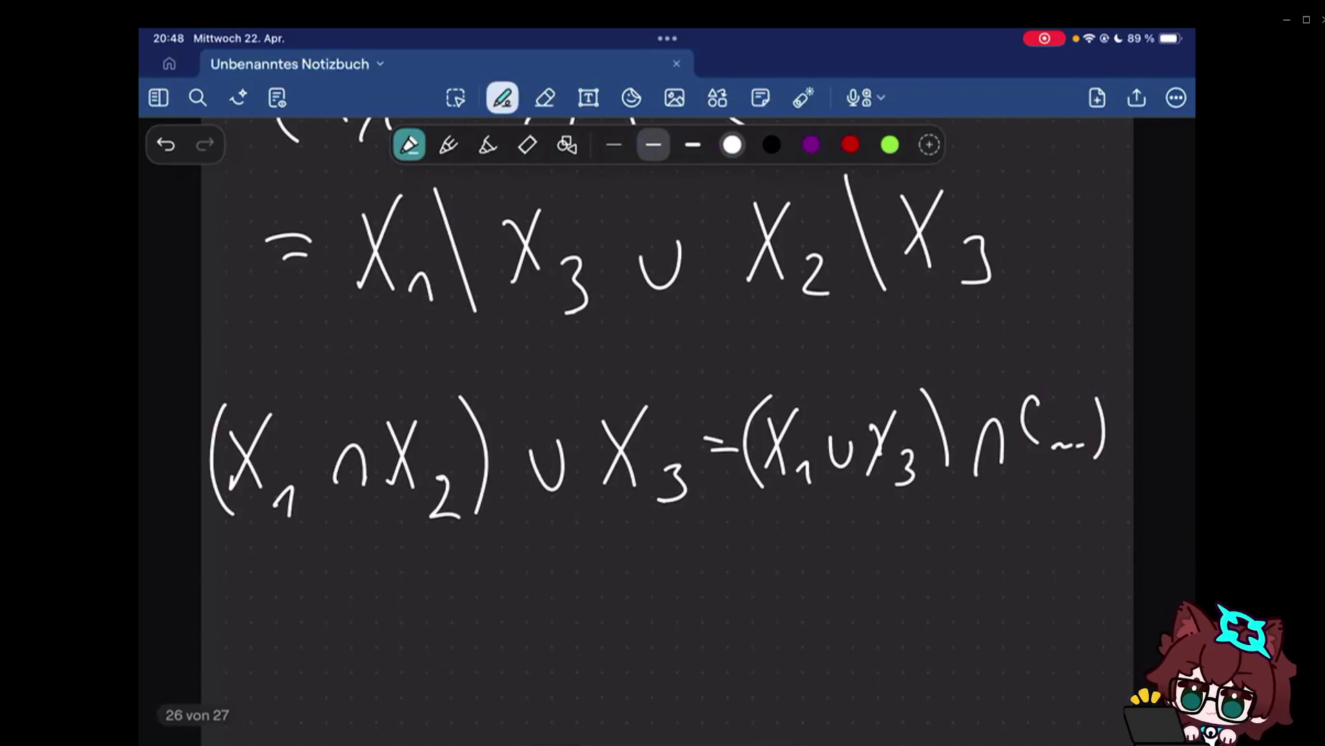
scroll(664, 414, down, 1)
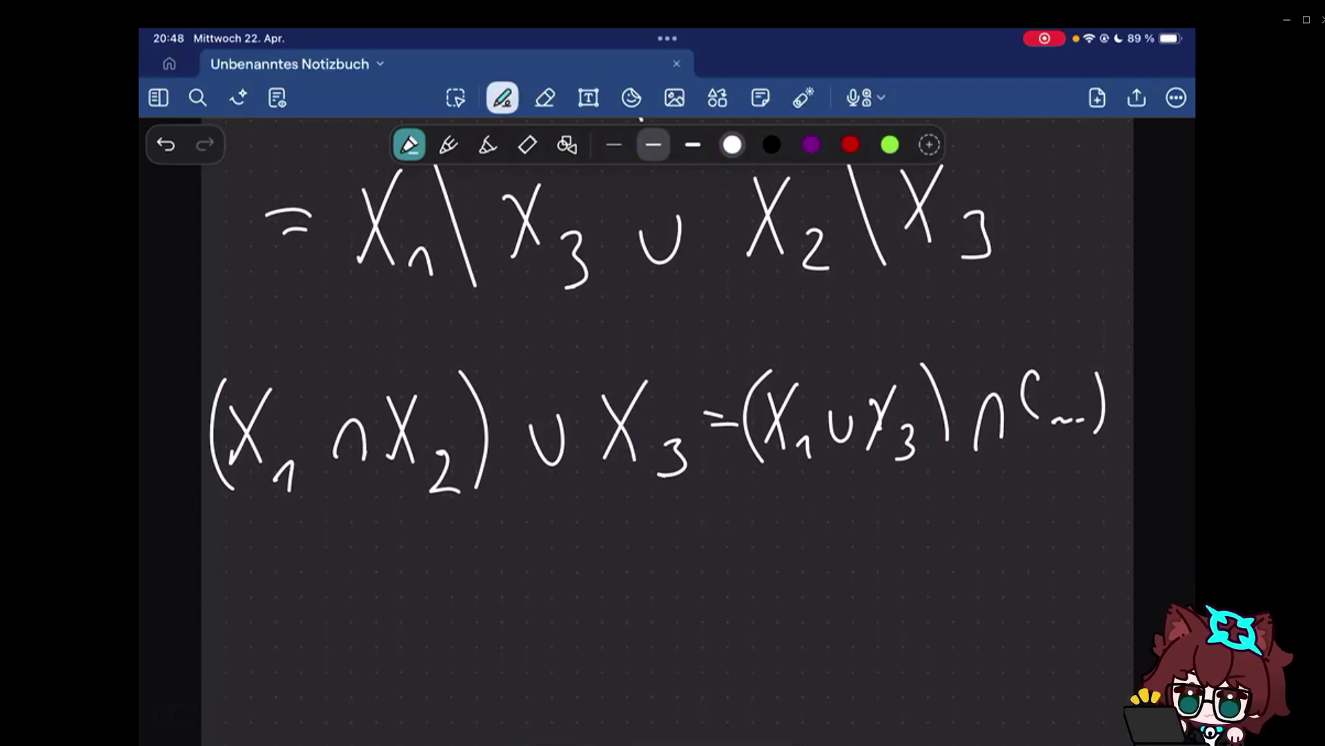
scroll(664, 415, up, 1)
scroll(663, 415, up, 2)
scroll(663, 415, down, 2)
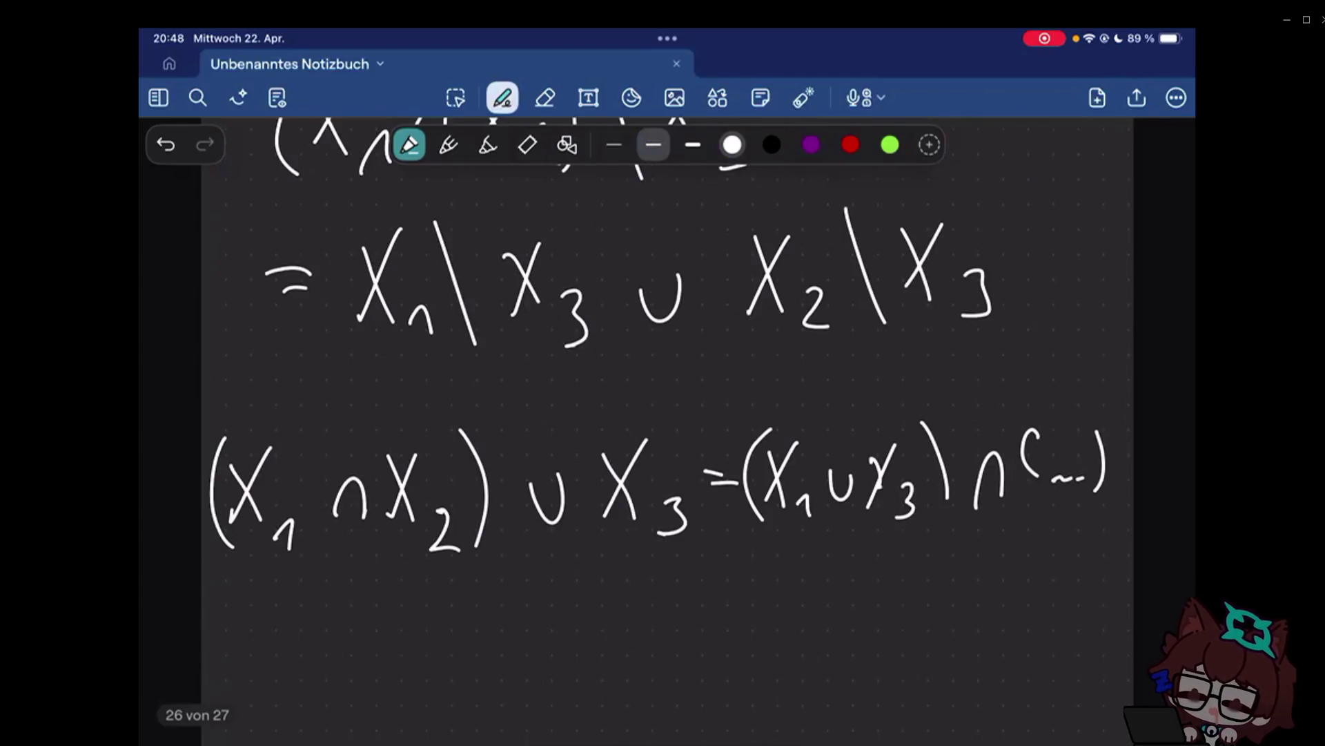
scroll(663, 414, down, 4)
scroll(663, 414, down, 2)
Handwrite the heading 'Axiom of Power' below the identities on page 26.
mouse_move(216, 338)
mouse_down()
mouse_move(252, 338)
mouse_move(248, 311)
mouse_up()
drag(264, 316, 282, 348)
mouse_move(288, 321)
mouse_down()
mouse_move(289, 341)
mouse_move(307, 315)
mouse_up()
drag(325, 341, 368, 339)
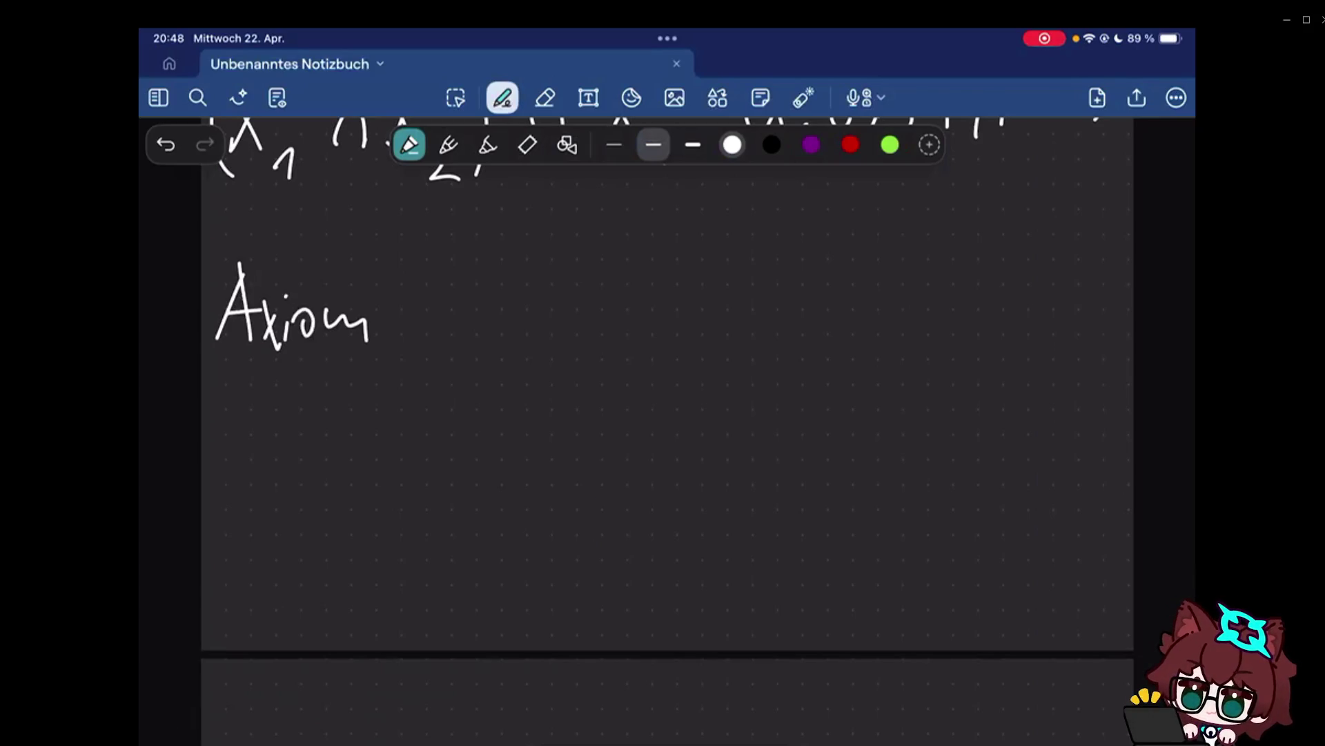
drag(445, 310, 441, 314)
drag(487, 272, 468, 369)
mouse_move(565, 332)
mouse_down()
mouse_move(598, 272)
mouse_move(569, 303)
mouse_up()
drag(612, 301, 762, 275)
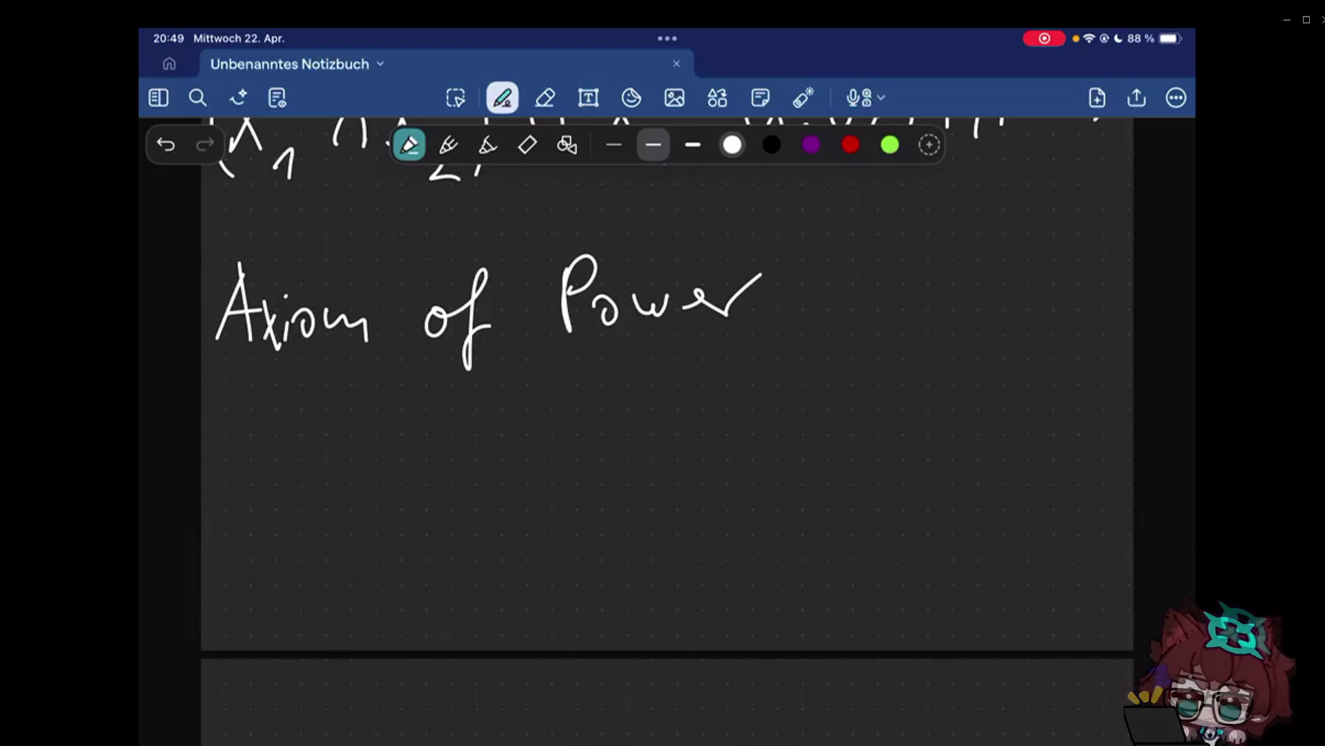
scroll(668, 415, up, 10)
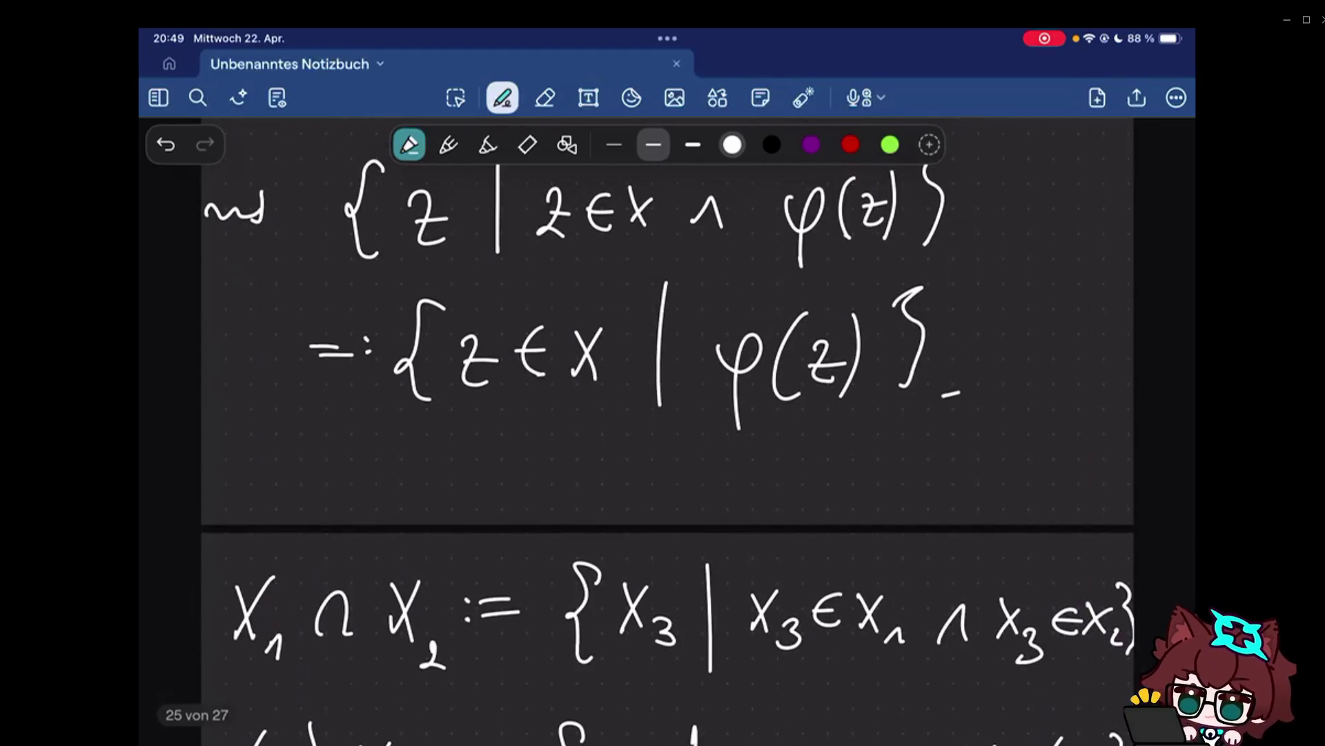
scroll(667, 415, up, 3)
scroll(669, 414, up, 6)
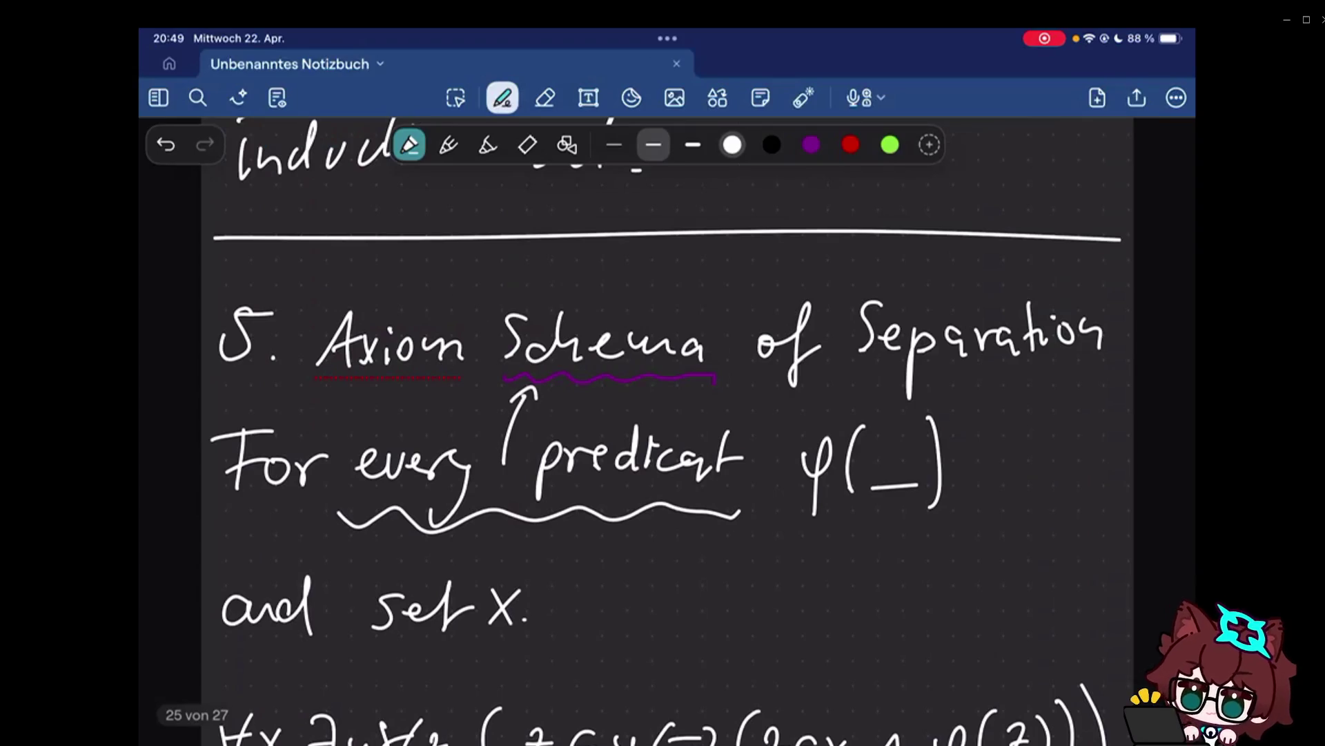
scroll(667, 414, up, 1)
scroll(669, 414, down, 1)
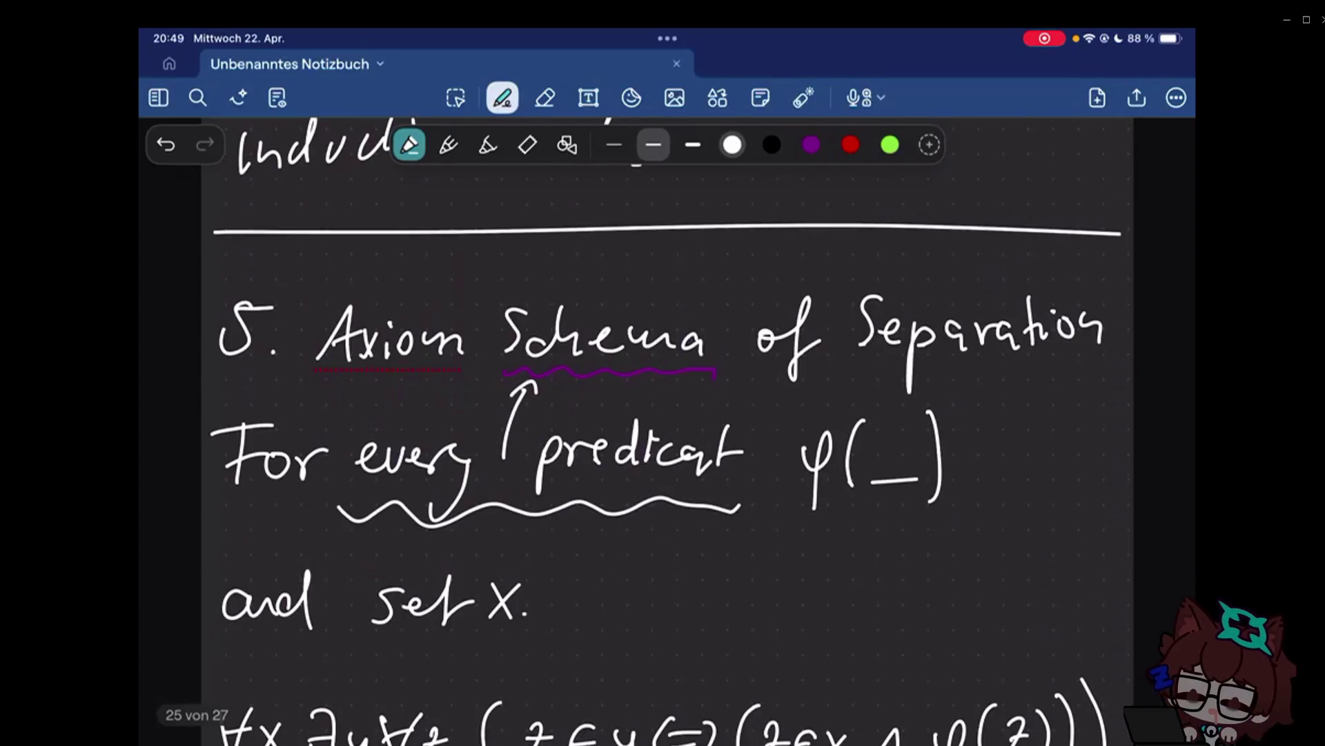
scroll(668, 414, down, 4)
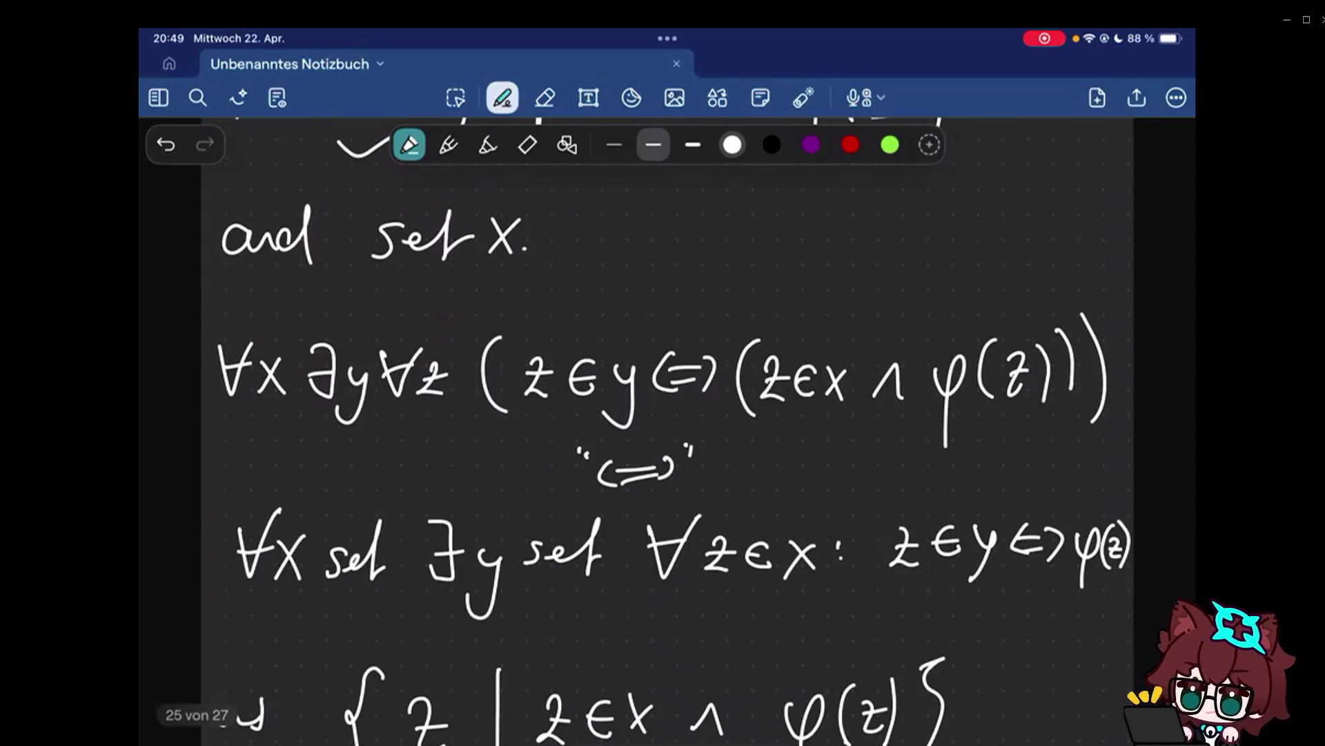
scroll(668, 414, down, 5)
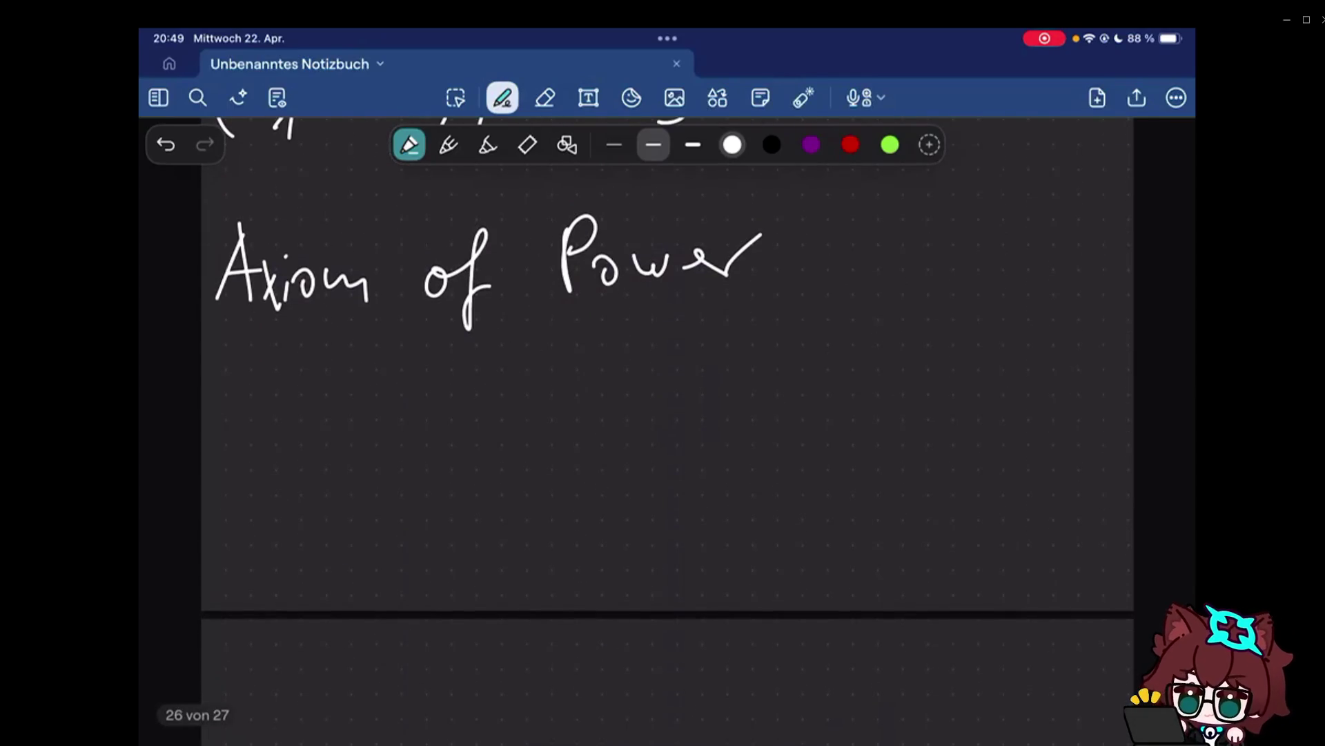
Add a colon after 'Power' and mark the start point for the axiom formula.
click(778, 241)
click(777, 266)
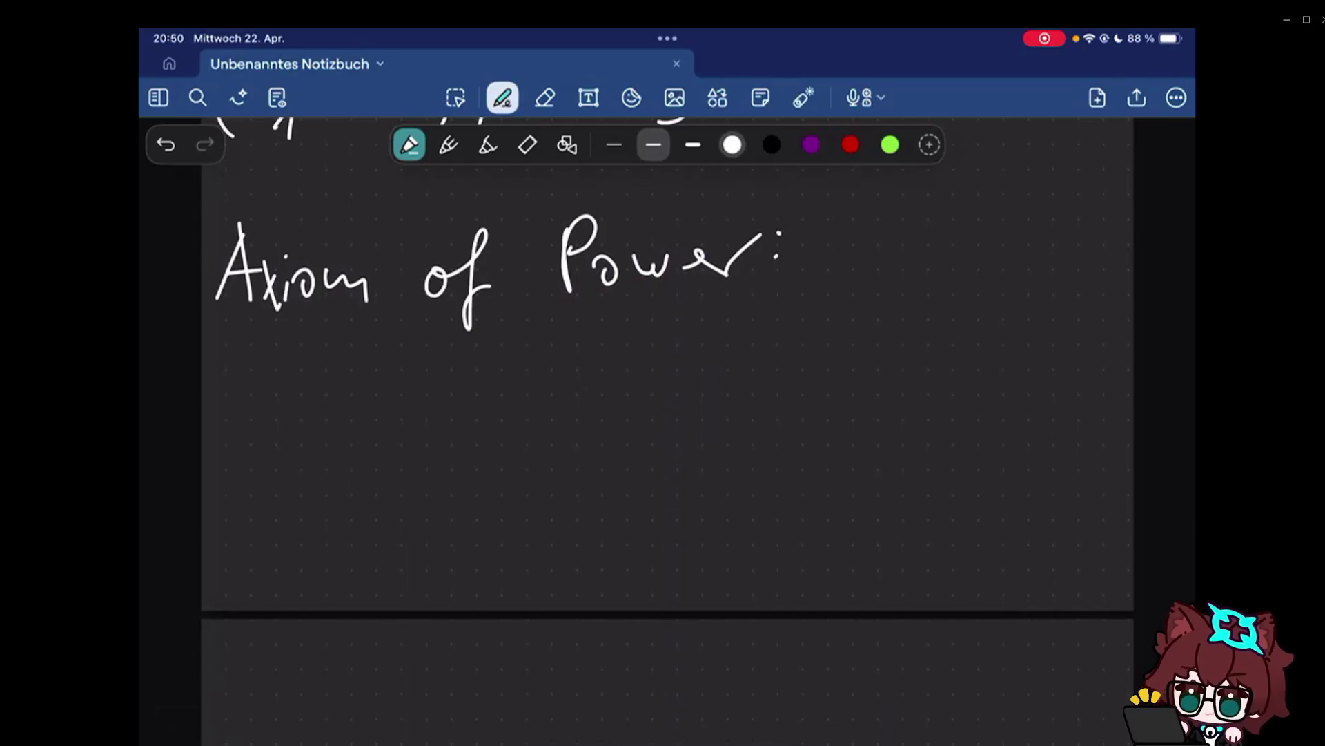
click(305, 359)
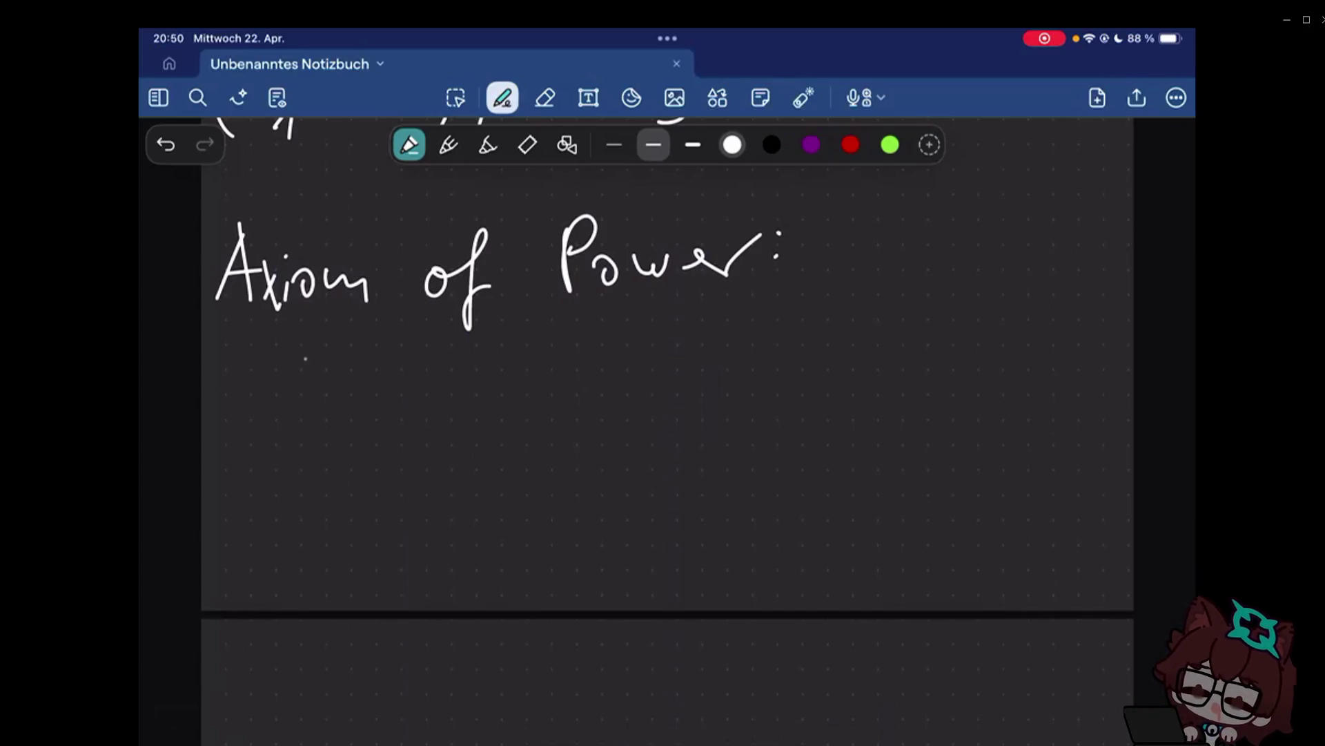
Write the quantifier prefix ∀x ∃y ∀z and an opening parenthesis.
drag(252, 386, 294, 384)
mouse_move(261, 414)
mouse_down()
mouse_move(300, 412)
mouse_move(310, 441)
mouse_up()
drag(311, 396, 335, 441)
mouse_move(364, 378)
mouse_down()
mouse_move(363, 441)
mouse_move(393, 406)
mouse_move(419, 477)
mouse_up()
drag(457, 373, 504, 369)
drag(462, 406, 495, 405)
mouse_move(507, 396)
mouse_down()
mouse_move(521, 433)
mouse_move(526, 416)
mouse_up()
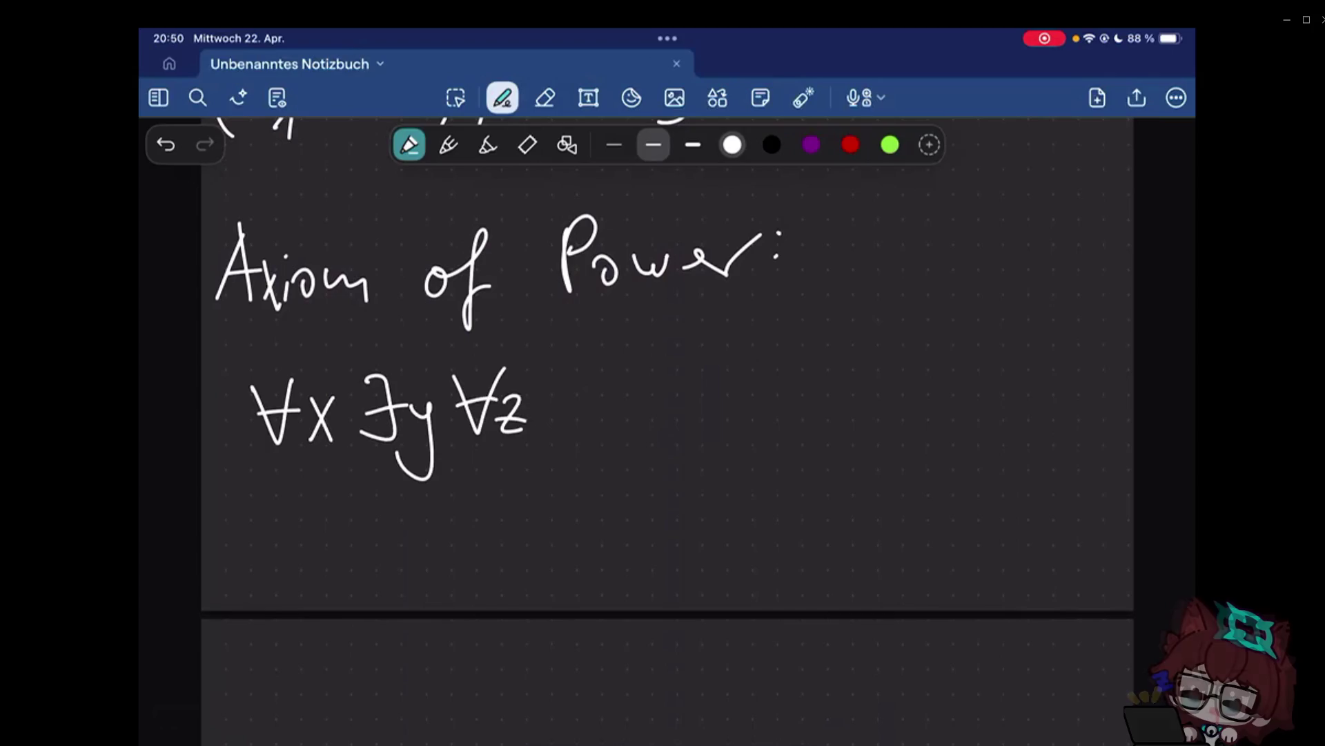
drag(575, 363, 568, 440)
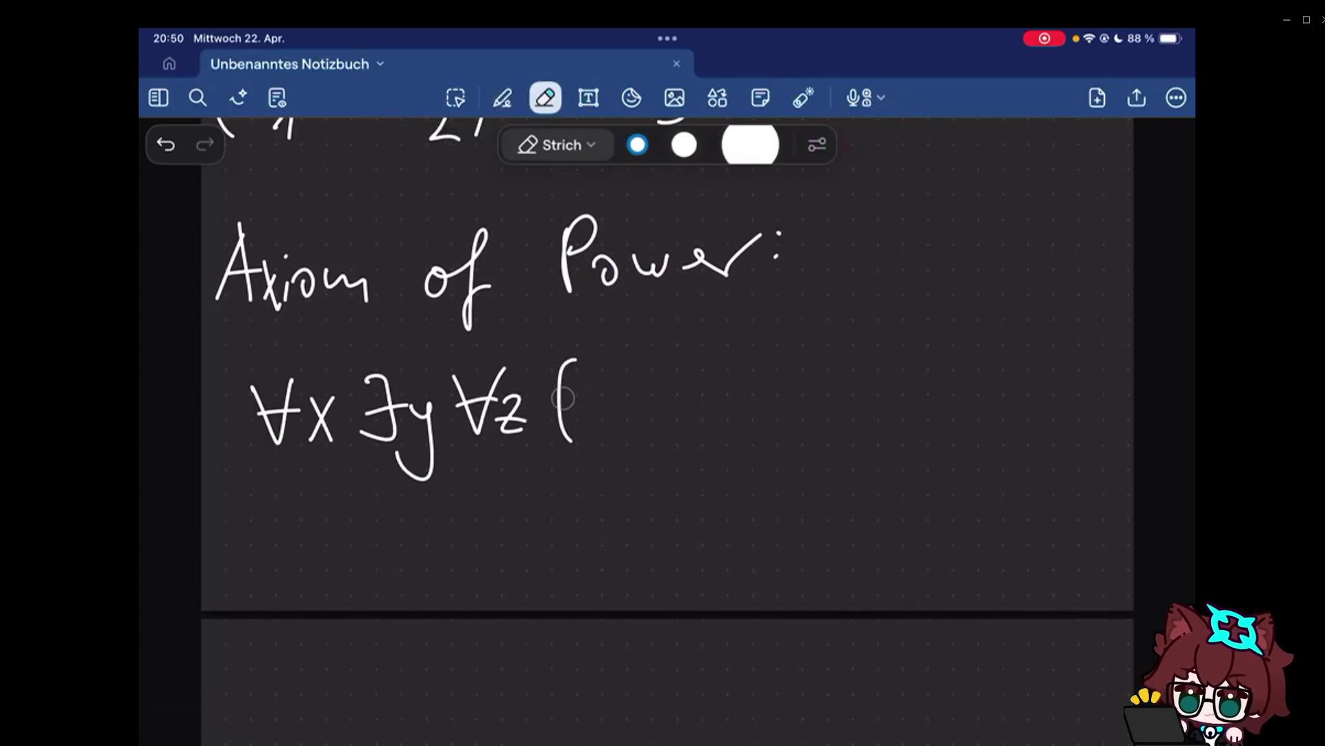
key(p)
Write the body z ∈ y ⟺ z ⊆ x, close it and end with a full stop.
mouse_move(597, 395)
mouse_down()
mouse_move(640, 422)
mouse_move(666, 418)
mouse_up()
drag(673, 390, 703, 442)
mouse_move(741, 396)
mouse_down()
mouse_move(785, 394)
mouse_move(752, 419)
mouse_up()
drag(781, 379, 787, 413)
drag(841, 376, 876, 415)
drag(932, 377, 935, 392)
drag(897, 402, 973, 416)
mouse_move(976, 362)
mouse_down()
mouse_move(955, 416)
mouse_move(1004, 432)
mouse_up()
click(1051, 428)
scroll(668, 414, down, 1)
Write 'We call y =: P(x)' below the axiom formula.
drag(223, 482, 351, 509)
drag(375, 487, 383, 510)
drag(385, 510, 390, 510)
drag(392, 509, 395, 510)
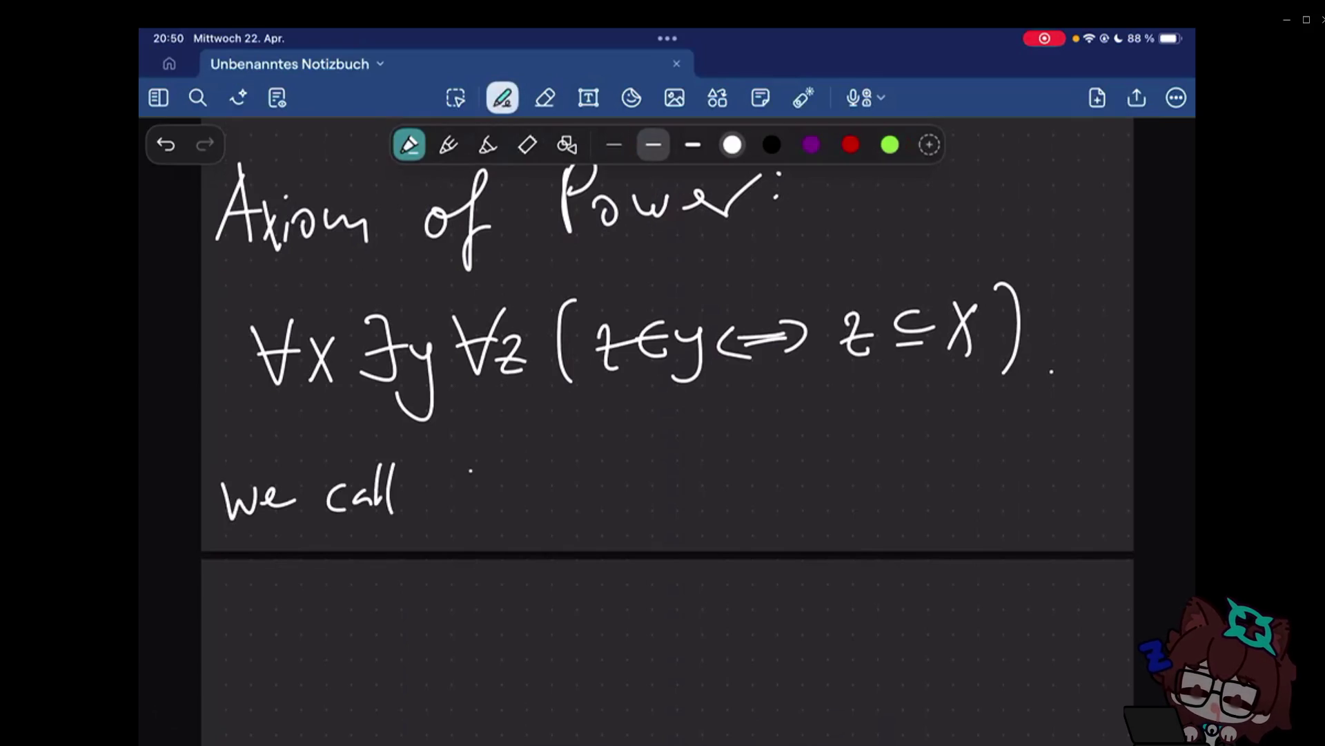
drag(464, 475, 476, 528)
mouse_move(536, 473)
mouse_down()
mouse_move(564, 473)
mouse_move(613, 508)
mouse_up()
drag(663, 462, 663, 508)
drag(676, 468, 701, 499)
drag(701, 468, 677, 499)
drag(700, 435, 702, 505)
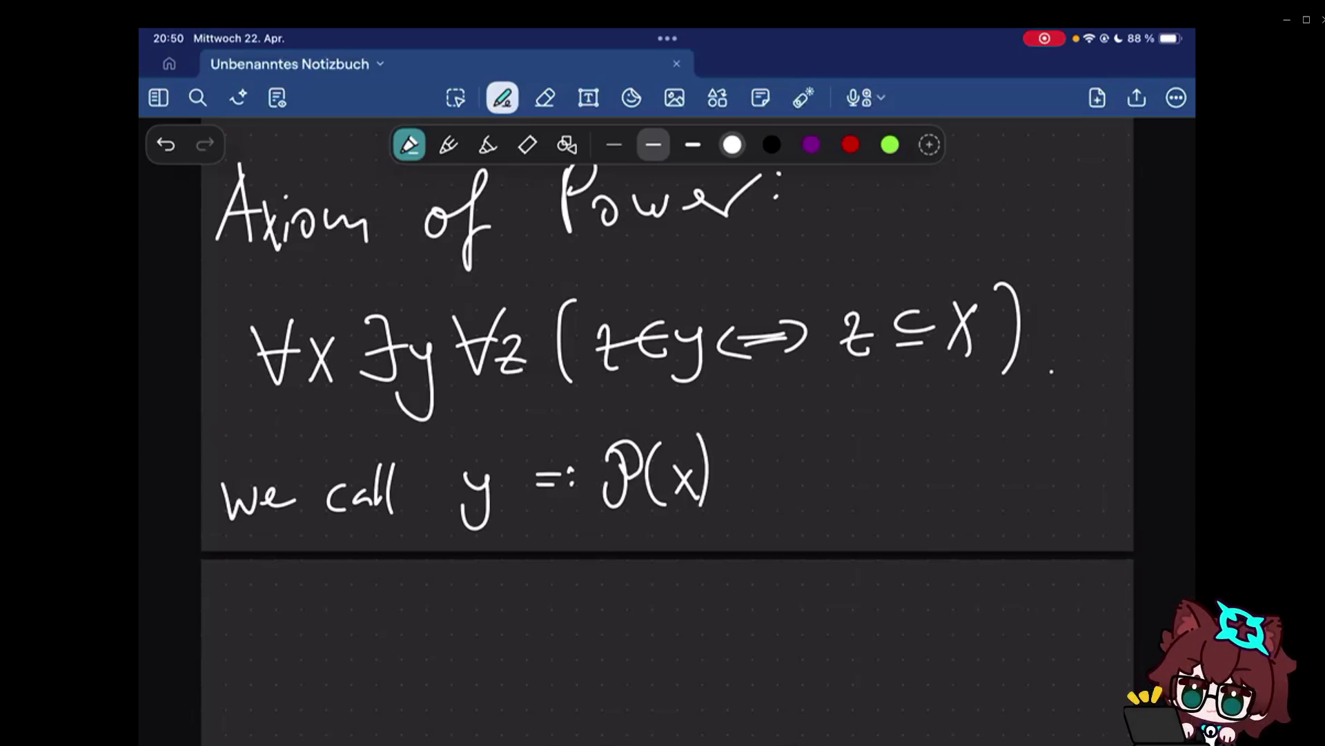
scroll(668, 414, down, 5)
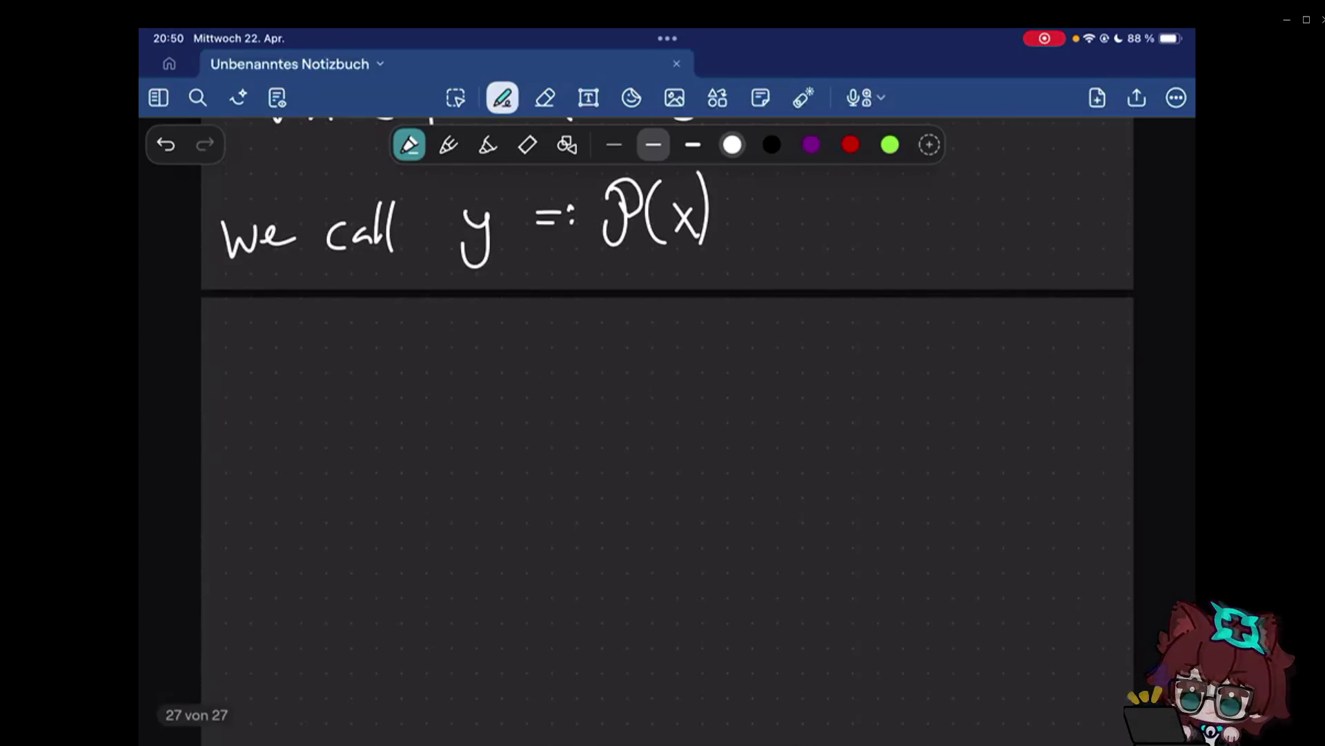
Handwrite P({1,2}) = on the new page, undoing a stray comma.
click(274, 386)
drag(277, 363, 263, 425)
mouse_move(269, 360)
mouse_down()
mouse_move(275, 406)
mouse_move(274, 381)
mouse_move(257, 427)
mouse_move(280, 406)
mouse_up()
drag(332, 360, 329, 420)
mouse_move(365, 363)
mouse_down()
mouse_move(365, 429)
mouse_move(399, 416)
mouse_move(408, 429)
mouse_up()
drag(432, 381, 445, 410)
mouse_move(468, 406)
mouse_down()
mouse_move(464, 424)
mouse_move(489, 387)
mouse_move(464, 421)
mouse_up()
key(ctrl+z)
key(ctrl+z)
drag(495, 354, 496, 438)
drag(531, 388, 549, 386)
drag(529, 402, 546, 400)
Open the result brace and list the elements ∅, {1}, {2}.
mouse_move(601, 359)
mouse_down()
mouse_move(587, 370)
mouse_move(592, 444)
mouse_up()
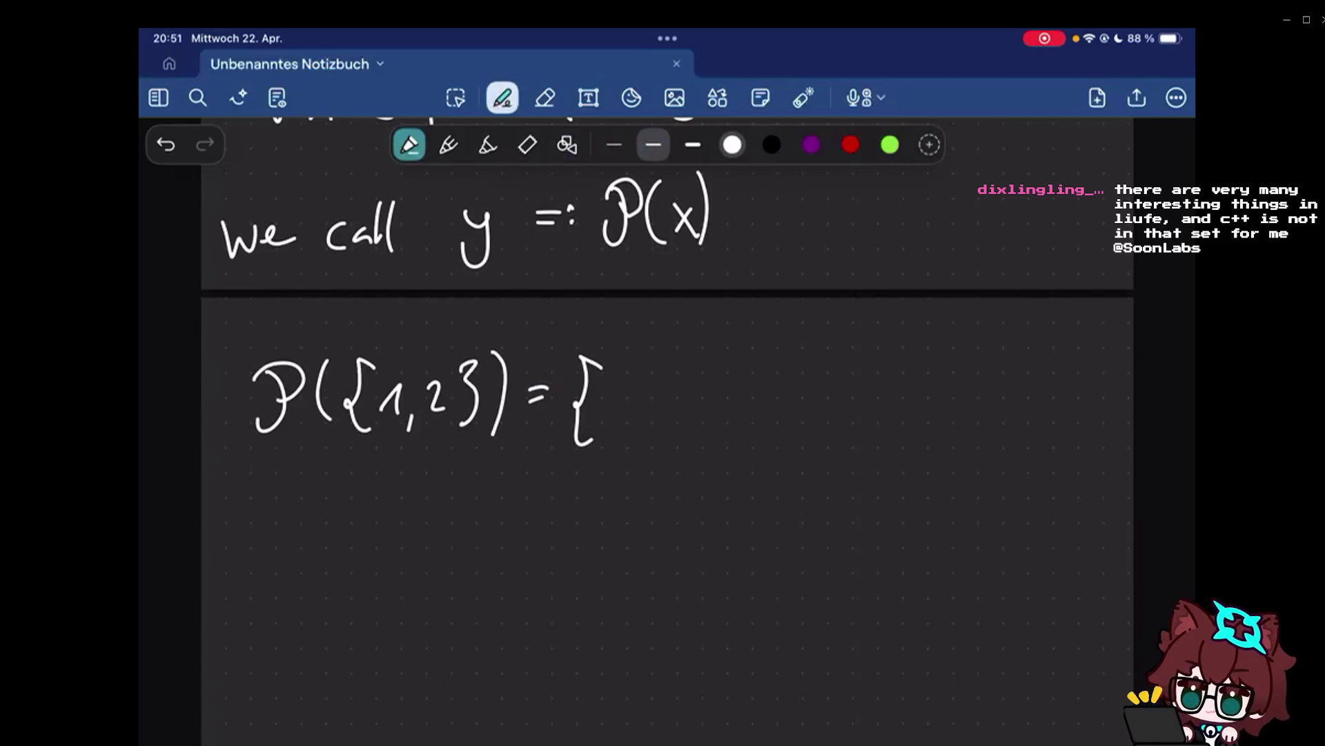
mouse_move(655, 392)
mouse_down()
mouse_move(657, 425)
mouse_move(627, 422)
mouse_move(660, 425)
mouse_up()
mouse_move(715, 379)
mouse_down()
mouse_move(712, 429)
mouse_move(747, 420)
mouse_up()
drag(774, 373, 789, 452)
drag(848, 371, 846, 433)
drag(872, 386, 886, 419)
drag(894, 373, 902, 418)
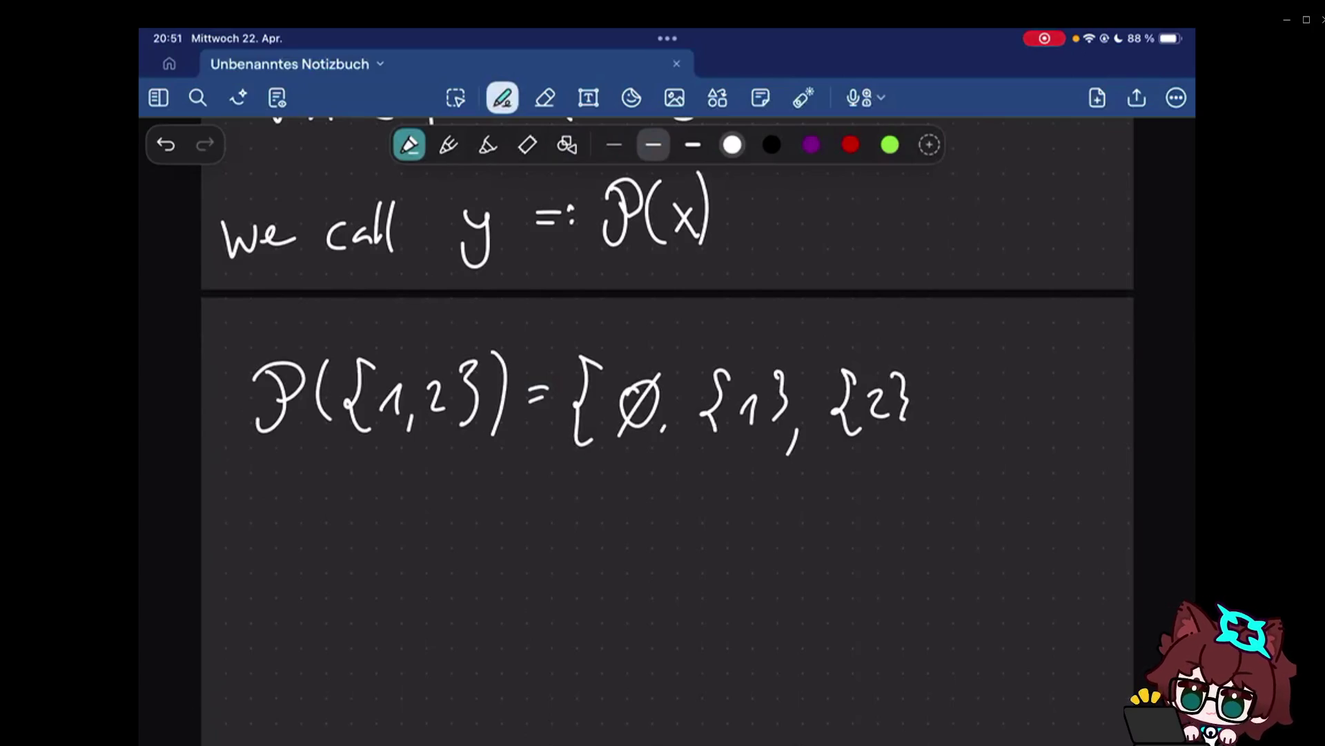
Add ', {1,2}' and the closing brace to complete the power set.
drag(927, 422, 921, 439)
drag(976, 365, 966, 429)
mouse_move(990, 389)
mouse_down()
mouse_move(1001, 417)
mouse_move(1052, 410)
mouse_up()
drag(1070, 363, 1074, 415)
drag(1097, 353, 1100, 456)
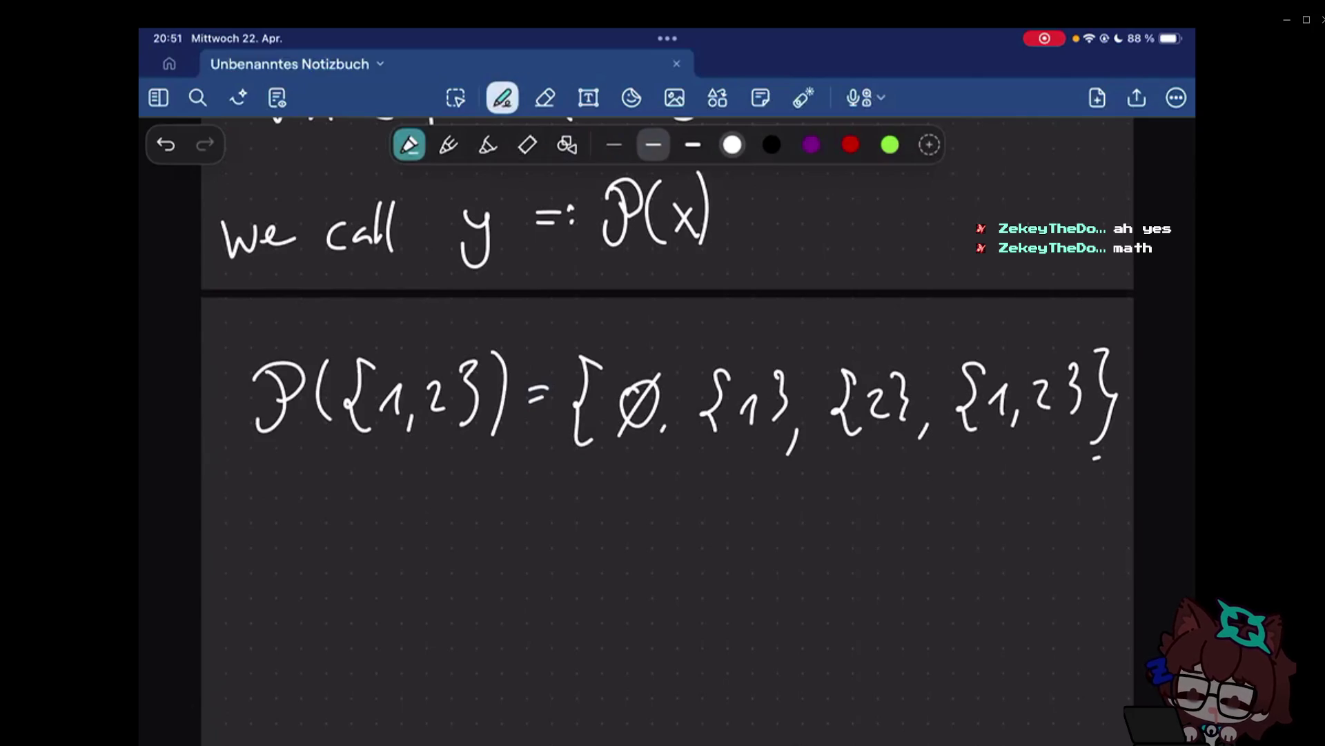
scroll(668, 415, up, 5)
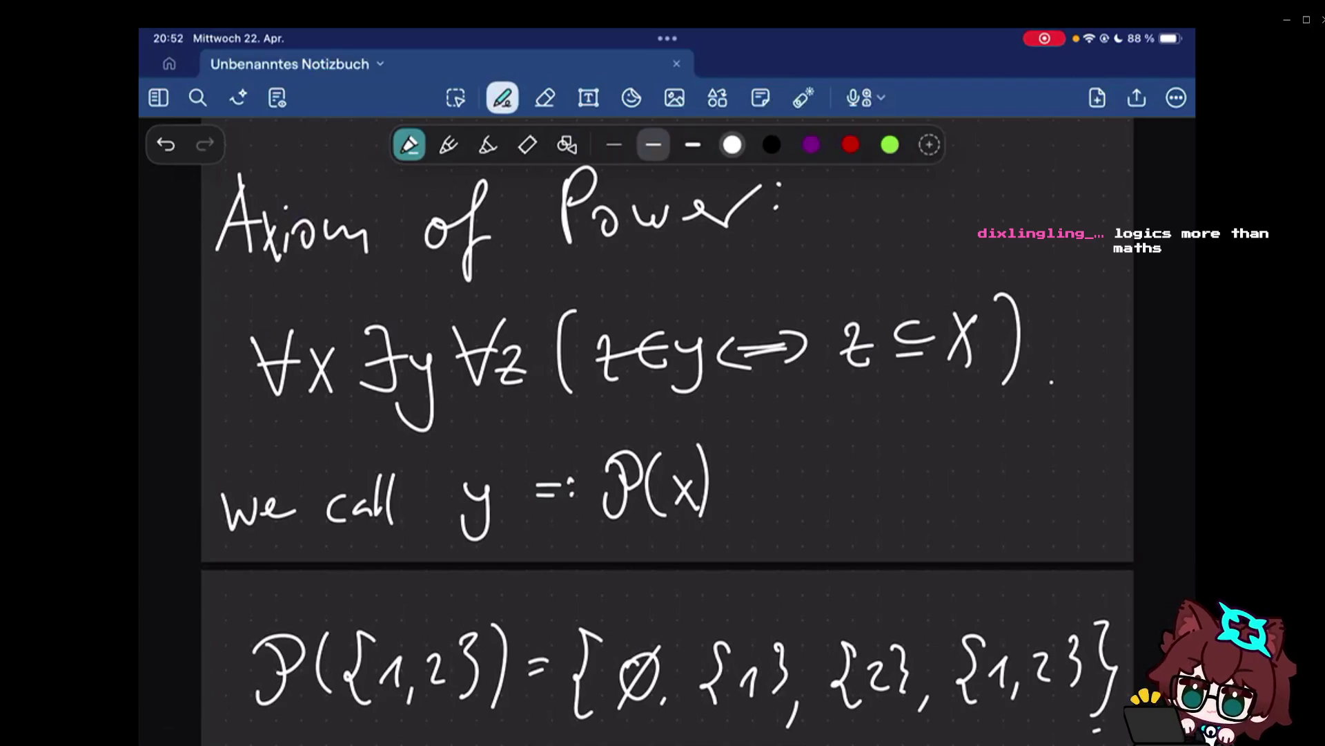
scroll(663, 414, down, 5)
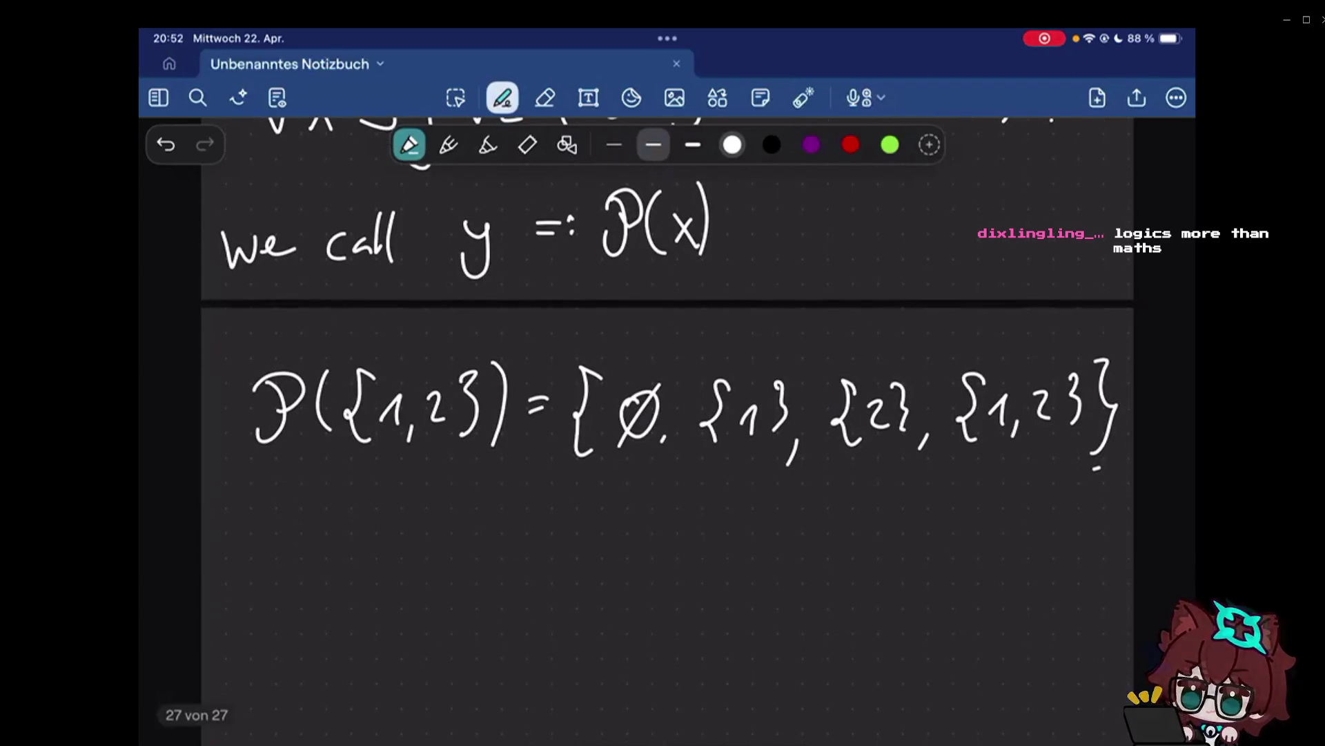
scroll(662, 311, down, 1)
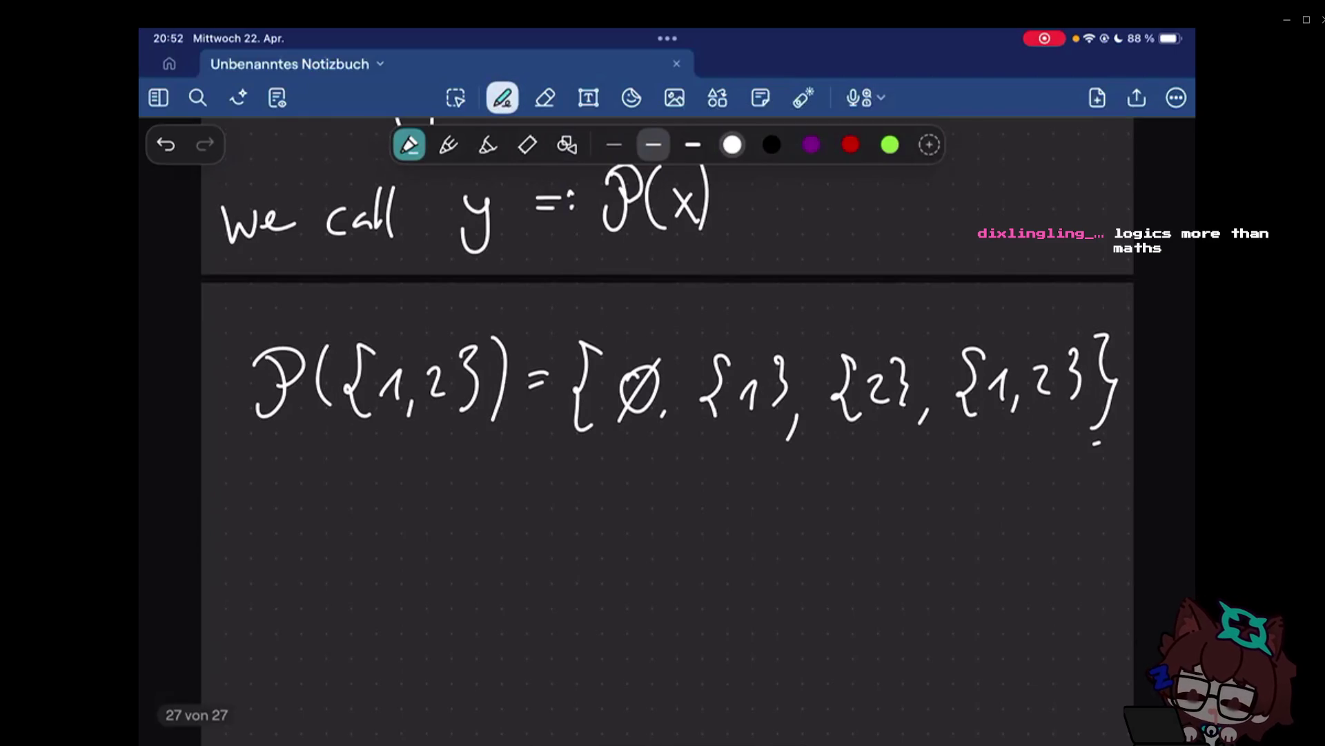
Erase the 1s and 2s throughout the power set example.
key(e)
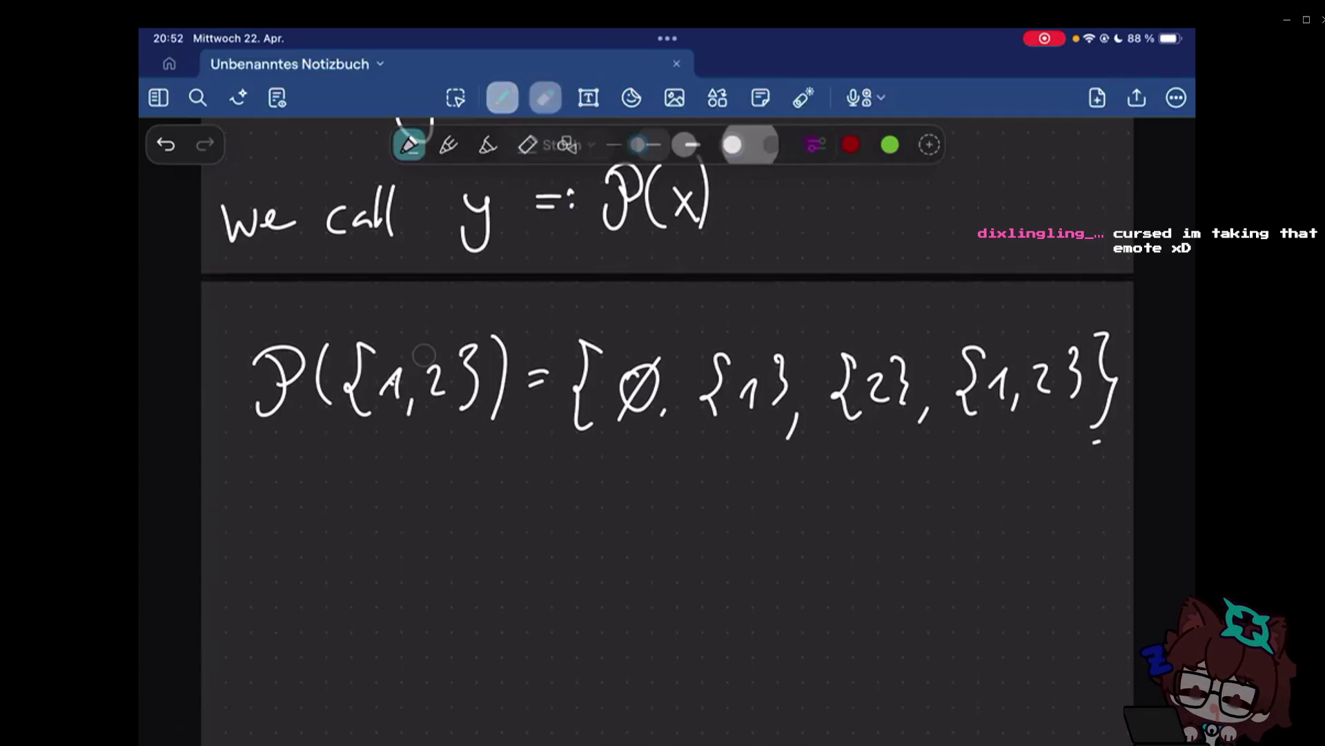
click(393, 379)
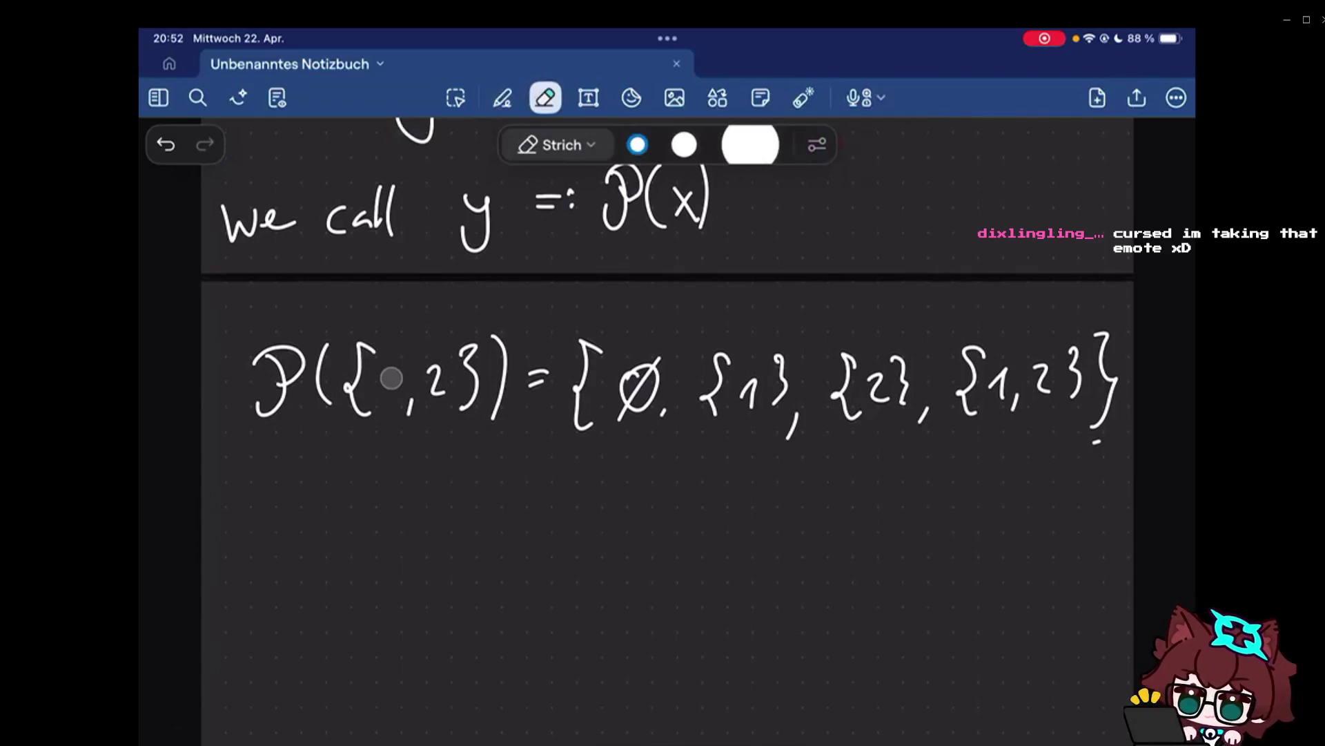
drag(394, 380, 508, 549)
drag(663, 409, 878, 408)
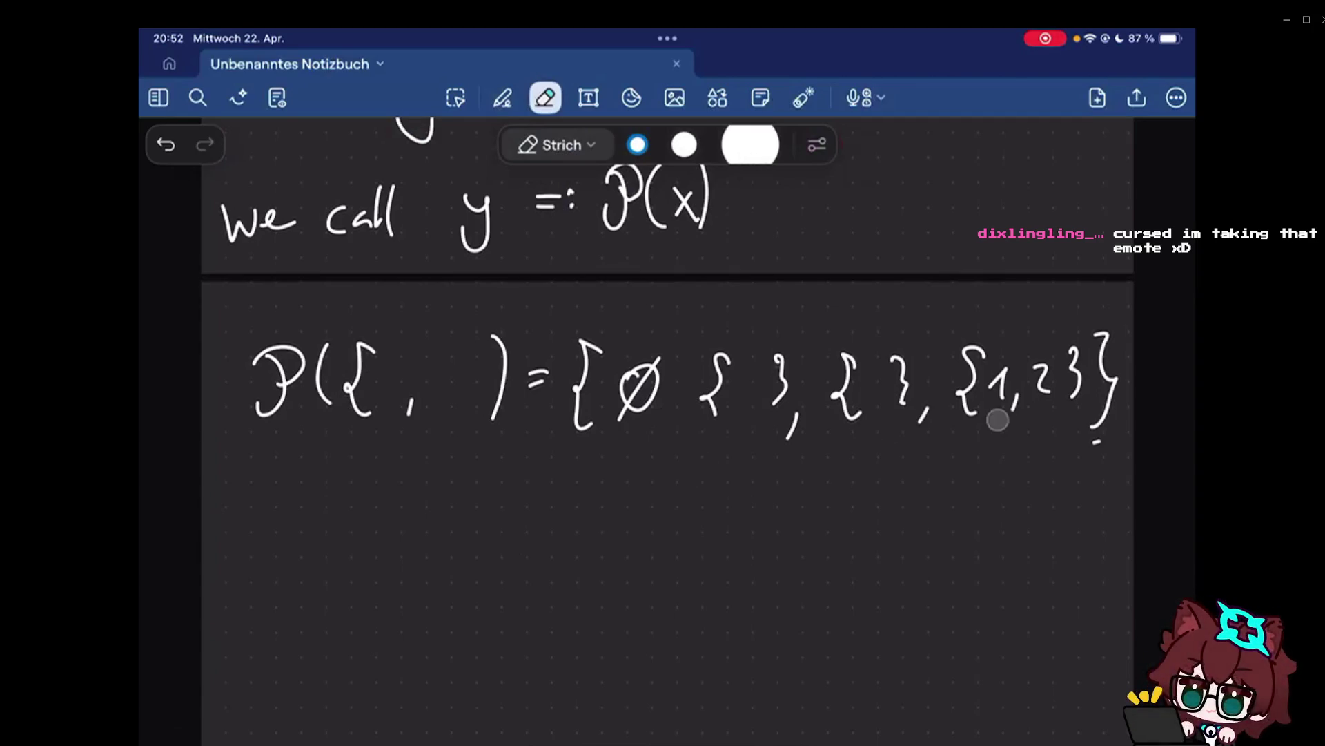
click(503, 97)
drag(866, 375, 882, 400)
click(546, 97)
drag(992, 385, 1036, 367)
click(502, 97)
Write x and y into the emptied sets, giving P({x,y}) = {∅, {x}, {y}, {x,y}}.
drag(869, 374, 882, 400)
drag(744, 373, 735, 400)
drag(843, 364, 851, 419)
mouse_move(987, 377)
mouse_down()
mouse_move(1002, 404)
mouse_move(1041, 412)
mouse_up()
mouse_move(375, 375)
mouse_down()
mouse_move(395, 404)
mouse_move(439, 412)
mouse_up()
drag(459, 350, 471, 406)
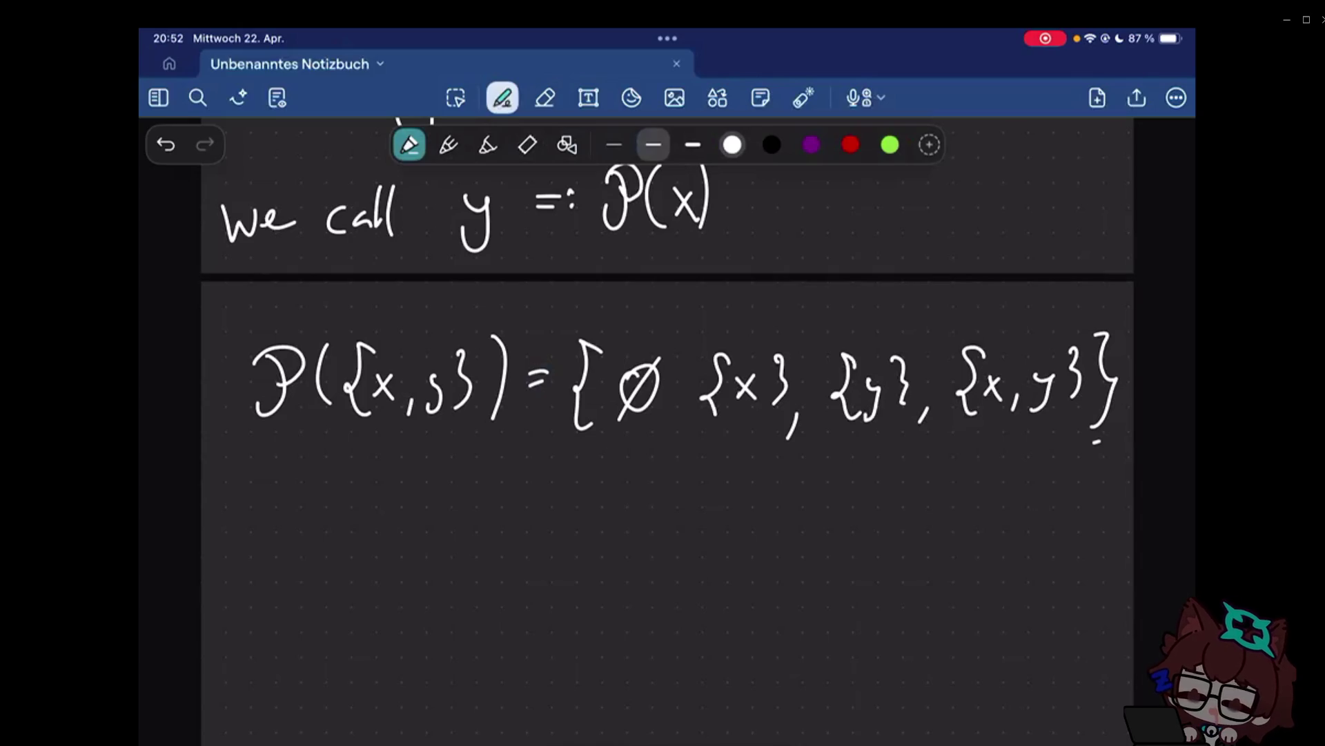
scroll(659, 431, down, 1)
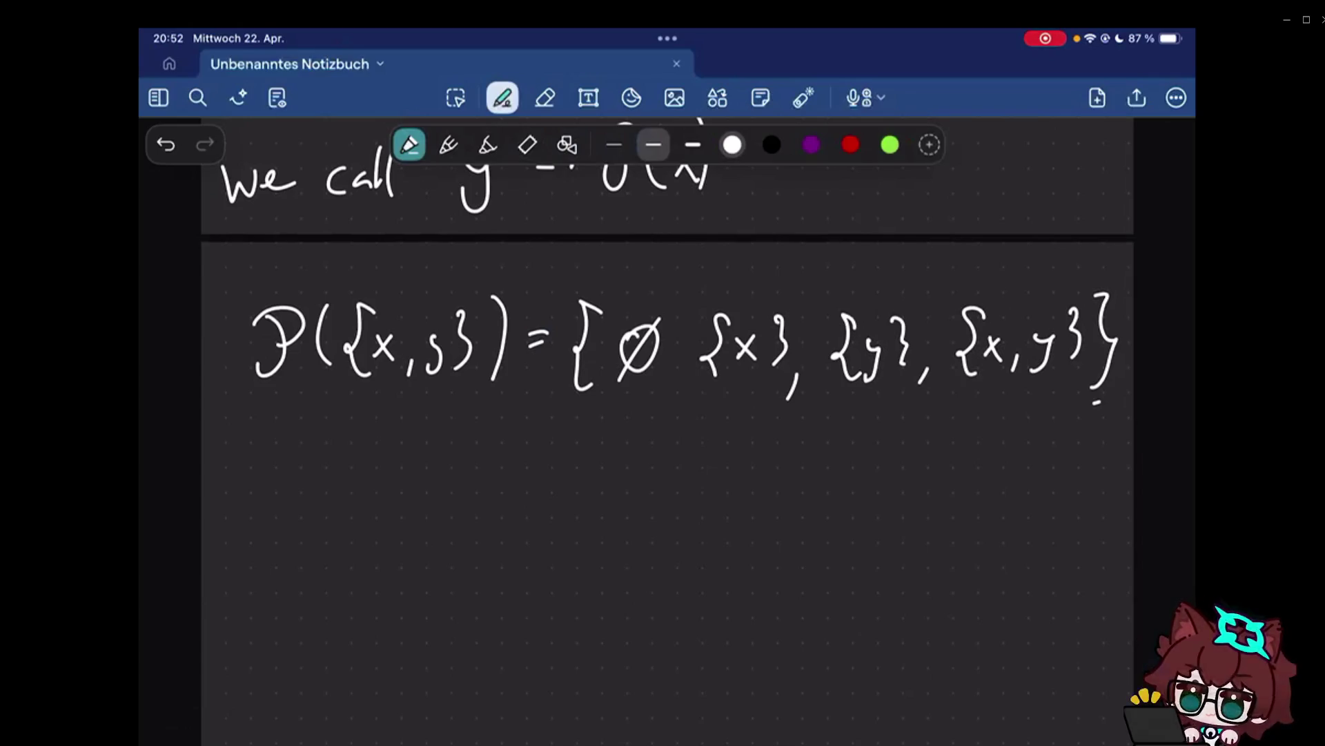
scroll(668, 415, down, 1)
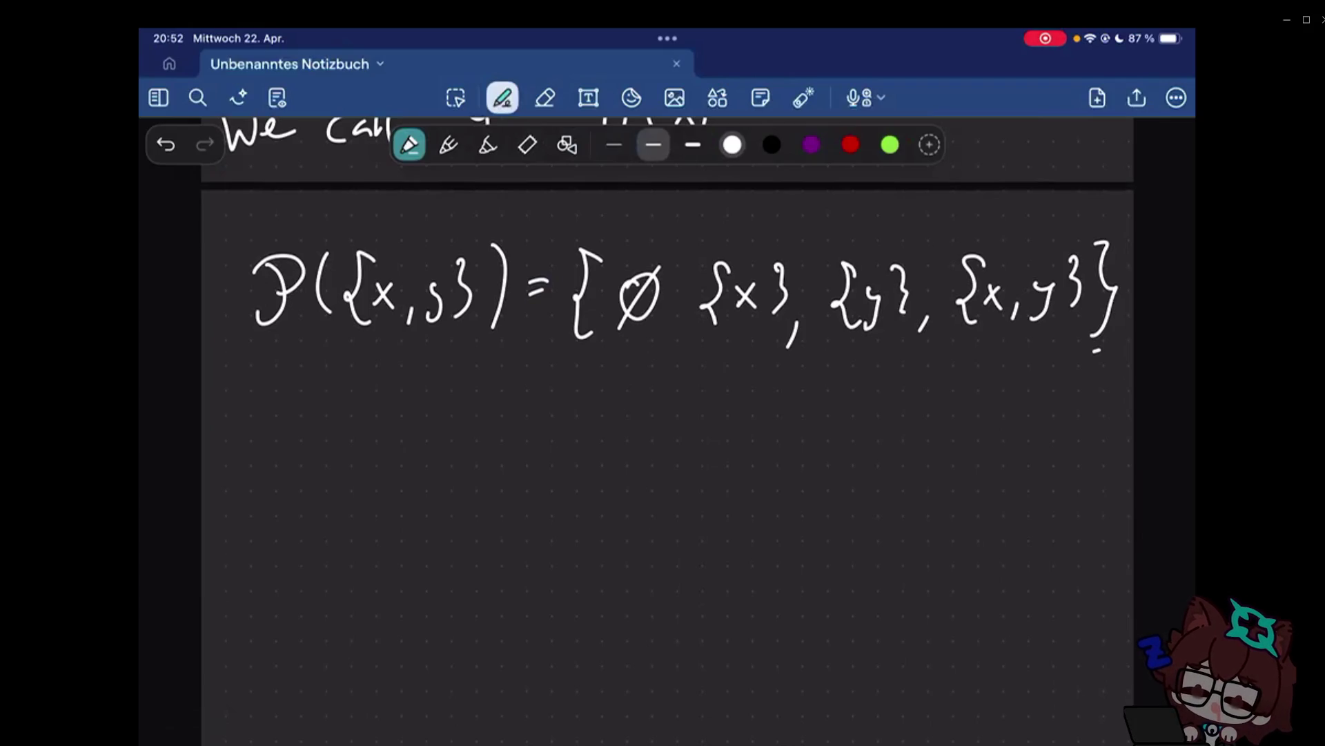
Write 'Sets:' followed by ∈ and ⊆ with commas on a new line.
drag(248, 427, 343, 478)
click(360, 449)
click(360, 466)
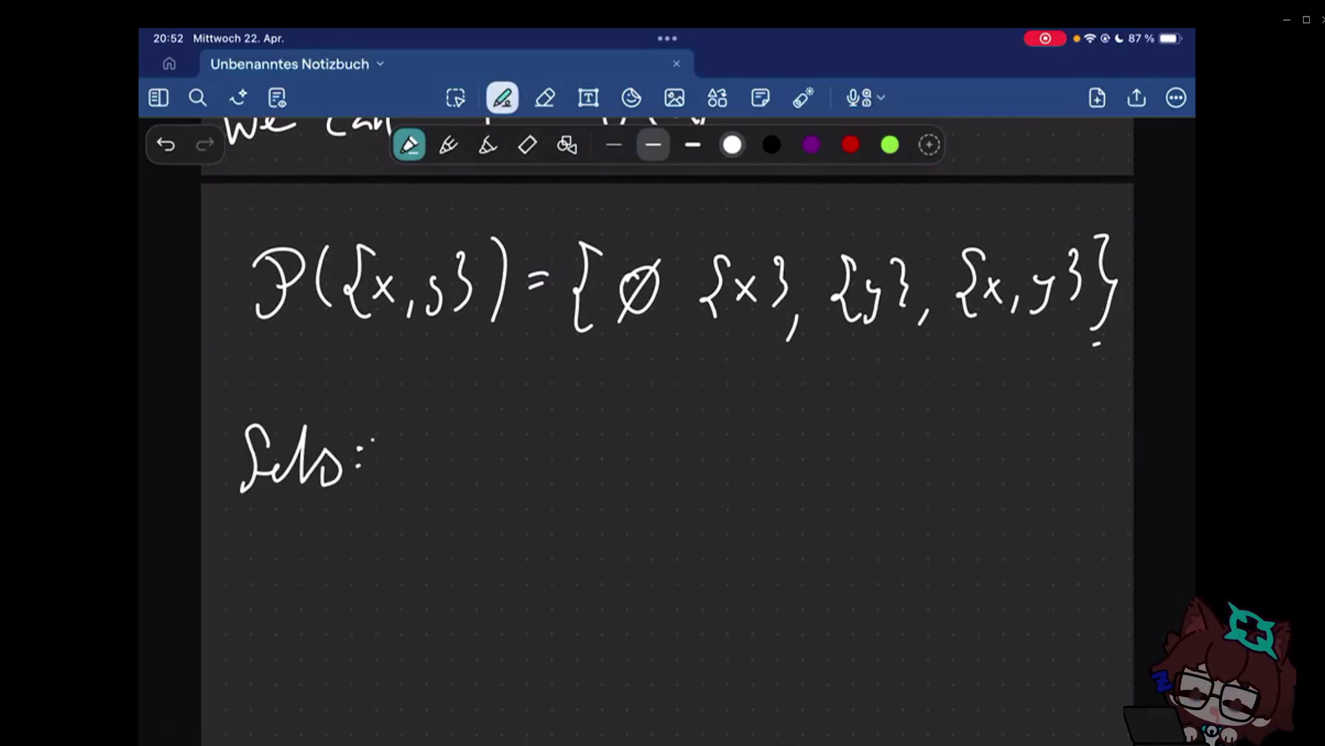
mouse_move(449, 443)
mouse_down()
mouse_move(421, 477)
mouse_move(446, 462)
mouse_up()
drag(470, 476, 463, 498)
drag(541, 440, 541, 460)
drag(512, 471, 541, 472)
Continue the list with ∪, ∩, \ and the power set symbol P.
drag(582, 468, 578, 487)
drag(625, 443, 650, 443)
mouse_move(680, 461)
mouse_down()
mouse_move(680, 487)
mouse_move(744, 466)
mouse_up()
drag(779, 469, 774, 487)
drag(805, 425, 838, 483)
drag(878, 464, 877, 487)
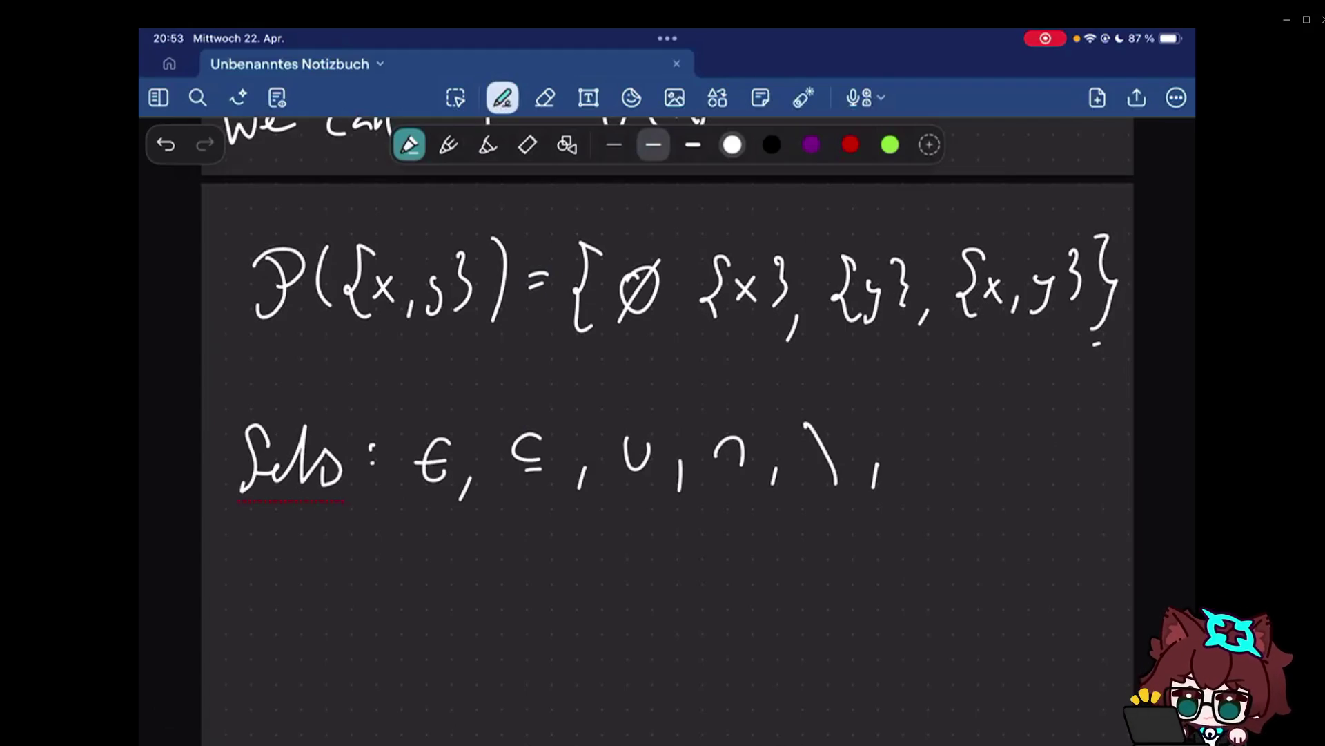
drag(935, 425, 945, 485)
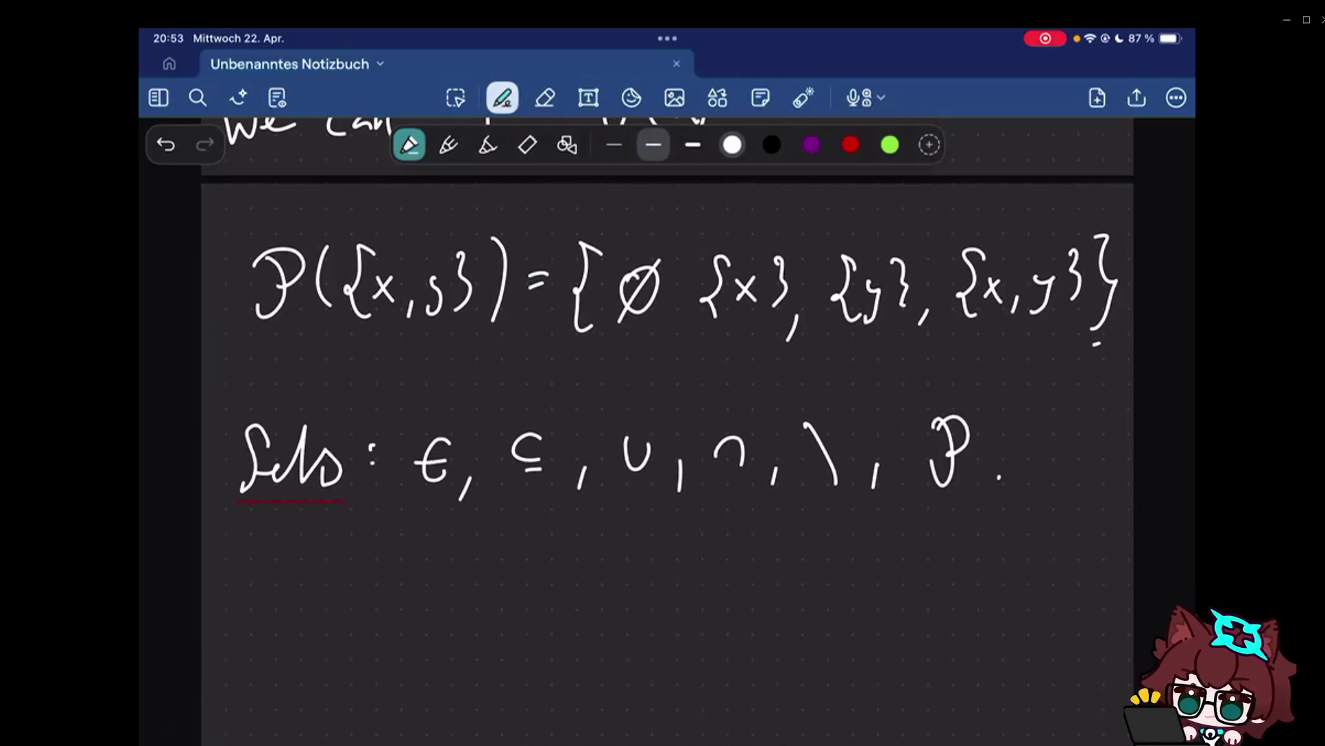
scroll(668, 435, up, 2)
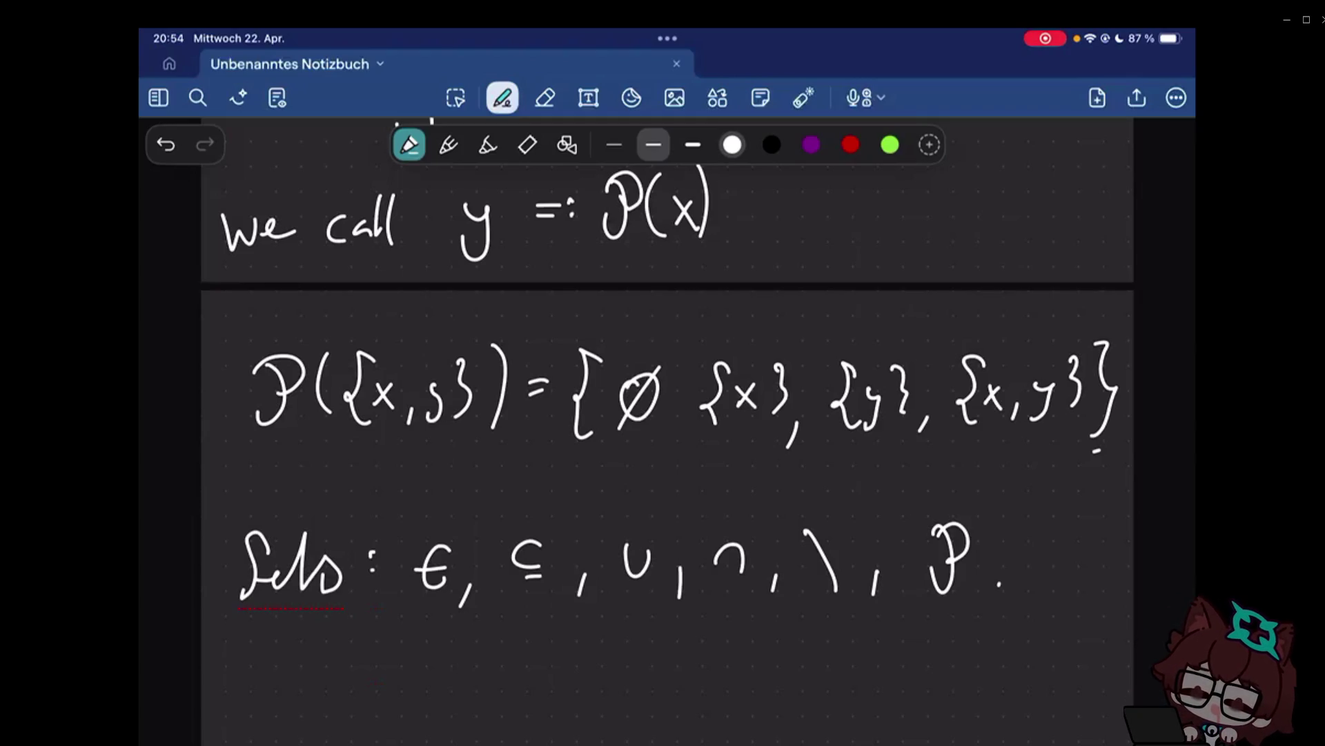
scroll(663, 415, down, 5)
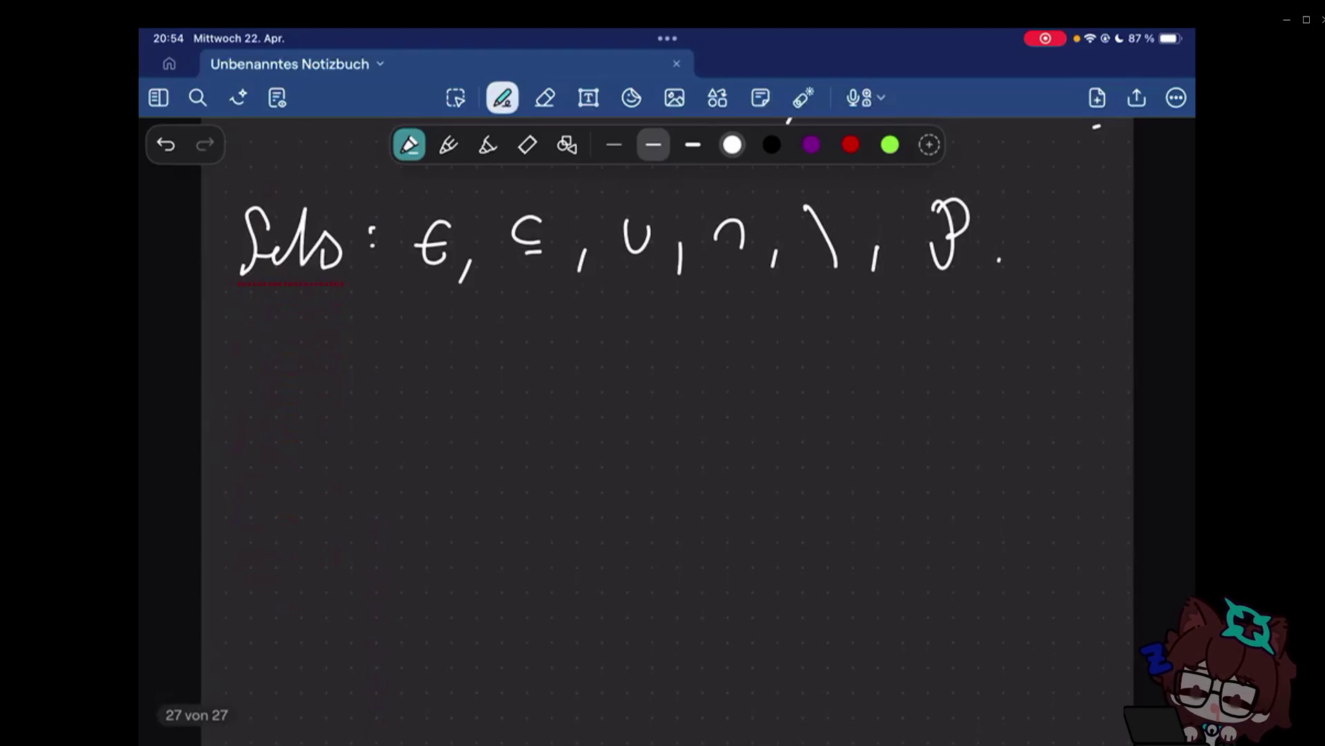
Handwrite an underlined 'Products:' heading below the Sets line.
mouse_move(238, 379)
mouse_down()
mouse_move(237, 424)
mouse_move(396, 419)
mouse_up()
drag(399, 338, 446, 420)
click(473, 385)
click(473, 407)
drag(237, 447, 456, 437)
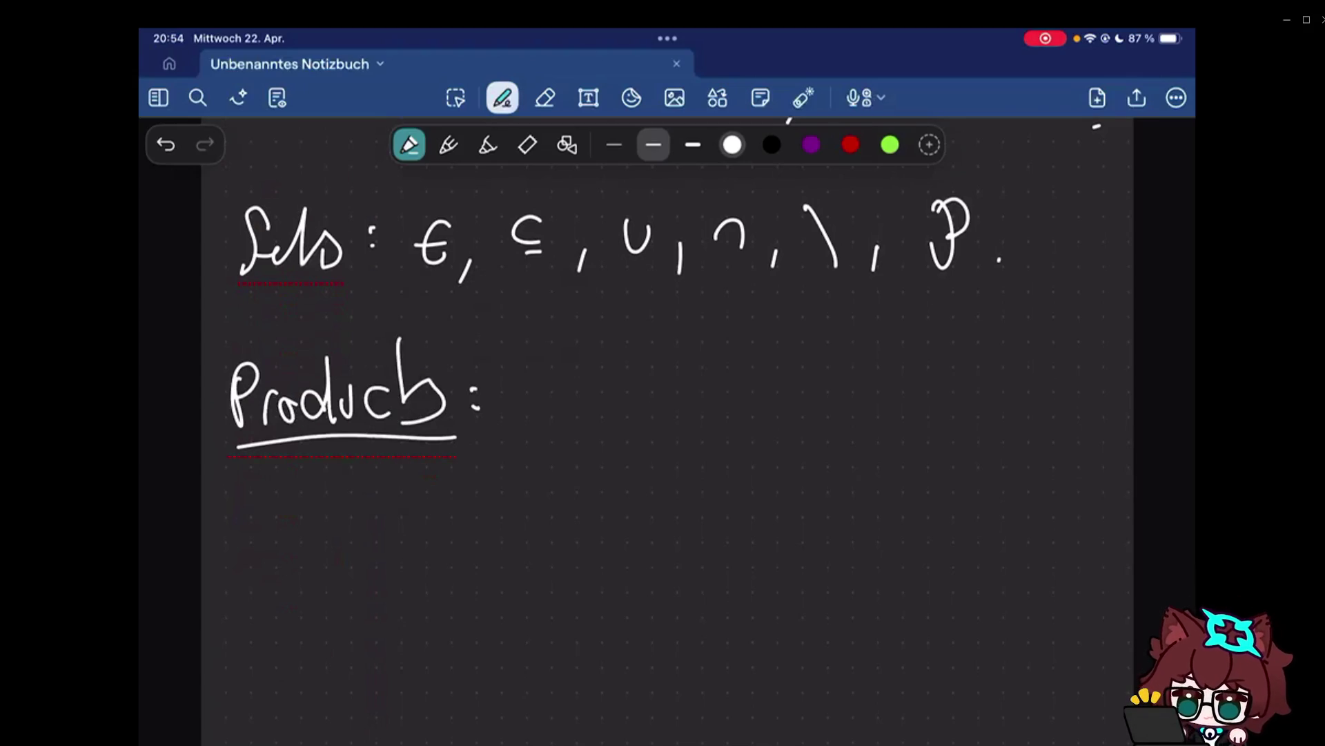
Toggle the eraser, return to the pen and strike a diagonal stroke through the colon after Products.
key(e)
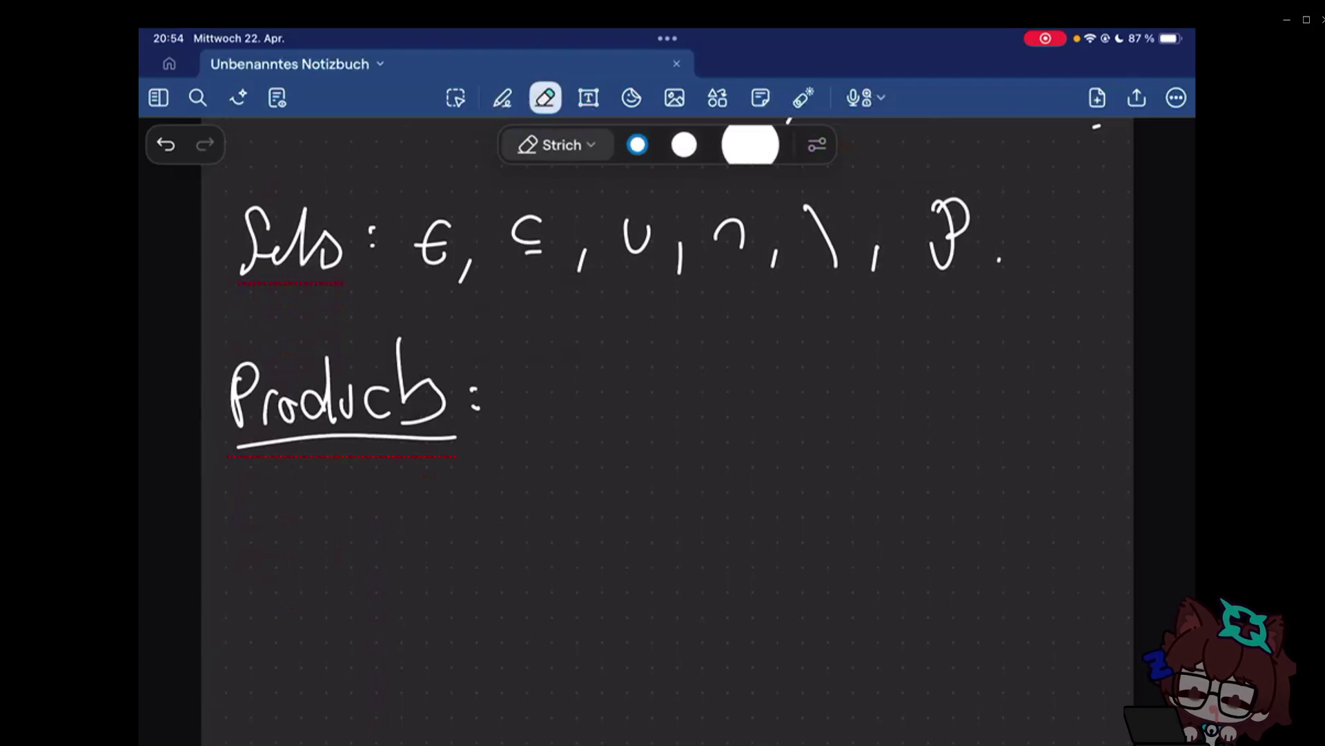
click(502, 97)
drag(408, 463, 506, 365)
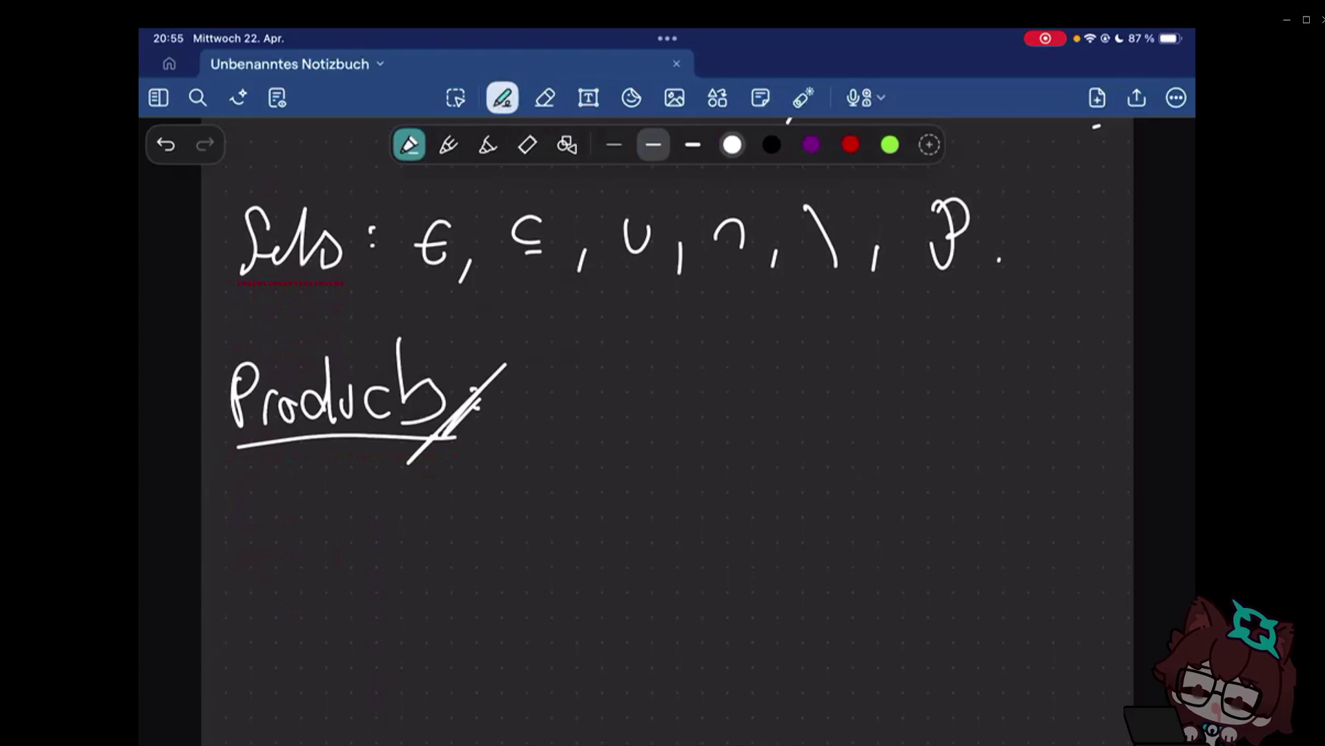
Erase the Products heading and its underline, then return to the pen.
click(546, 97)
drag(456, 404, 343, 459)
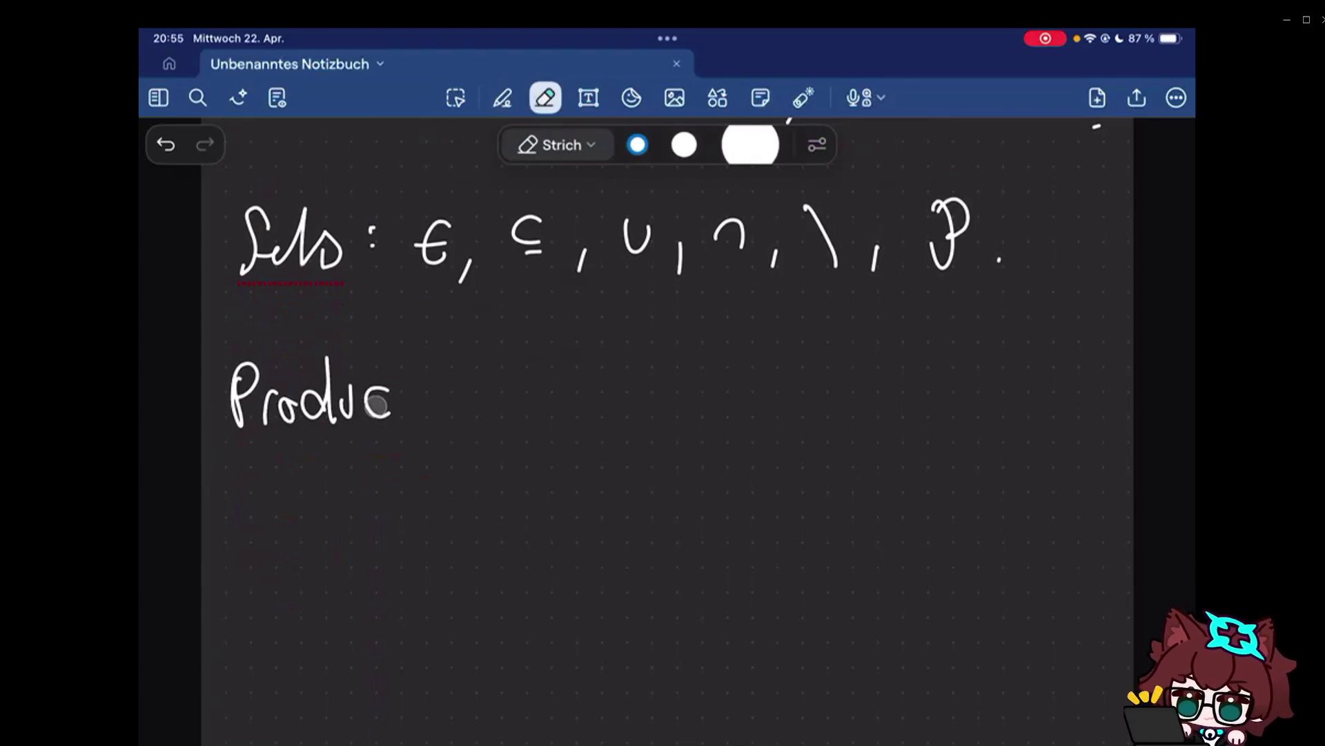
drag(378, 402, 234, 394)
click(502, 98)
scroll(663, 415, up, 5)
scroll(663, 414, down, 2)
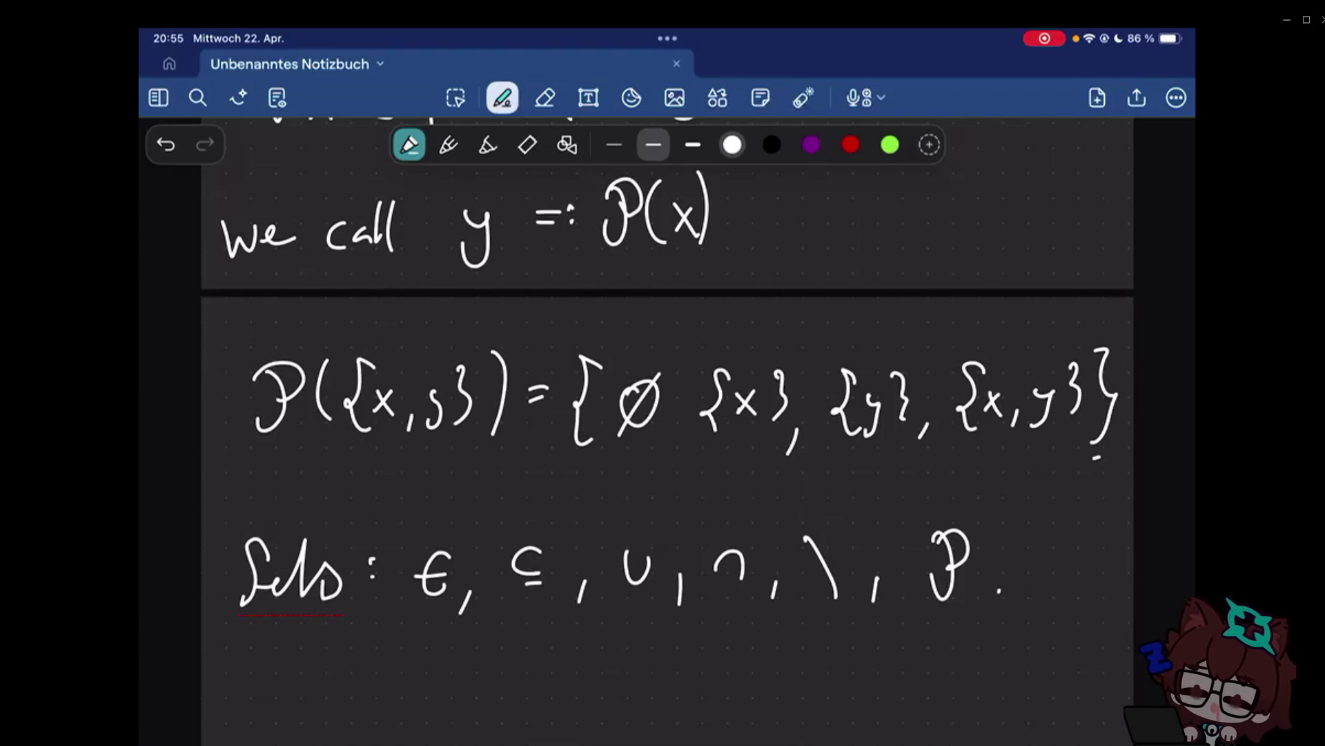
scroll(664, 414, down, 5)
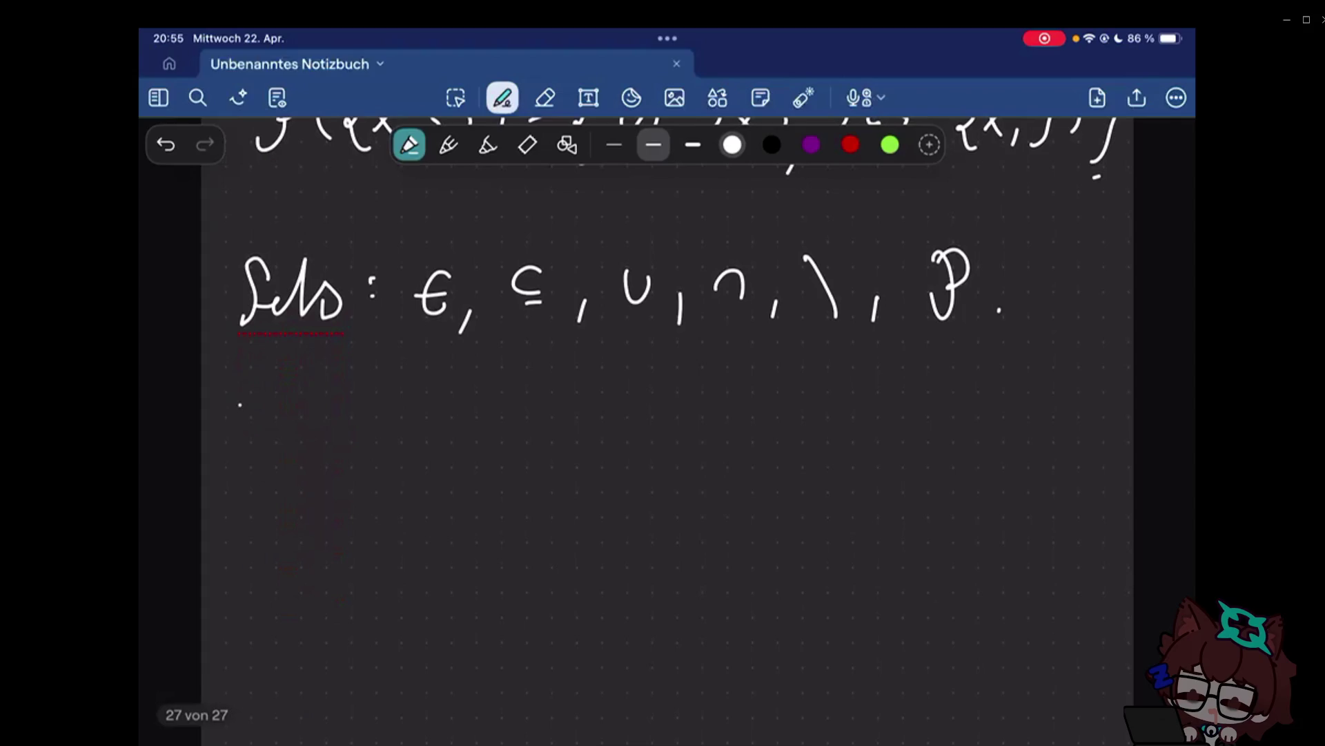
Handwrite 'are more axioms:' to complete the bracketed note '(There are more axioms:'.
drag(373, 423, 609, 416)
drag(671, 414, 735, 412)
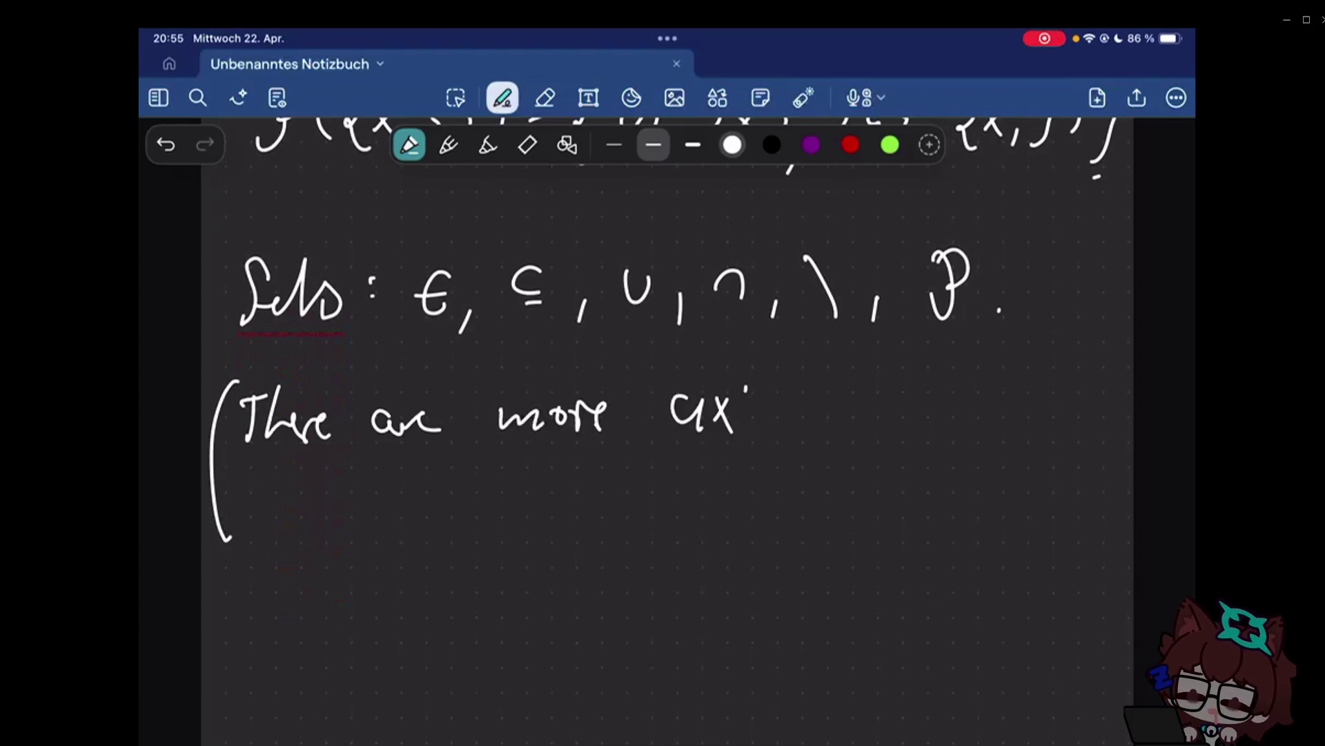
drag(762, 398, 887, 417)
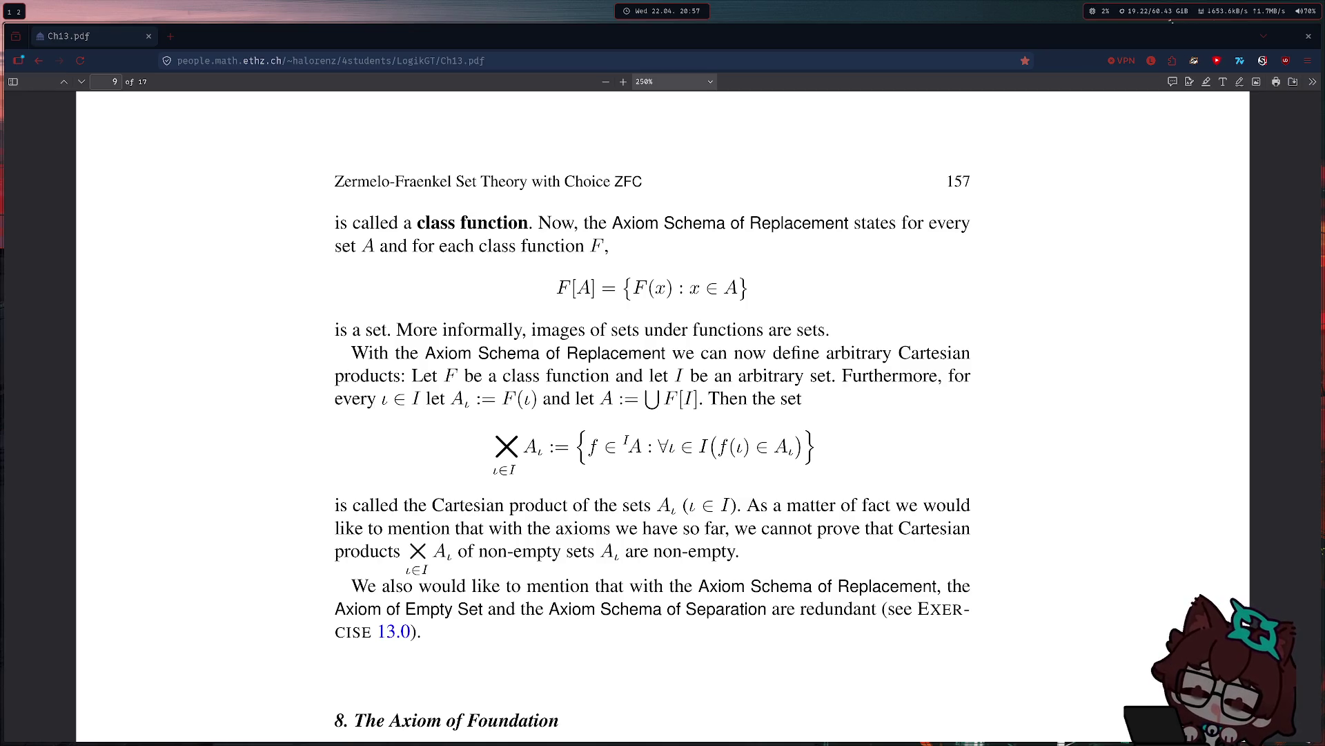
scroll(321, 474, up, 5)
scroll(319, 472, up, 5)
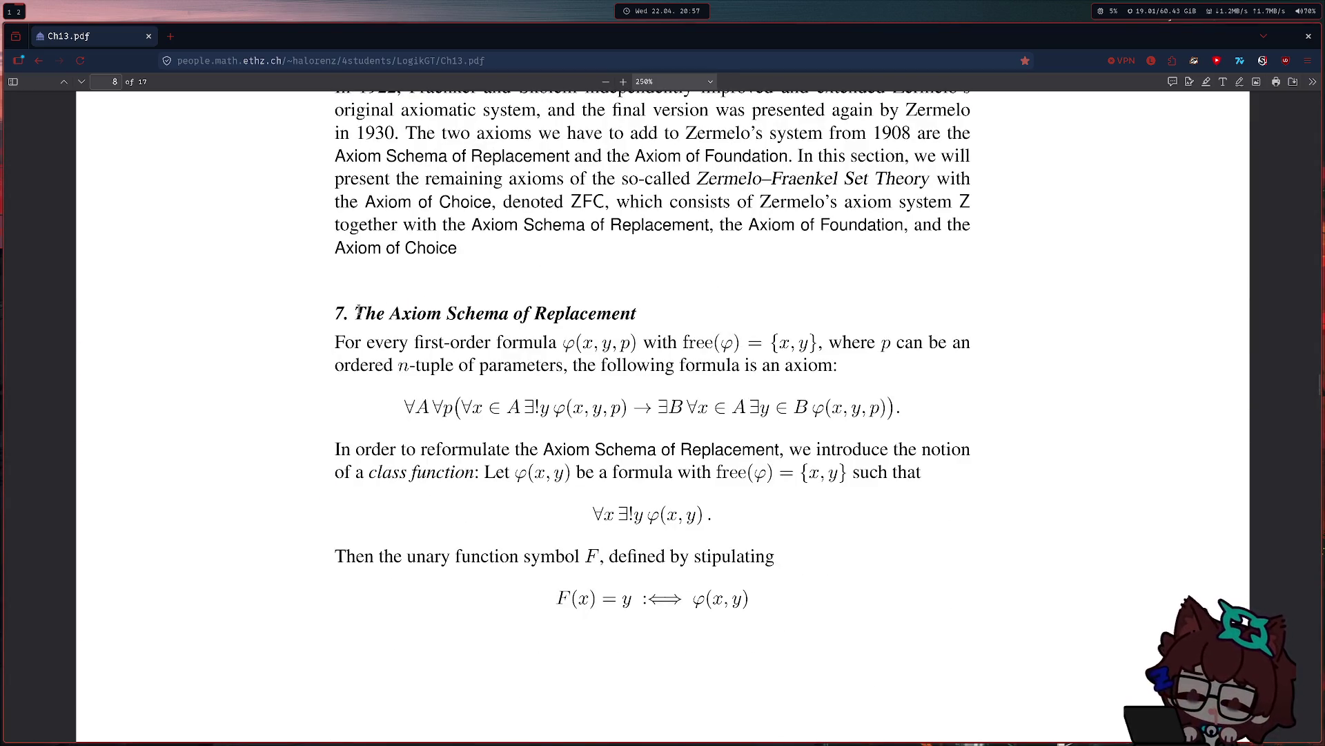
drag(356, 314, 638, 316)
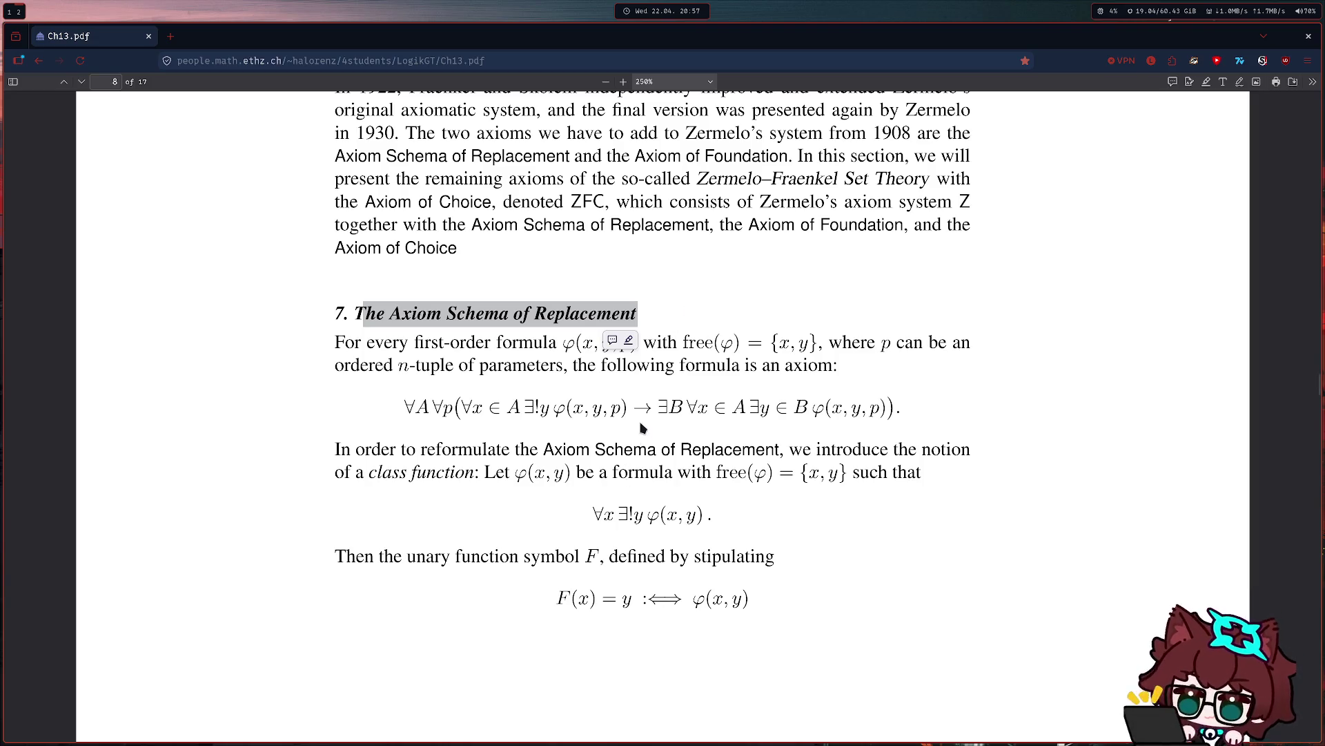
click(628, 409)
mouse_move(628, 408)
mouse_down()
mouse_move(891, 408)
mouse_move(557, 413)
mouse_move(415, 207)
mouse_up()
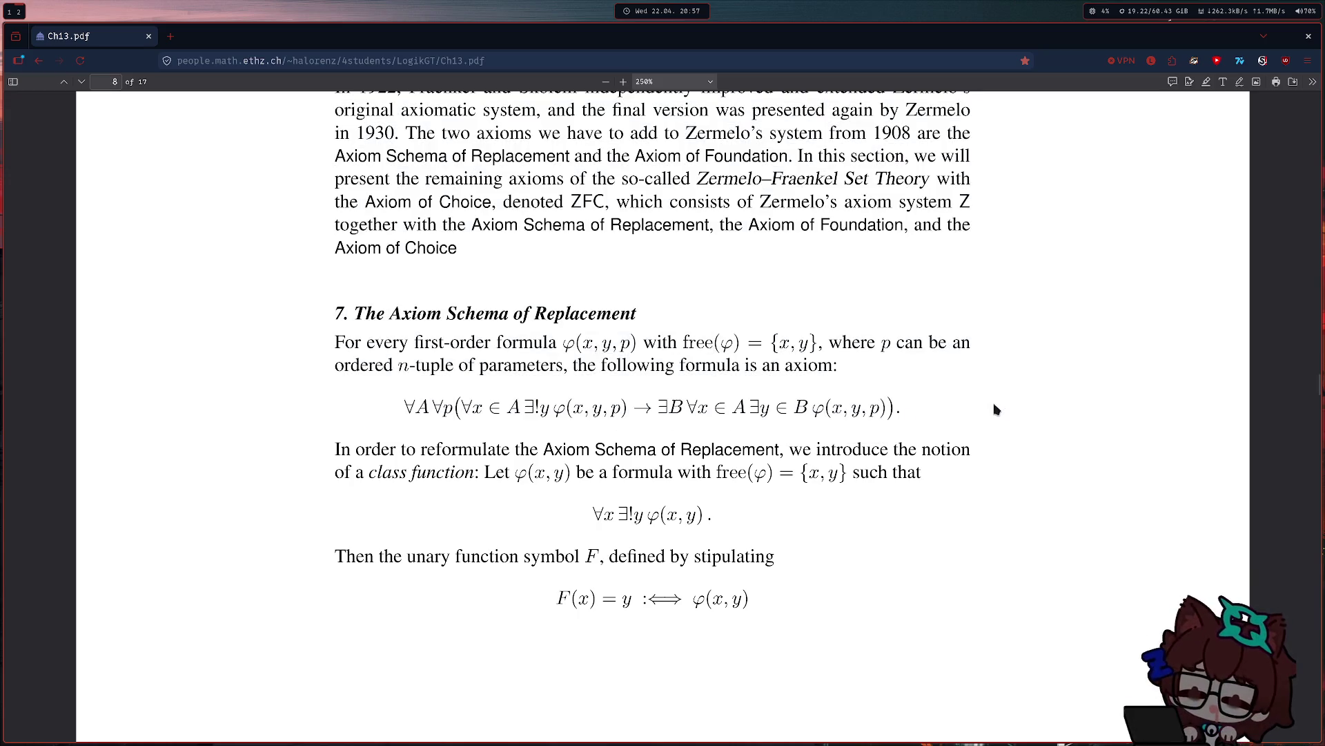
drag(1001, 412, 448, 415)
drag(549, 408, 628, 408)
click(827, 399)
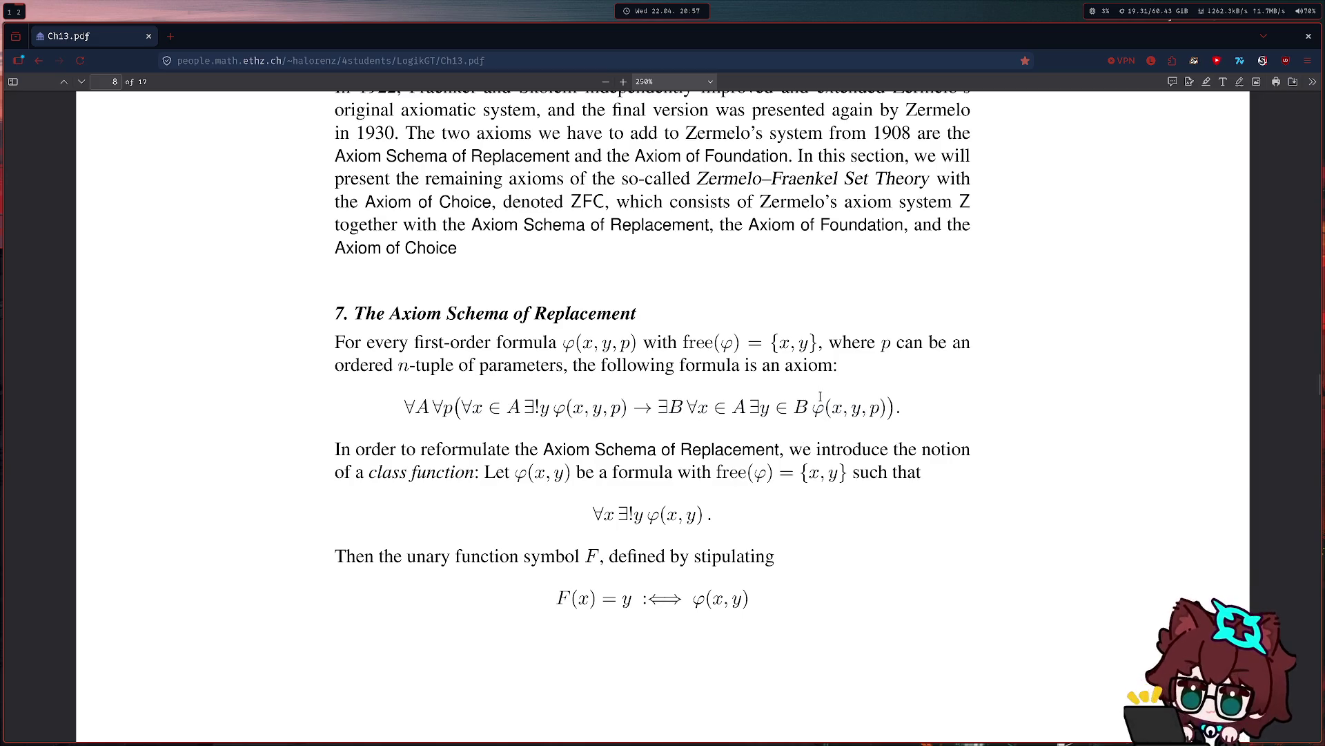
scroll(820, 398, down, 6)
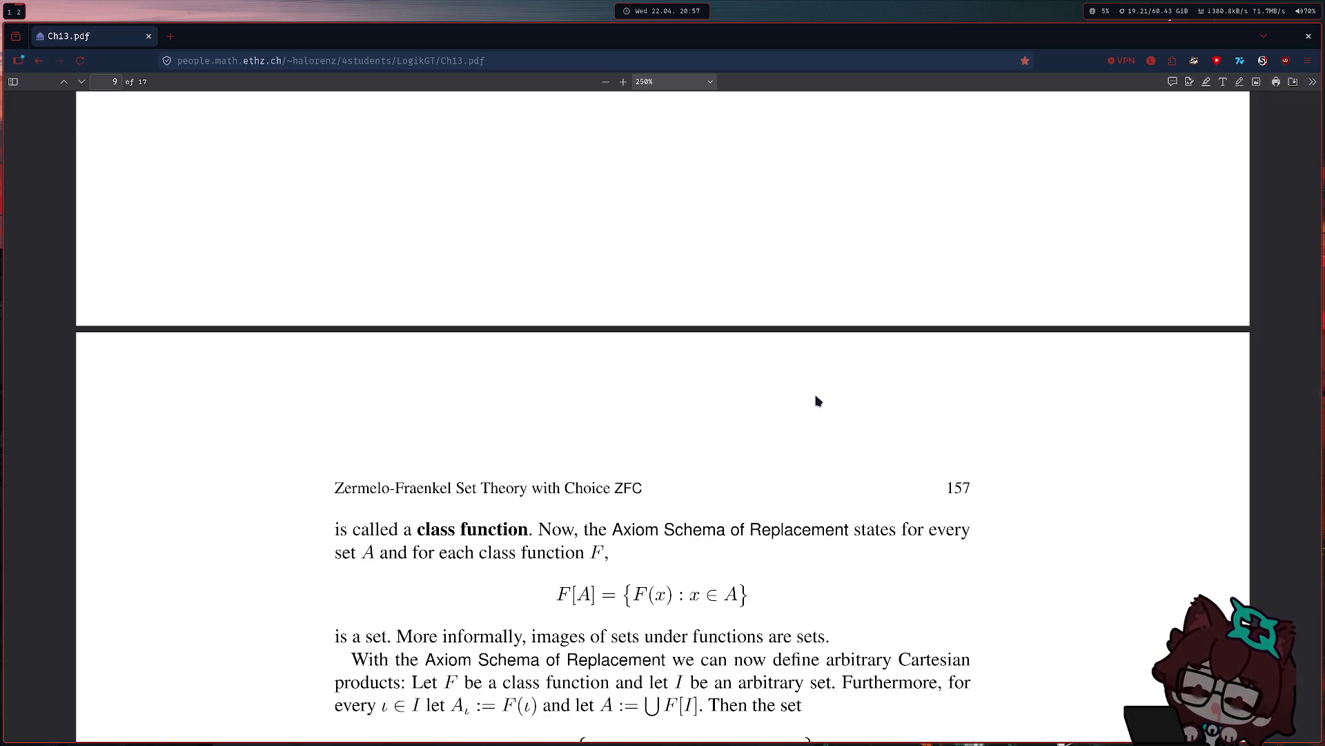
scroll(715, 402, up, 7)
scroll(715, 403, down, 2)
scroll(715, 402, down, 1)
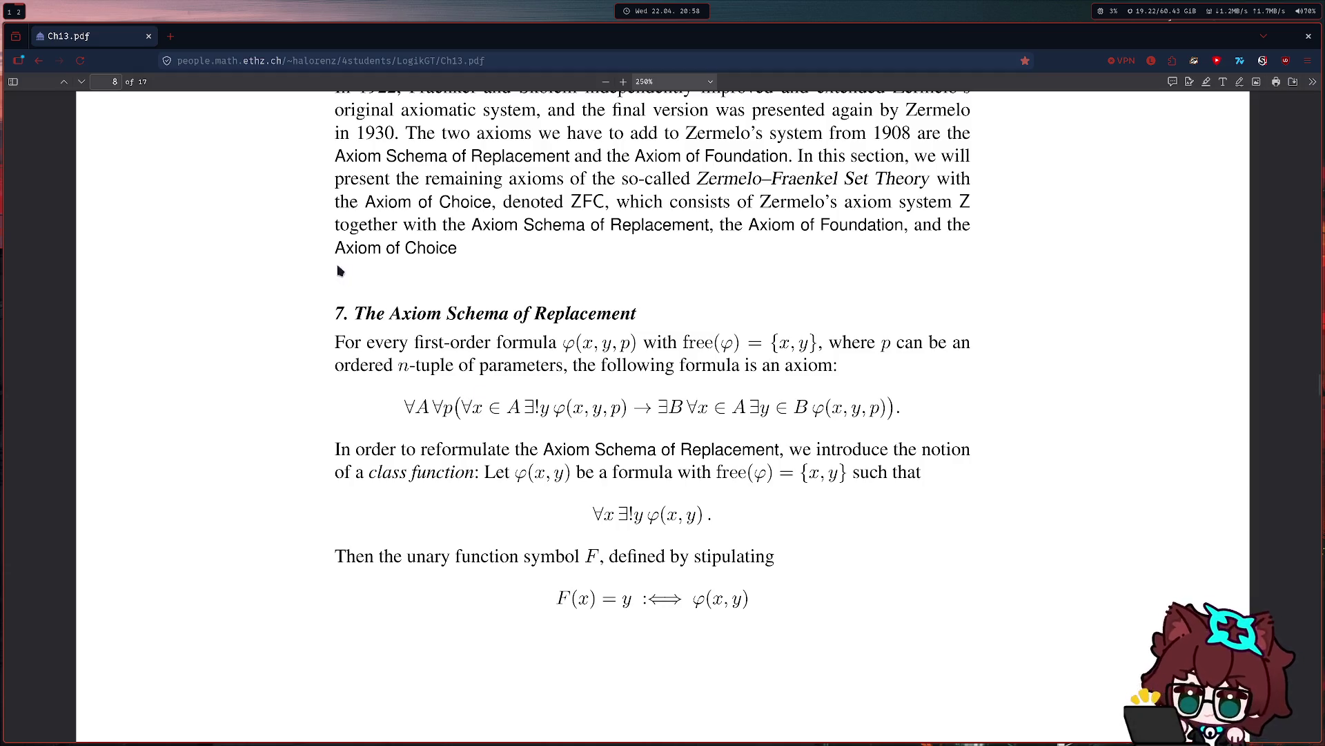
Select and reselect text in the section 7 Axiom Schema of Replacement heading.
drag(352, 313, 645, 348)
double_click(585, 313)
drag(586, 313, 333, 312)
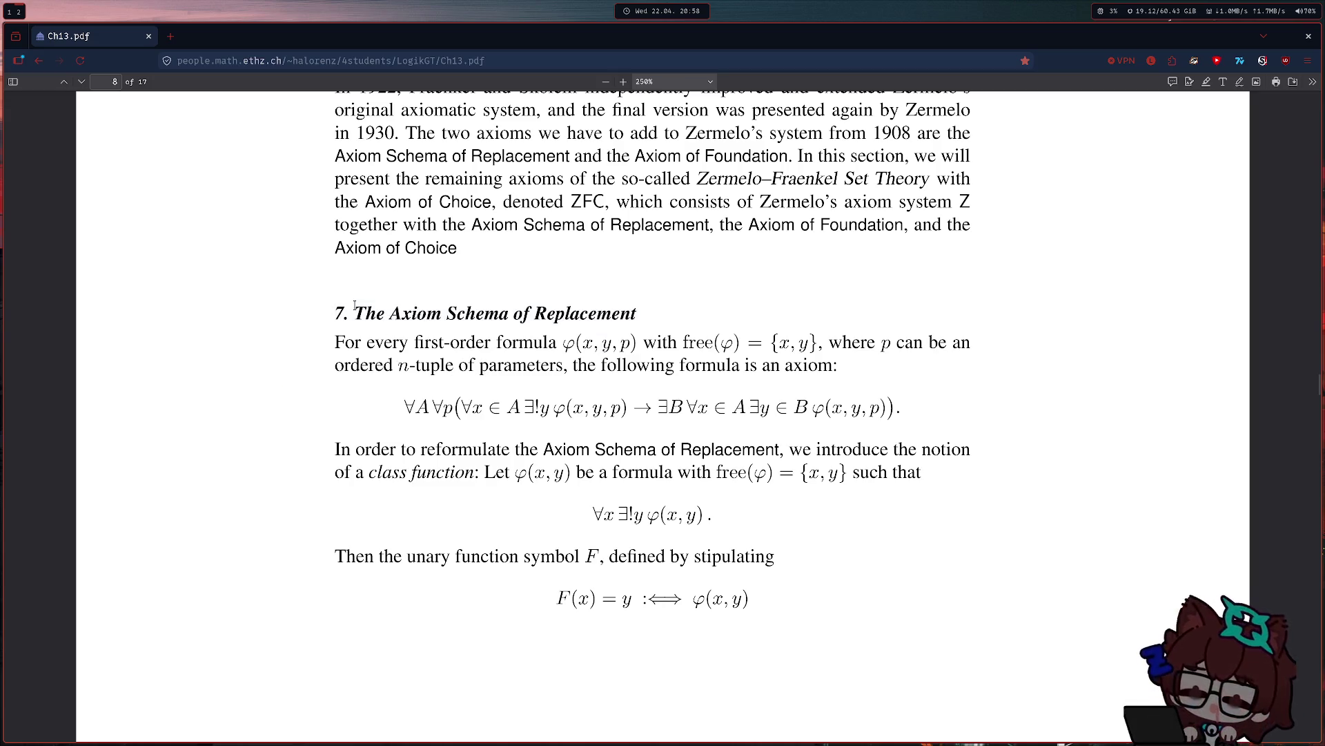
drag(636, 312, 353, 312)
double_click(628, 313)
drag(629, 313, 352, 313)
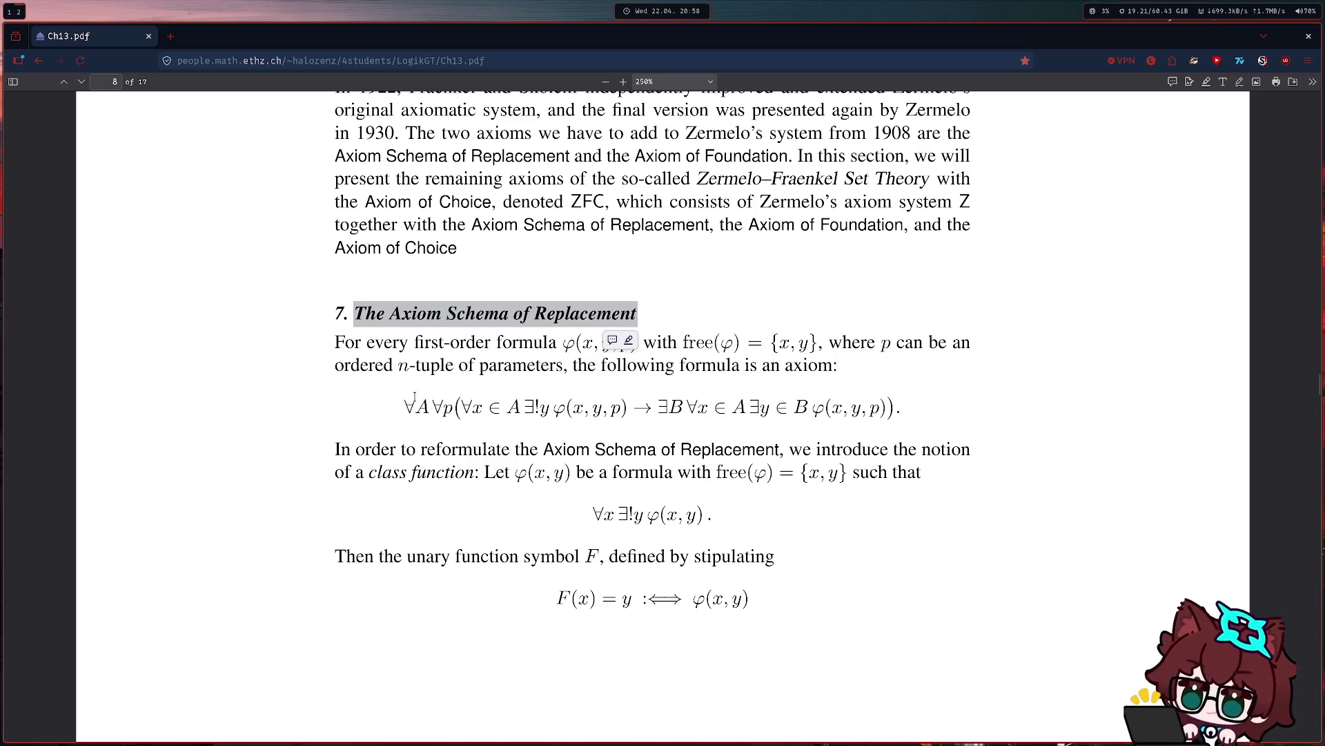
scroll(404, 330, down, 5)
scroll(404, 329, down, 5)
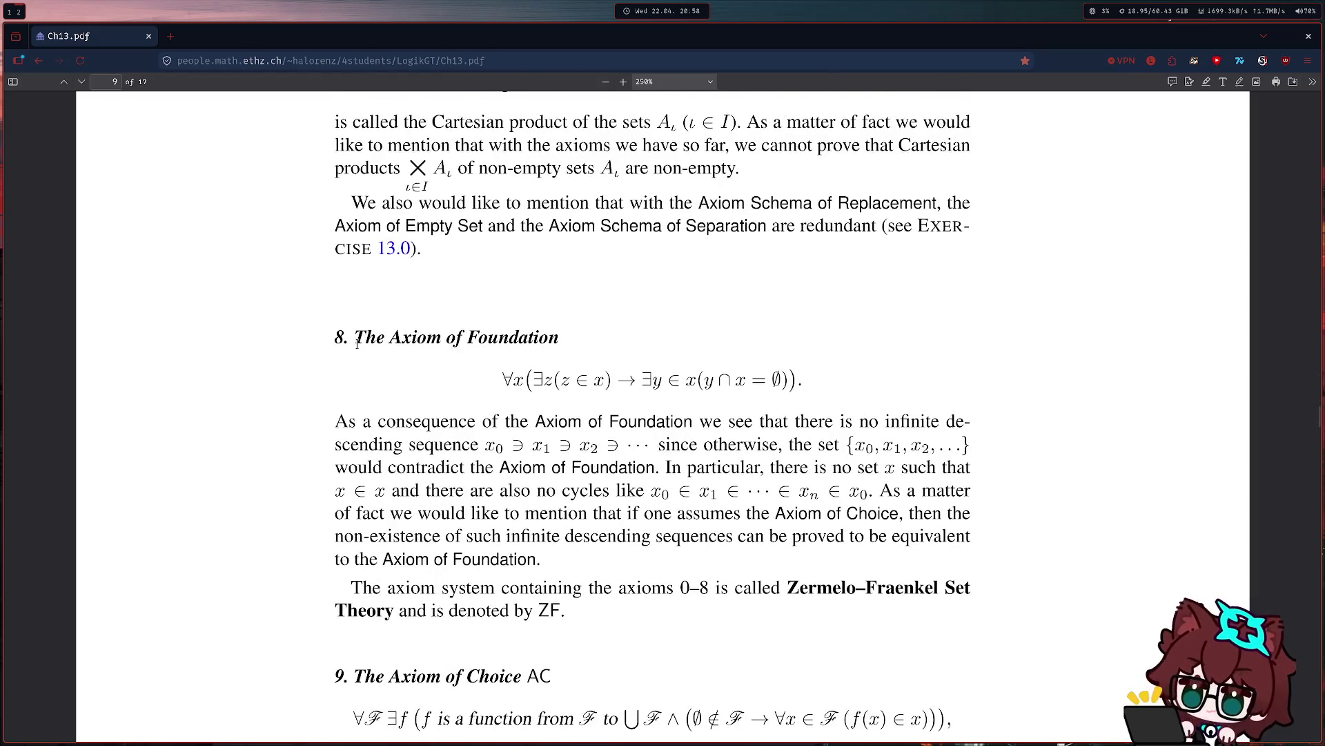
scroll(356, 344, down, 1)
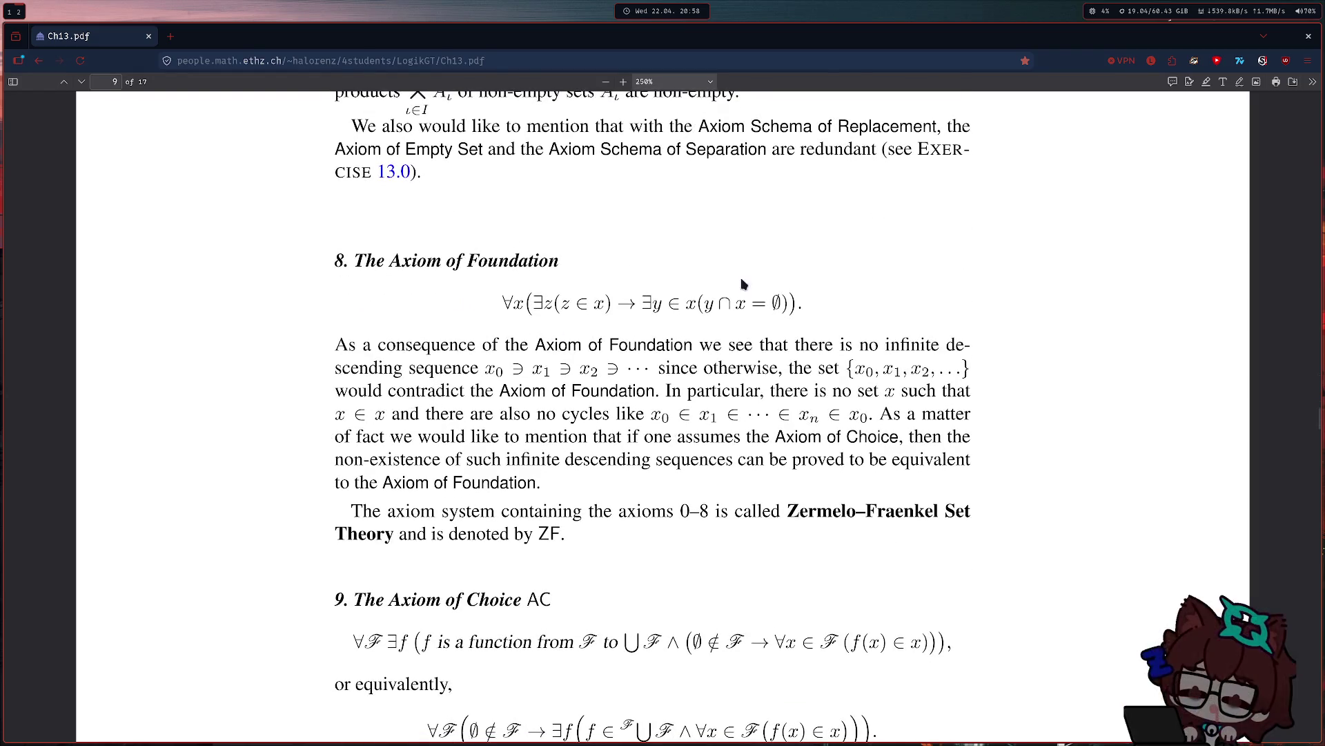
Briefly select the Foundation formula and the infinite descending sequence phrase, then clear the selections.
shift+click(683, 292)
mouse_move(683, 292)
mouse_down()
mouse_move(738, 292)
mouse_move(503, 303)
mouse_move(526, 288)
mouse_up()
click(526, 285)
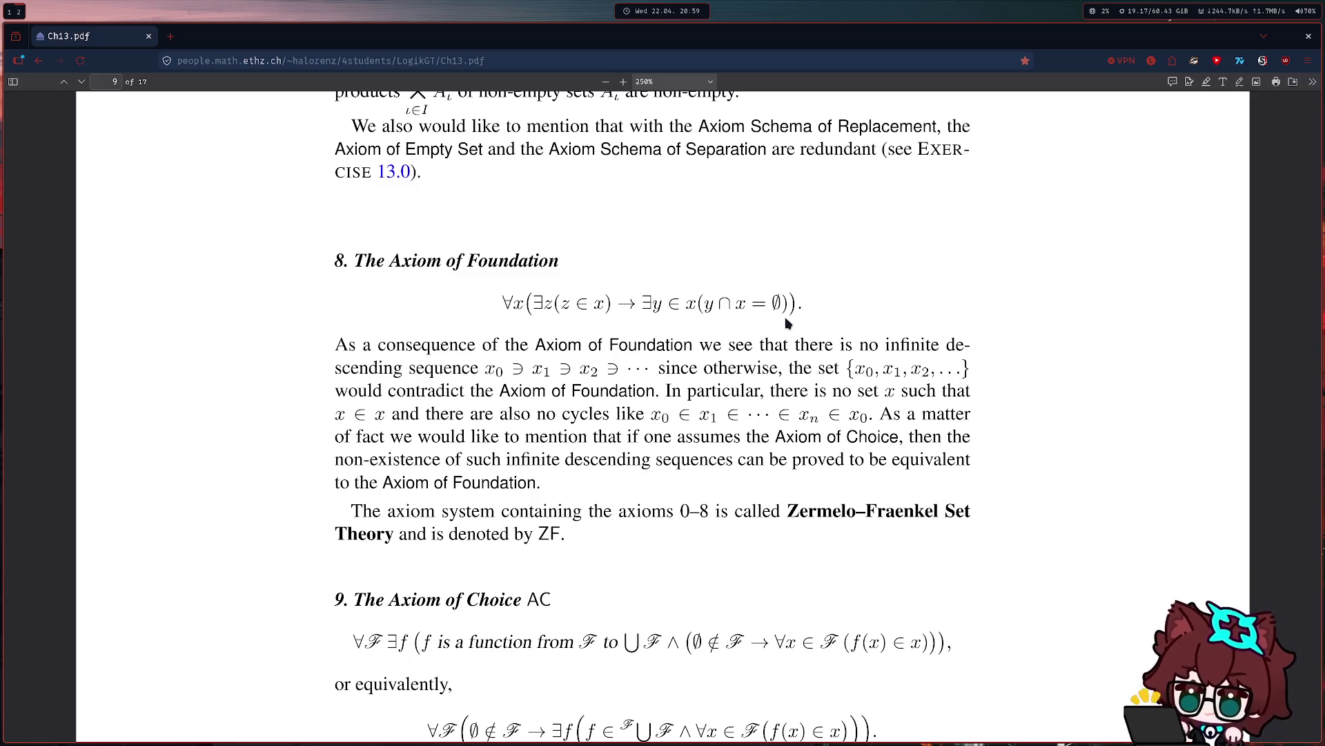
mouse_move(822, 345)
mouse_down()
mouse_move(472, 368)
mouse_move(576, 364)
mouse_up()
click(476, 368)
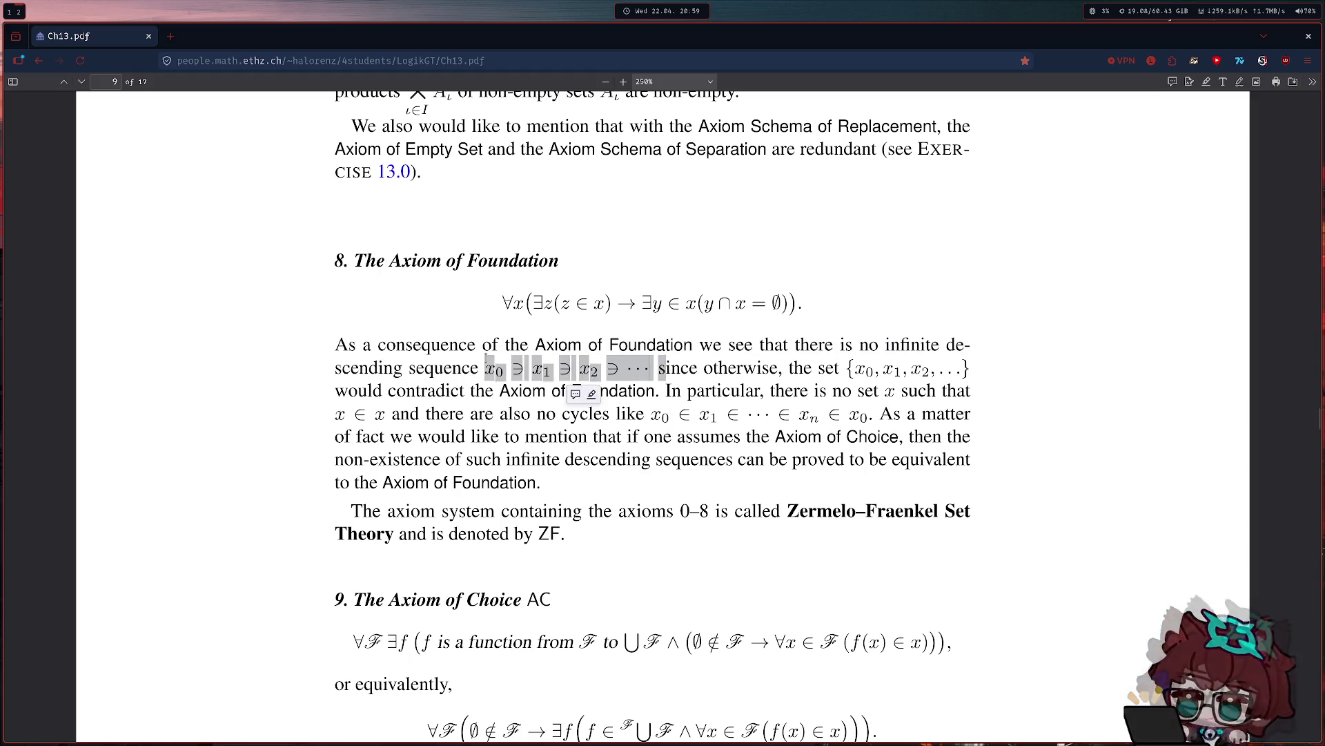
click(641, 356)
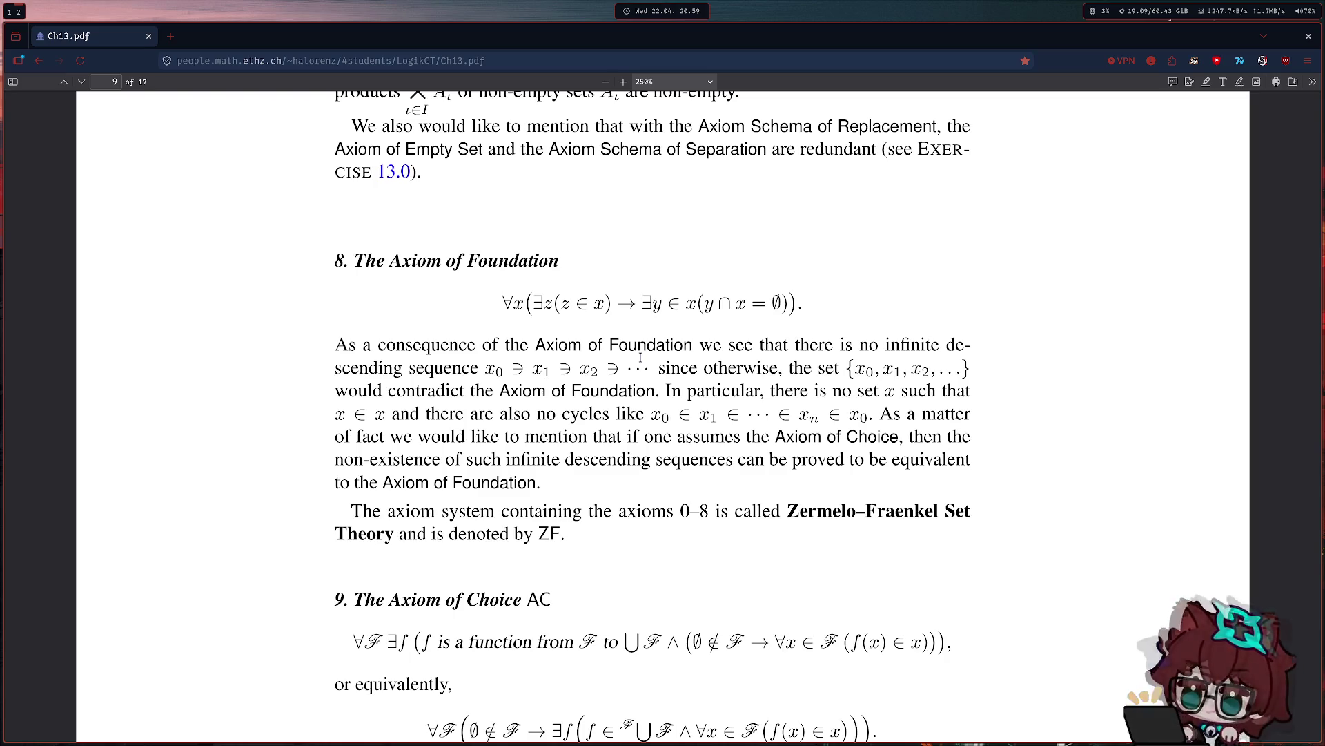
scroll(641, 357, up, 3)
scroll(640, 358, up, 3)
scroll(639, 355, up, 4)
scroll(612, 342, up, 6)
scroll(527, 435, down, 5)
scroll(530, 426, down, 5)
scroll(533, 406, down, 3)
scroll(533, 408, down, 4)
scroll(467, 408, down, 4)
scroll(414, 353, up, 2)
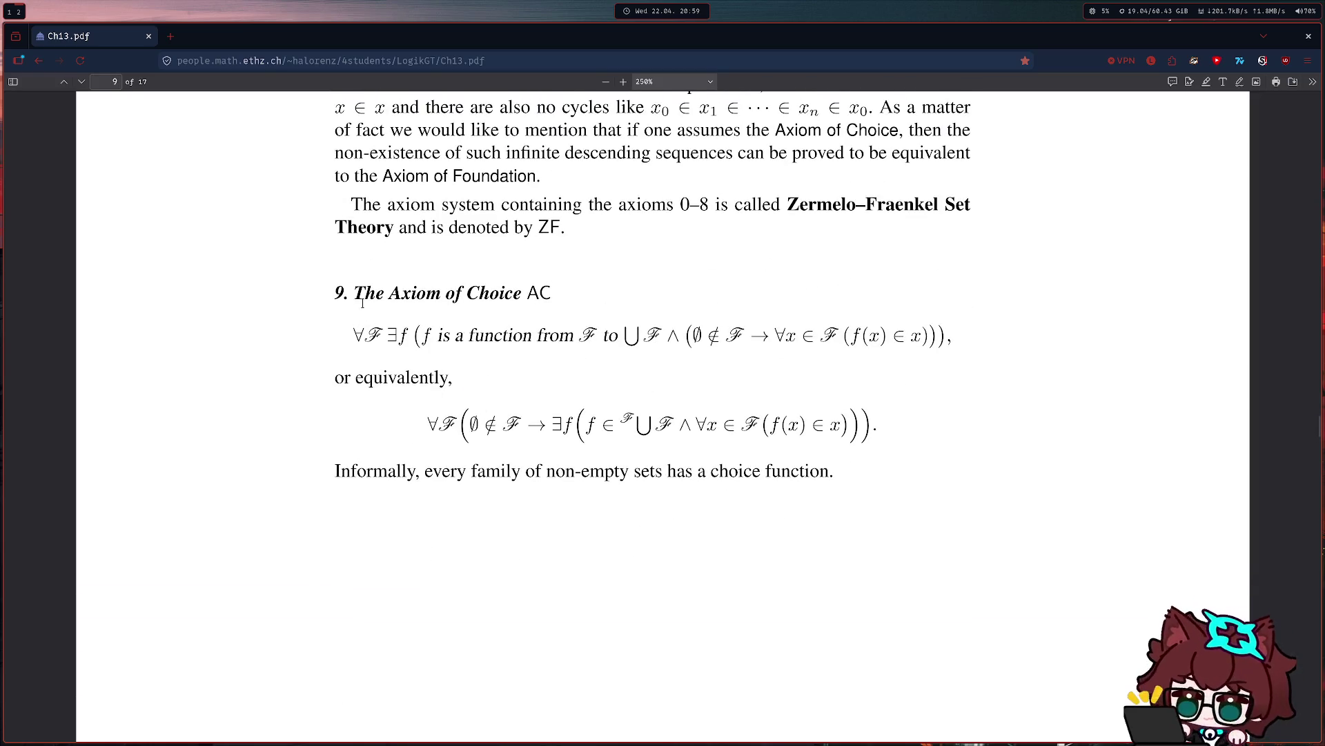
drag(363, 304, 554, 300)
scroll(520, 339, up, 5)
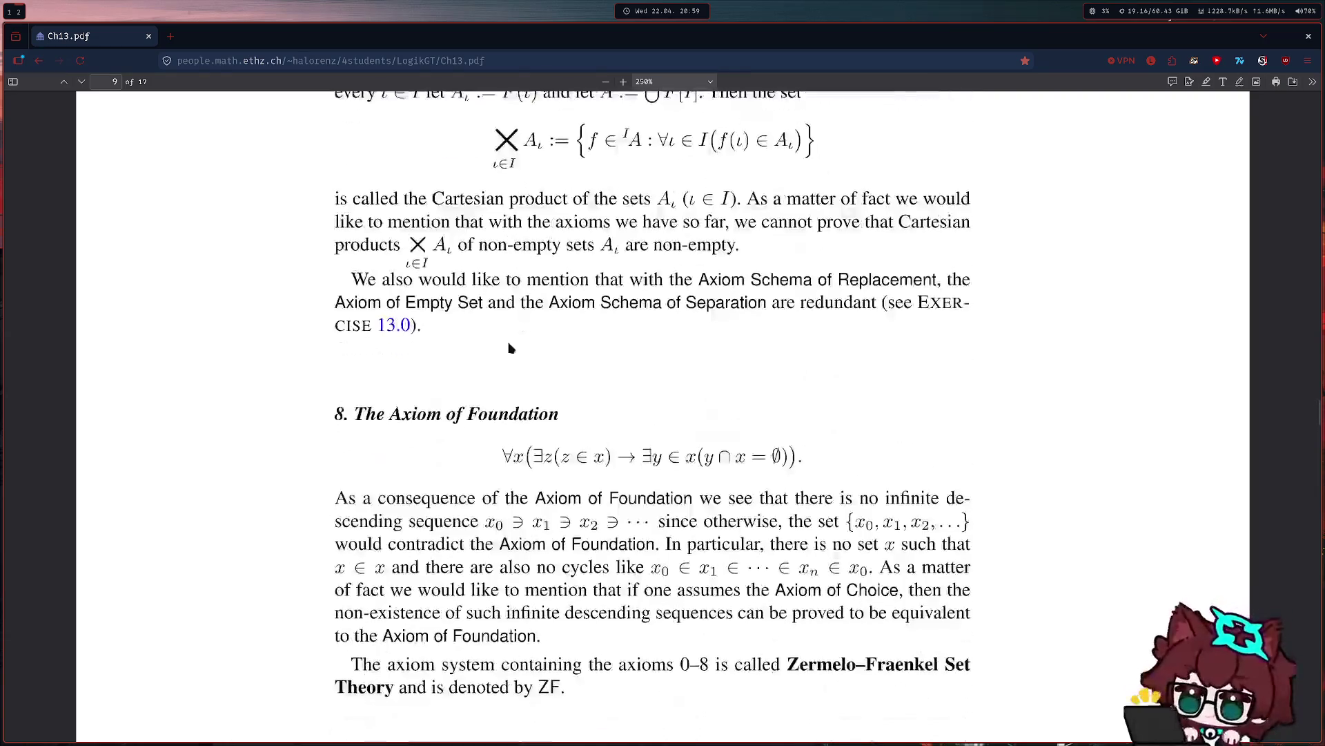
Select the Axiom of Foundation heading, then the Axiom of Choice (AC) heading while reading.
mouse_move(363, 413)
mouse_down()
mouse_move(559, 415)
mouse_move(355, 413)
mouse_up()
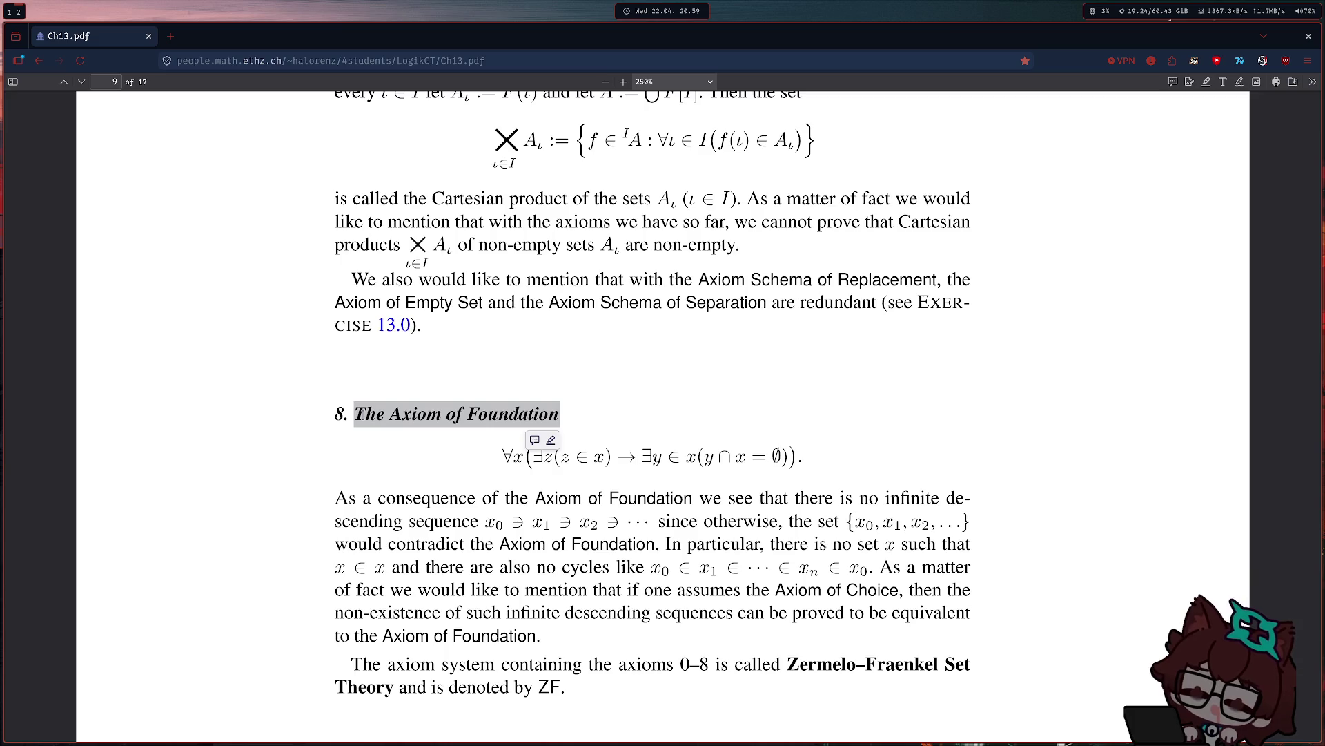
scroll(359, 417, down, 10)
scroll(360, 416, up, 6)
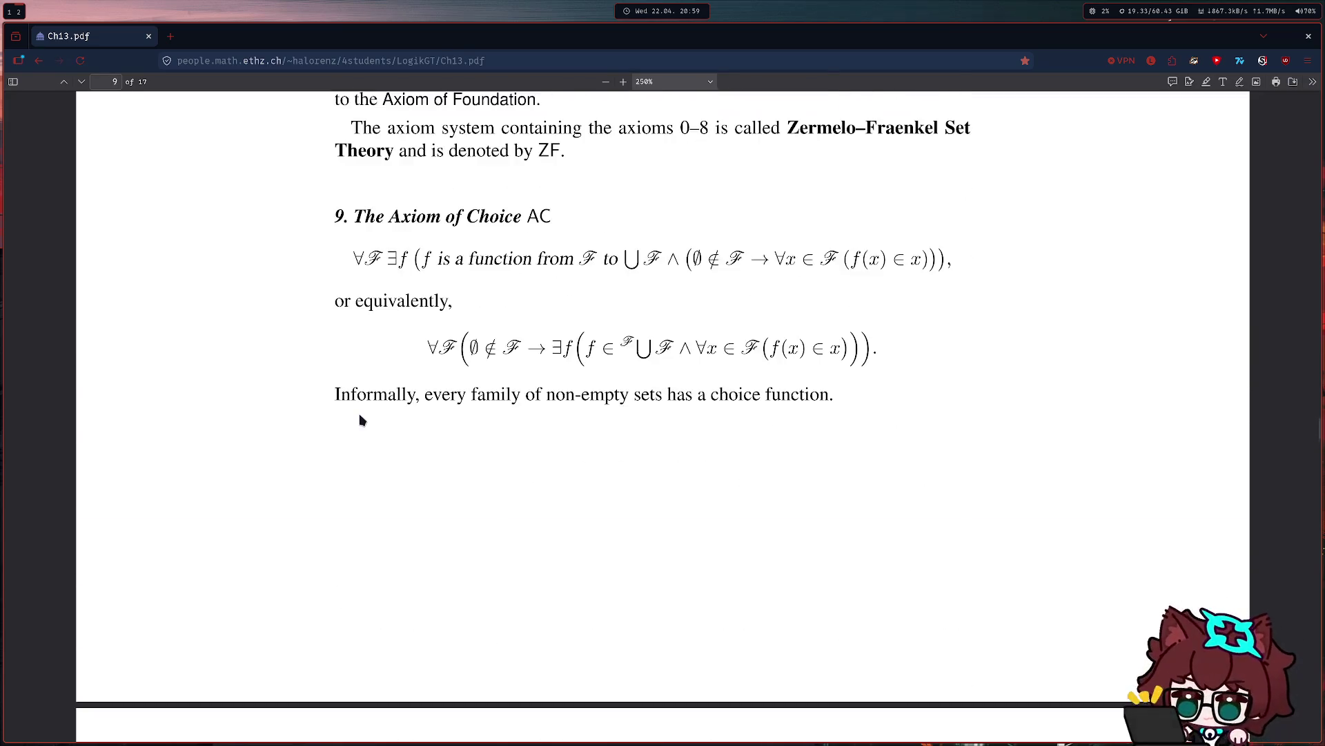
scroll(359, 416, down, 1)
drag(354, 293, 547, 299)
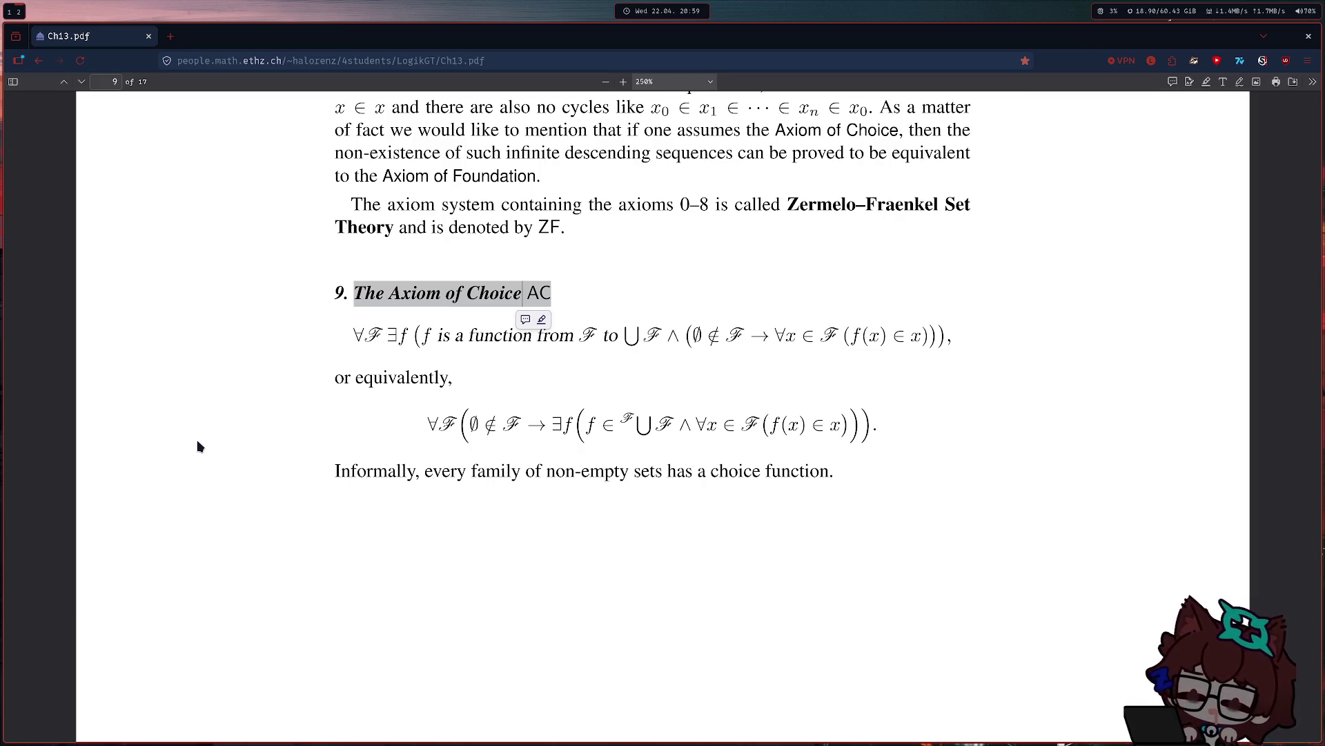
click(243, 415)
scroll(308, 399, down, 5)
scroll(403, 322, up, 5)
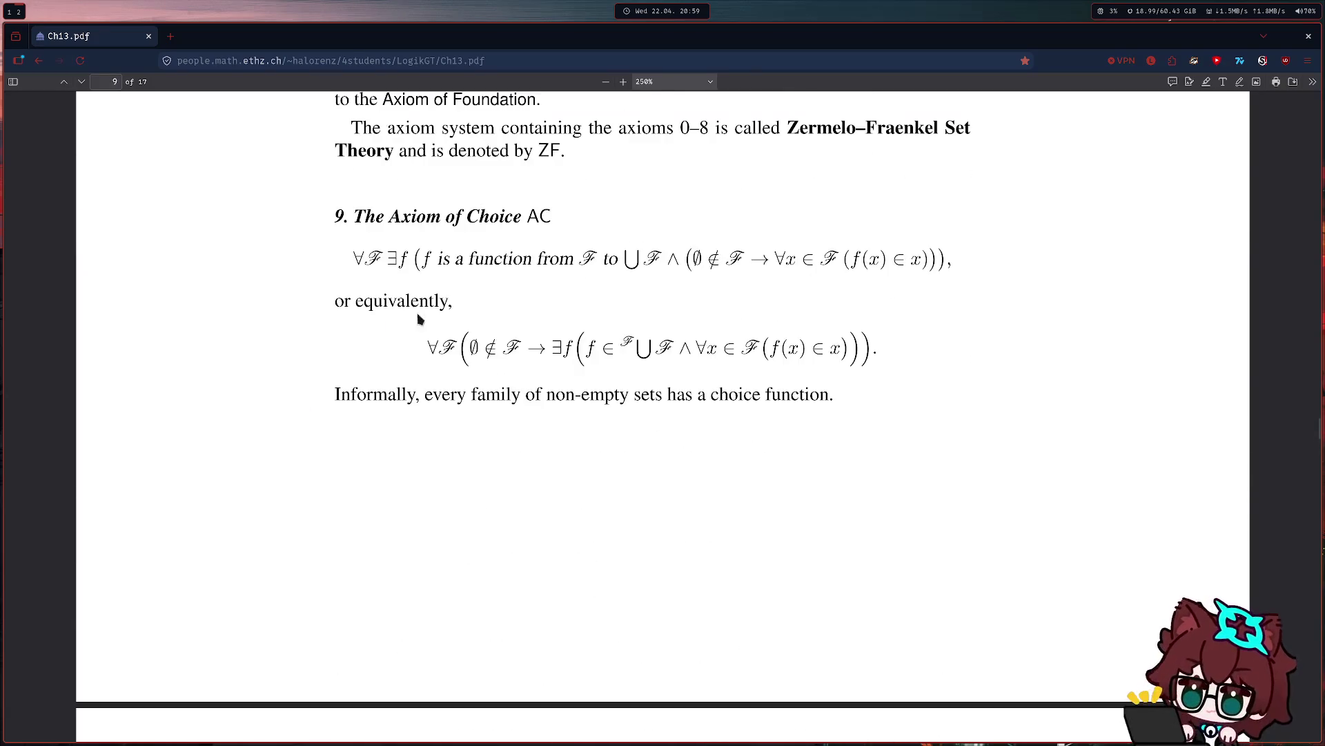
drag(355, 216, 551, 218)
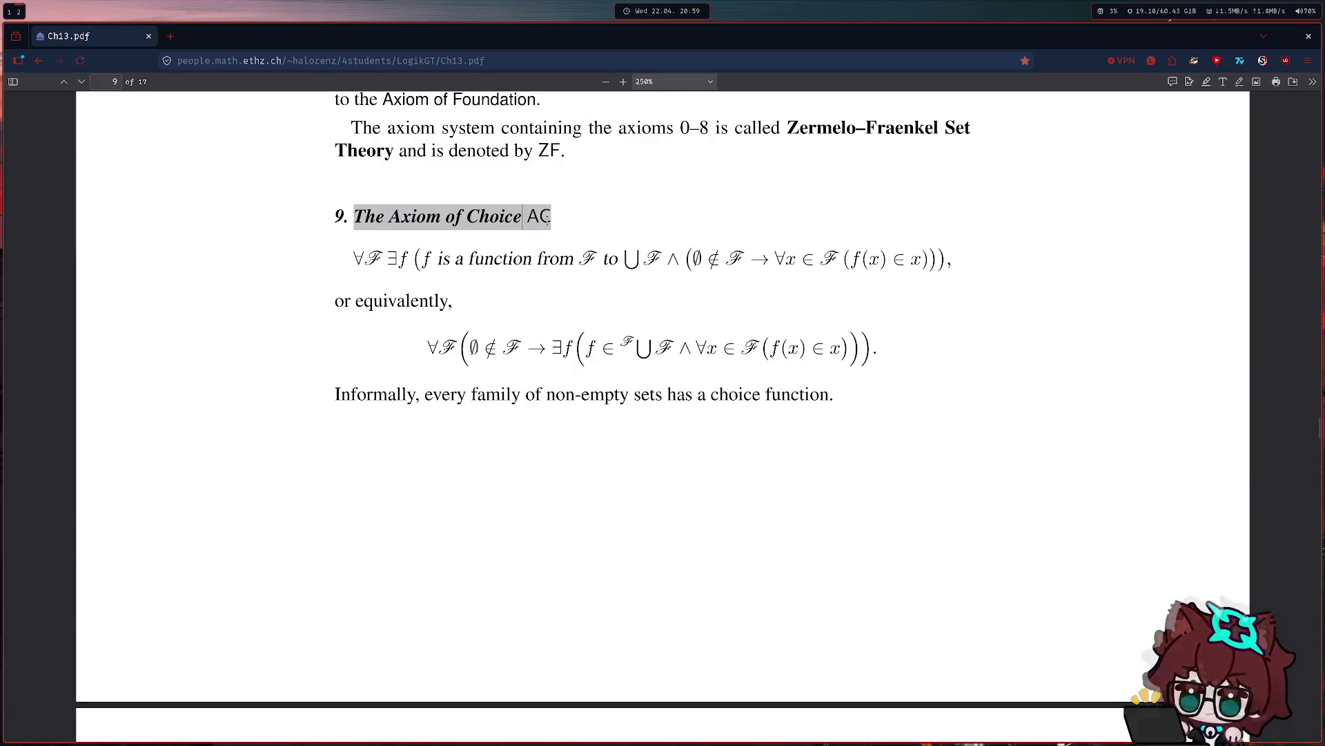
scroll(606, 257, down, 10)
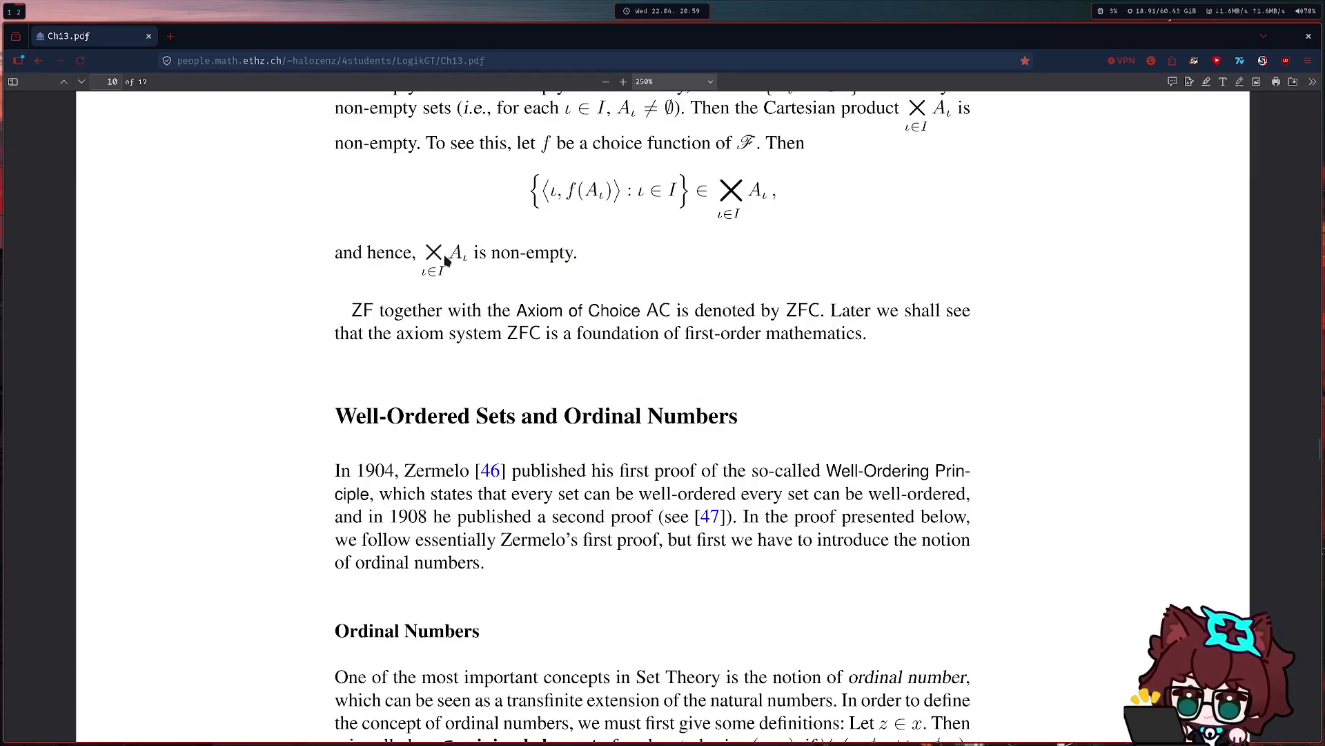
scroll(451, 262, up, 5)
scroll(453, 264, up, 5)
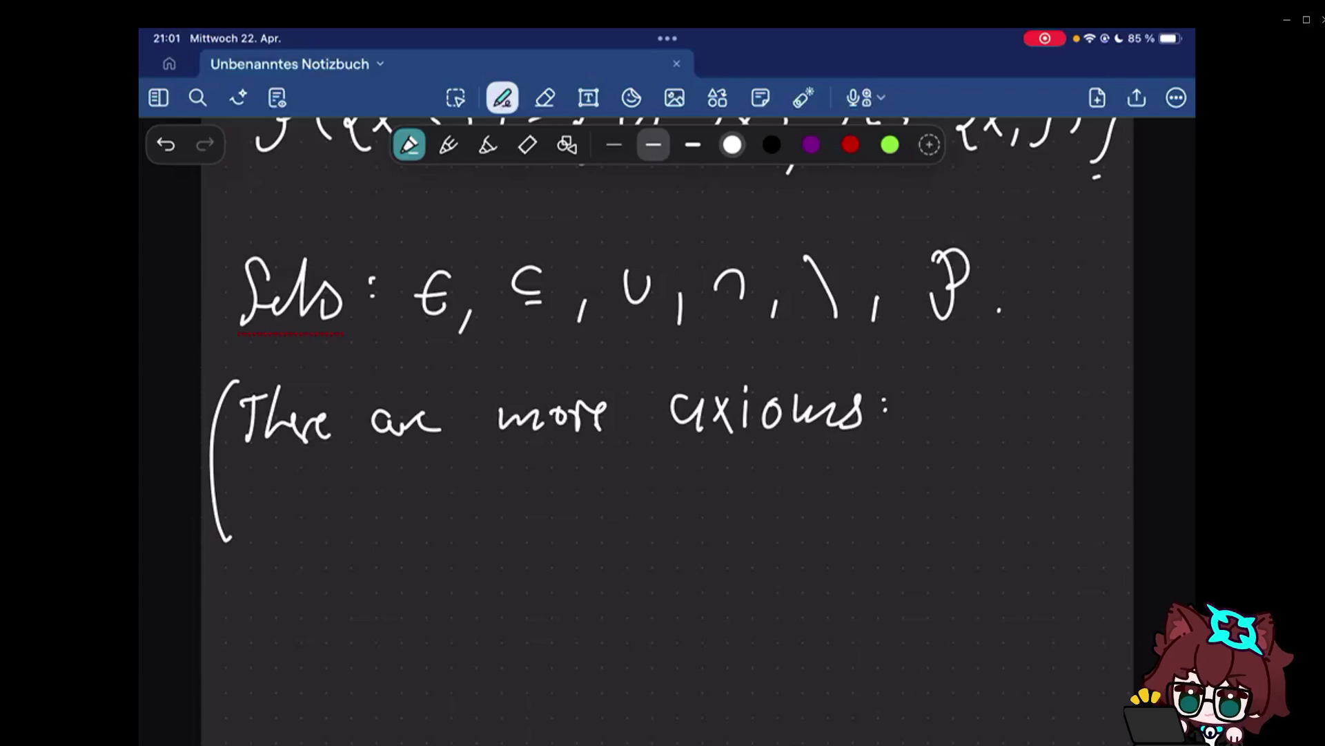
Erase the unfinished '(There are more axioms:' line and return to the pen.
drag(272, 426, 228, 495)
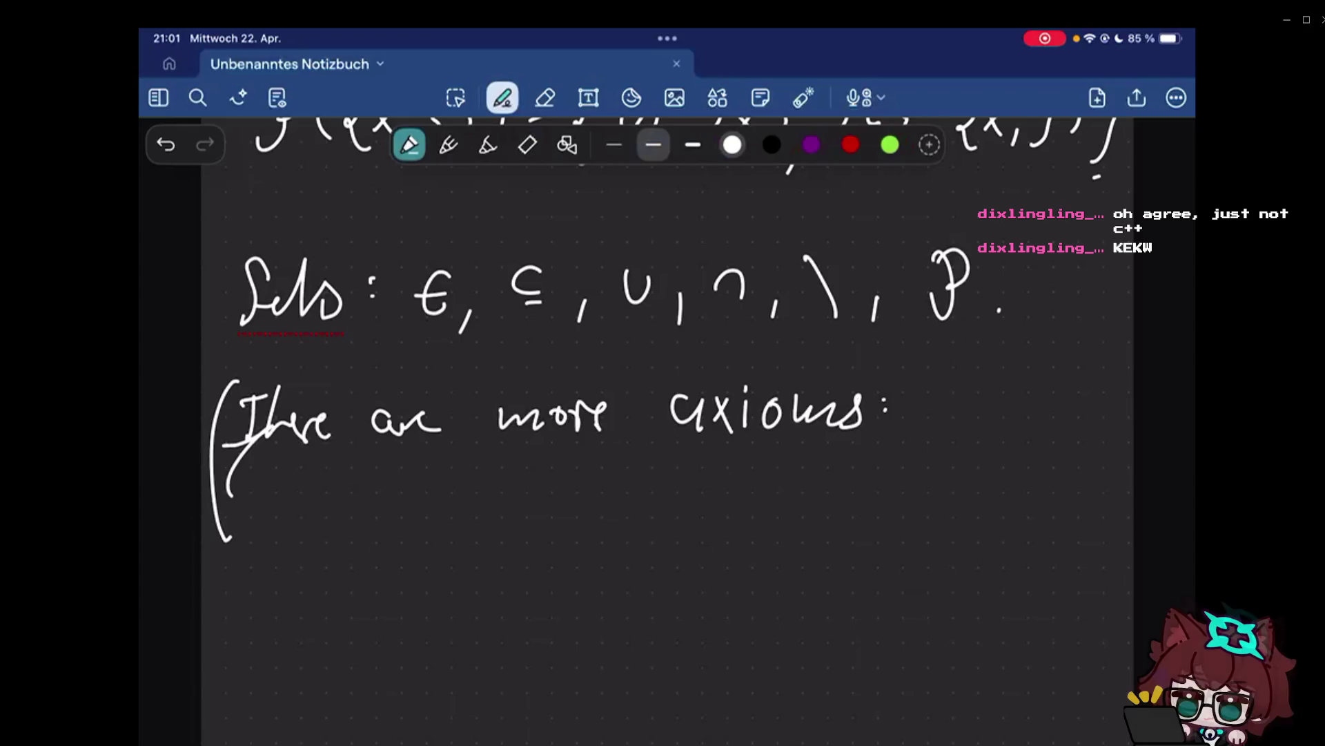
key(e)
mouse_move(244, 455)
mouse_down()
mouse_move(701, 405)
mouse_move(891, 409)
mouse_up()
key(p)
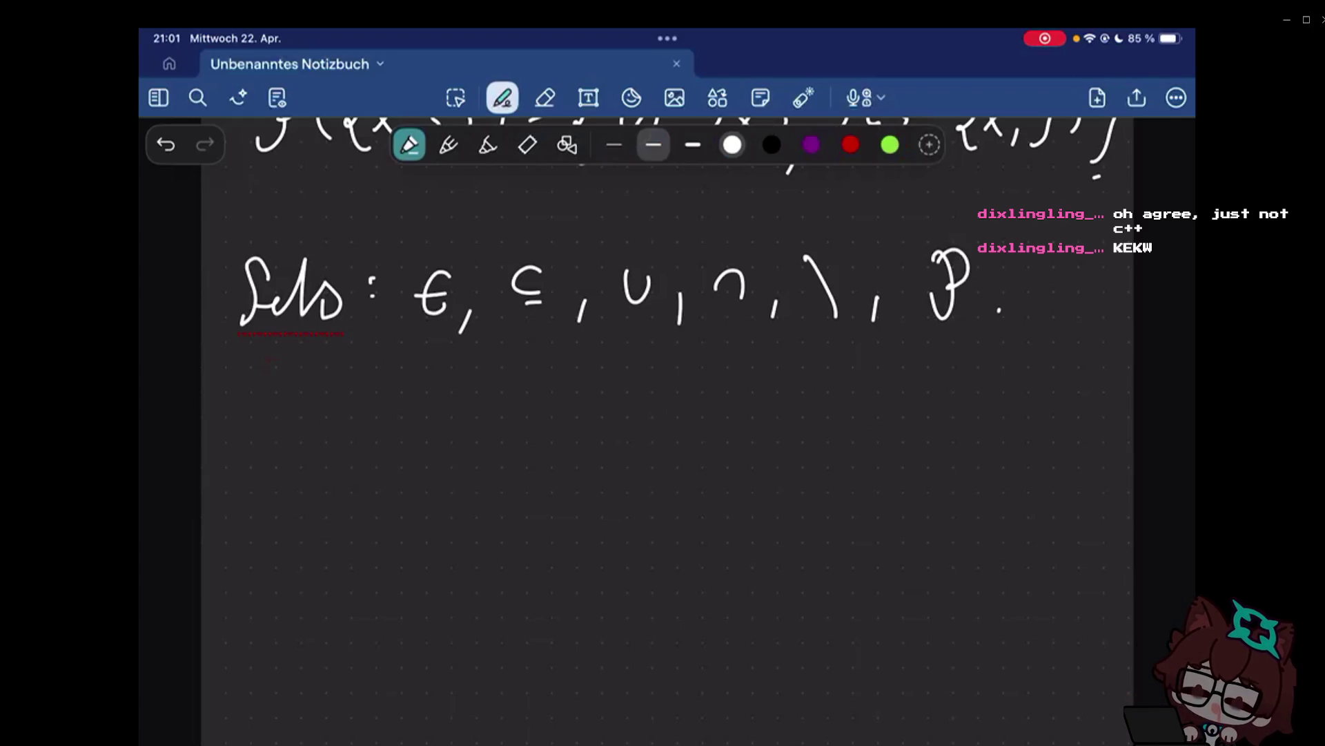
drag(234, 490, 261, 414)
mouse_move(271, 460)
mouse_down()
mouse_move(348, 416)
mouse_move(463, 436)
mouse_up()
drag(231, 508, 463, 505)
scroll(662, 414, down, 5)
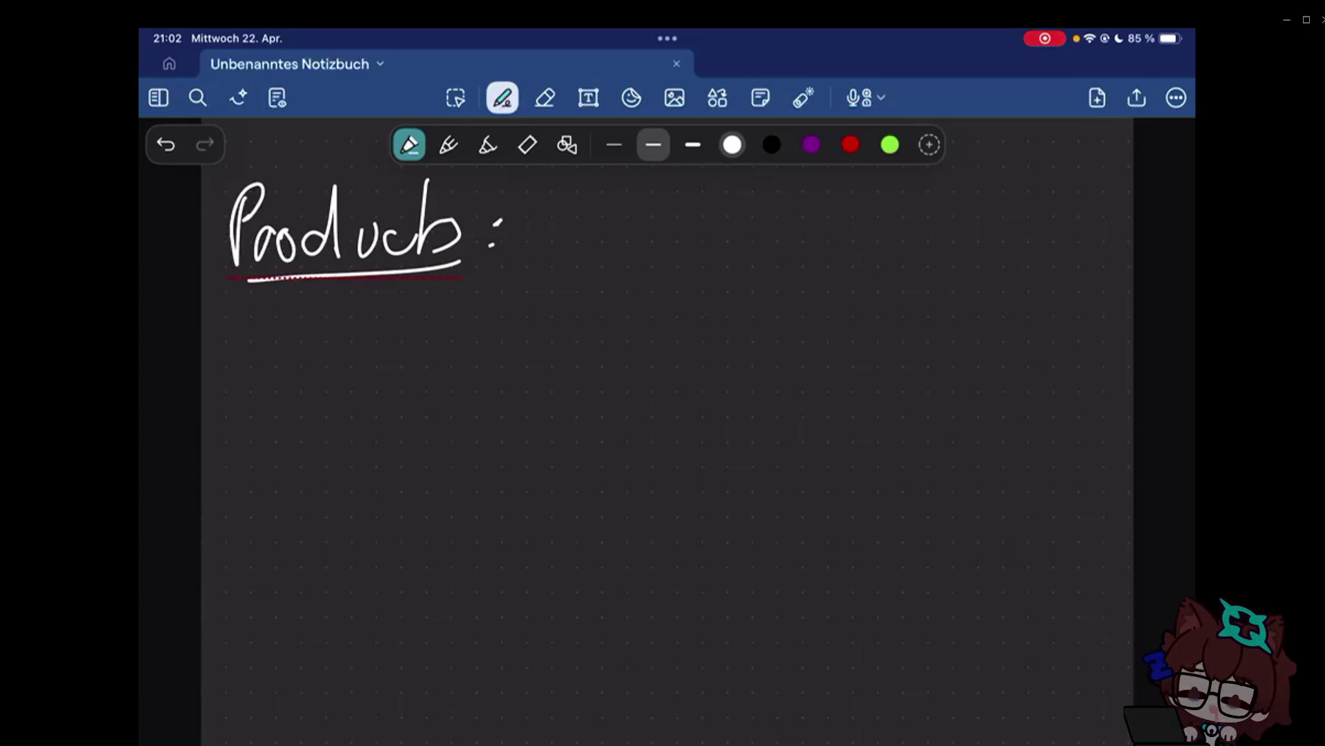
Handwrite the letter A under the heading, erasing and redrawing the miswritten first attempt.
mouse_move(287, 415)
mouse_down()
mouse_move(336, 414)
mouse_move(339, 387)
mouse_up()
click(545, 98)
mouse_move(291, 343)
mouse_down()
mouse_move(335, 396)
mouse_move(336, 427)
mouse_move(326, 379)
mouse_up()
click(502, 98)
click(545, 98)
click(502, 98)
mouse_move(290, 421)
mouse_down()
mouse_move(334, 419)
mouse_move(330, 391)
mouse_up()
drag(362, 365, 390, 406)
Continue the definition with '× B := {(' after the A.
drag(390, 364, 363, 406)
drag(422, 352, 424, 423)
drag(421, 353, 424, 421)
click(501, 386)
click(501, 402)
drag(513, 390, 547, 392)
drag(514, 403, 557, 400)
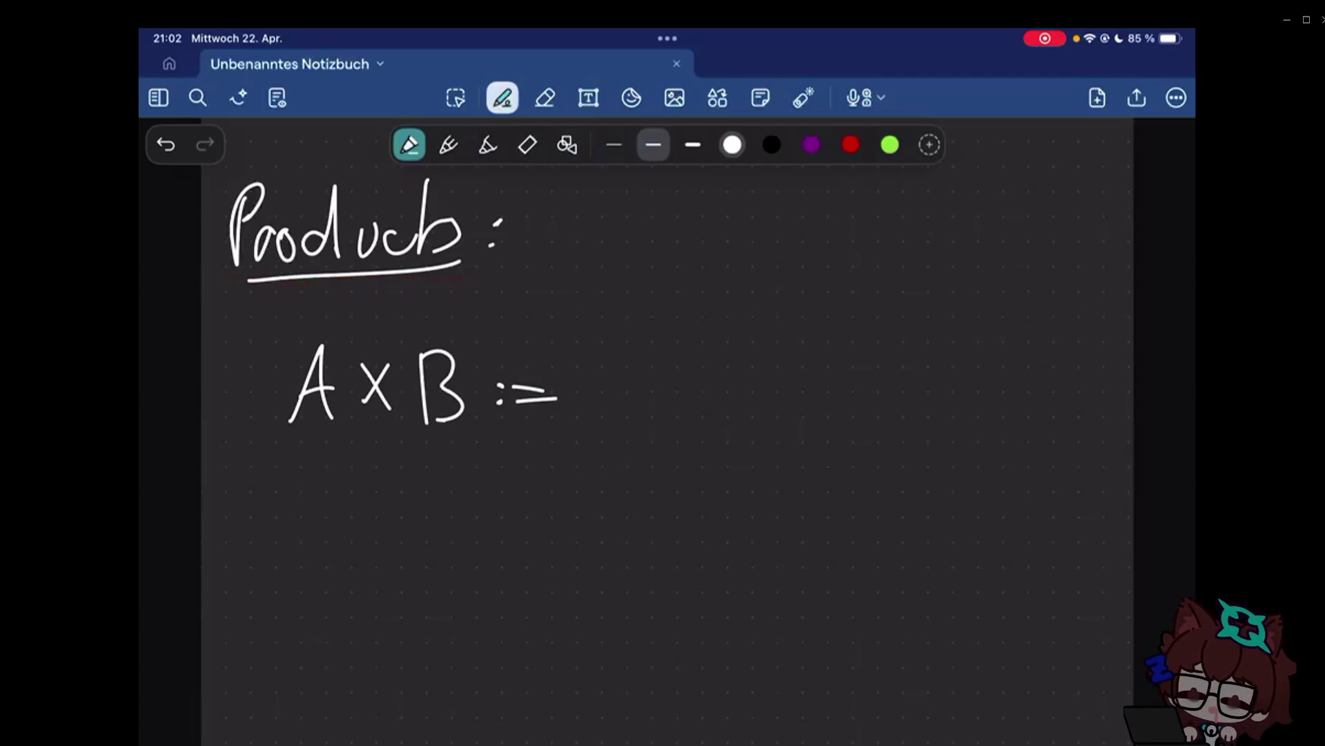
drag(621, 333, 619, 445)
mouse_move(657, 348)
mouse_down()
mouse_move(660, 424)
mouse_move(690, 376)
mouse_up()
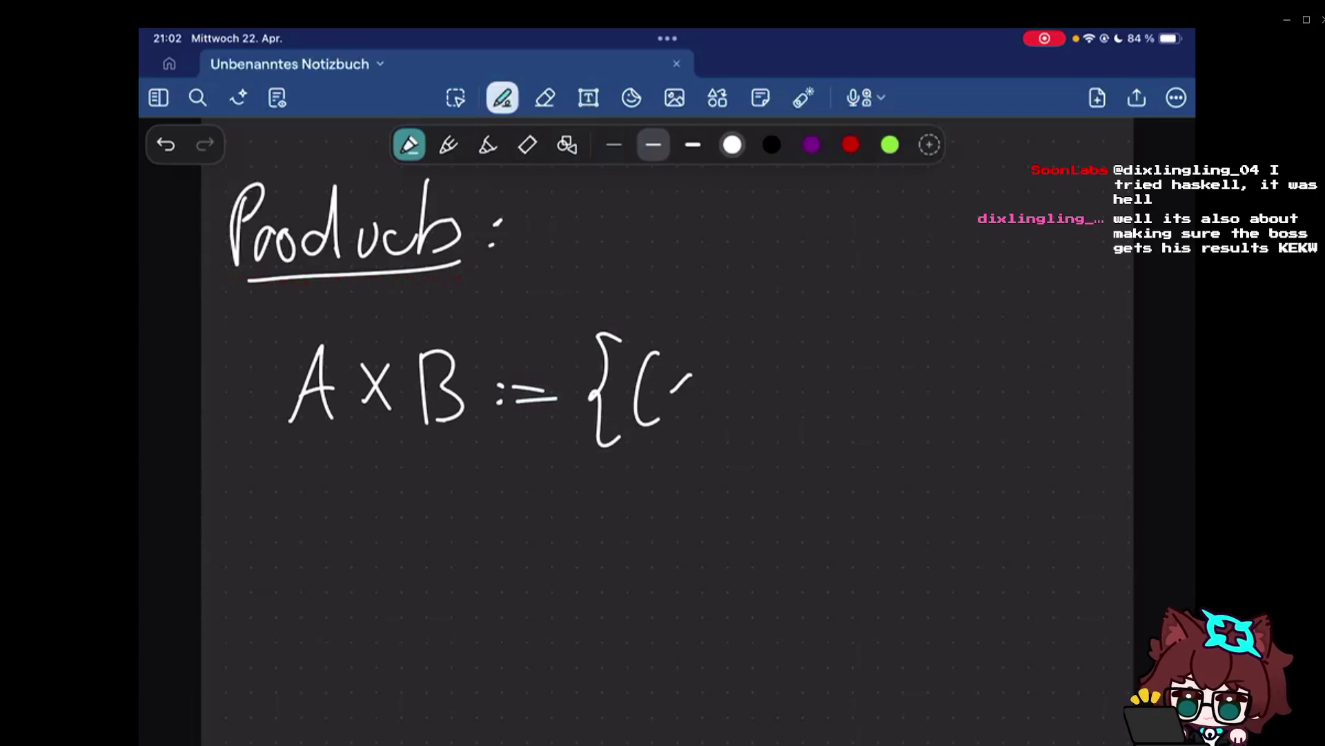
Erase the stray stroke after the opening parenthesis.
click(546, 98)
drag(671, 392, 690, 375)
click(502, 97)
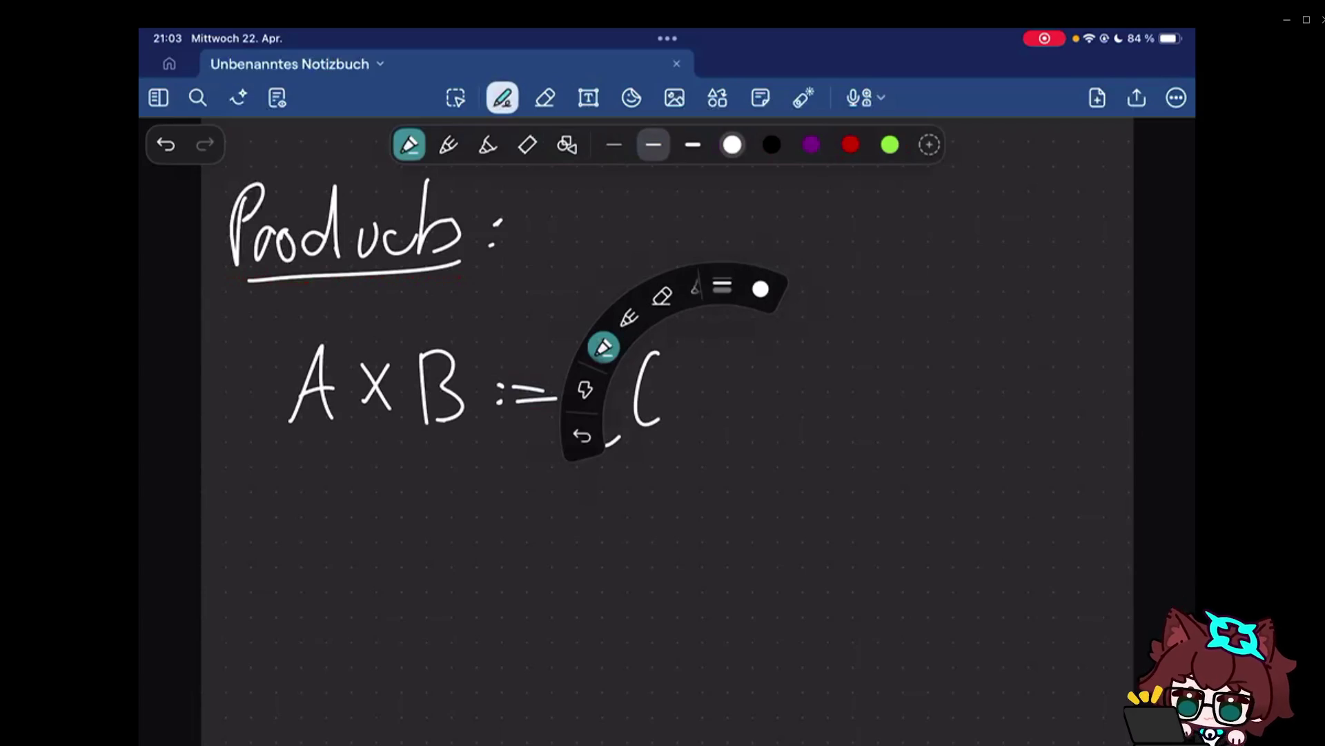
Redraw the opening curly brace and write x as the first component of the pair.
drag(620, 334, 619, 446)
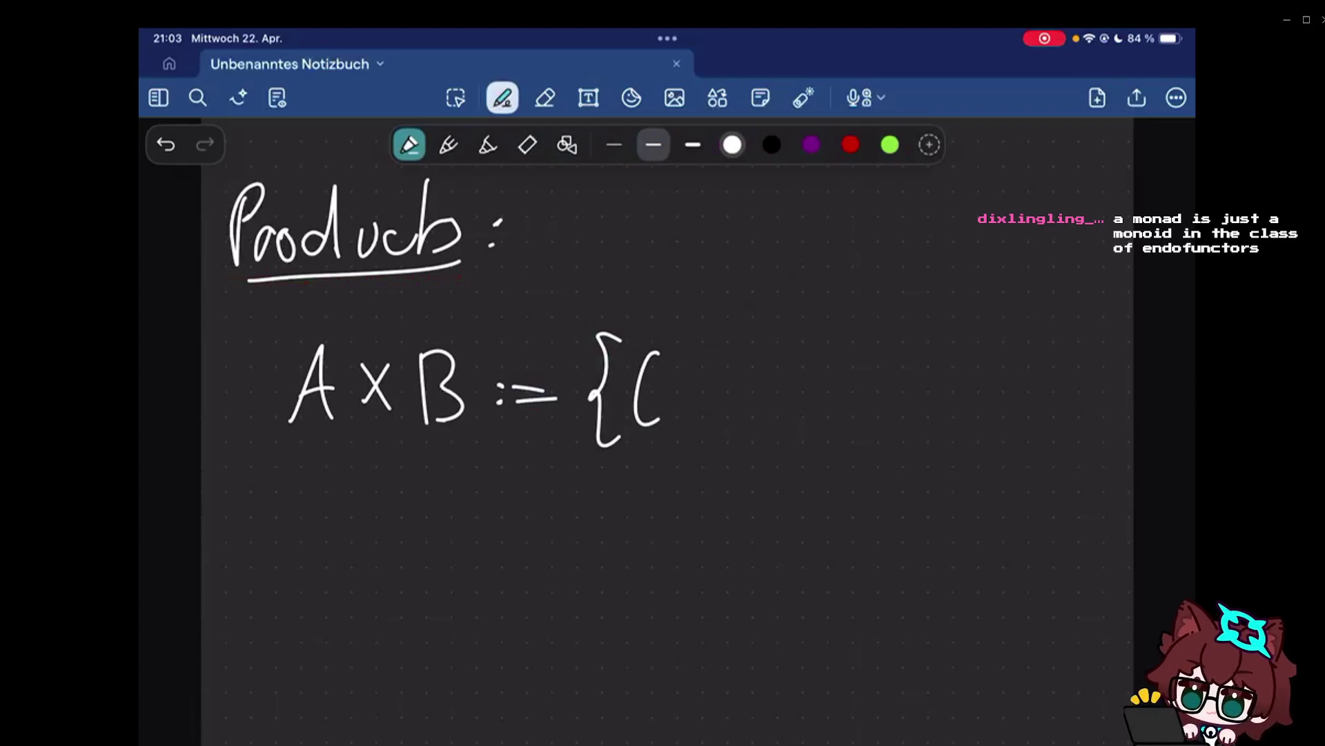
mouse_move(656, 382)
mouse_down()
mouse_move(690, 426)
mouse_move(722, 409)
mouse_move(727, 439)
mouse_up()
Write 'y) |' to close the pair and add the set-builder bar, undoing the stray colon.
drag(745, 350, 747, 423)
click(787, 382)
click(785, 394)
key(ctrl+z)
key(ctrl+z)
drag(805, 353, 805, 439)
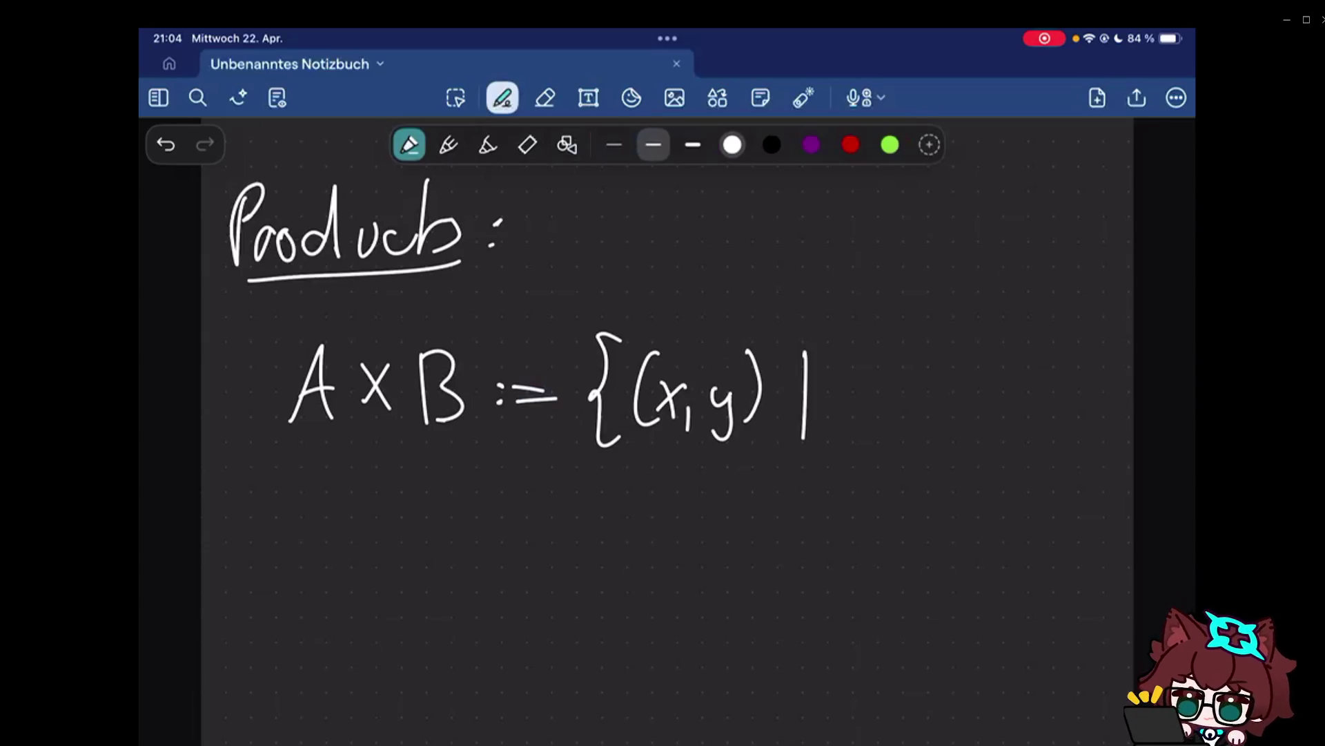
Lasso the handwritten formula and shift it left to make room for the condition.
click(455, 98)
drag(271, 317, 379, 367)
drag(272, 318, 843, 497)
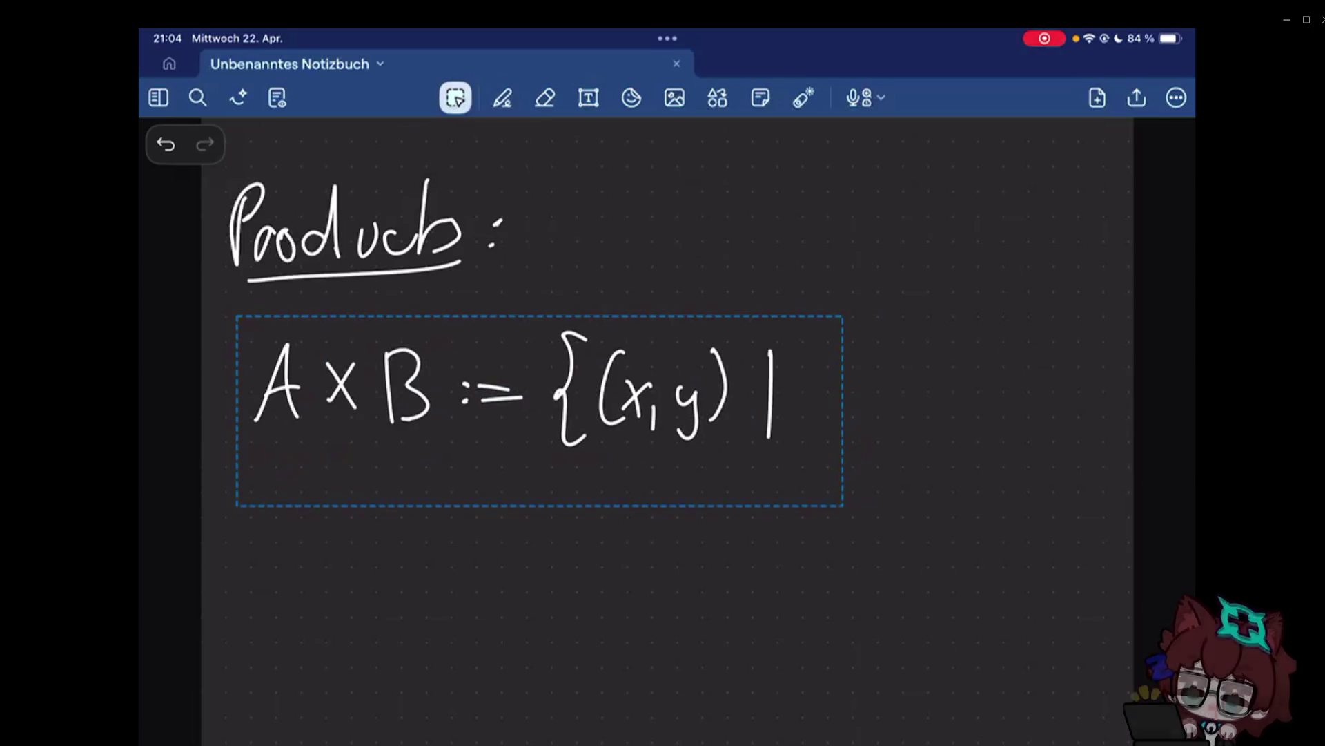
drag(518, 393, 443, 395)
click(502, 97)
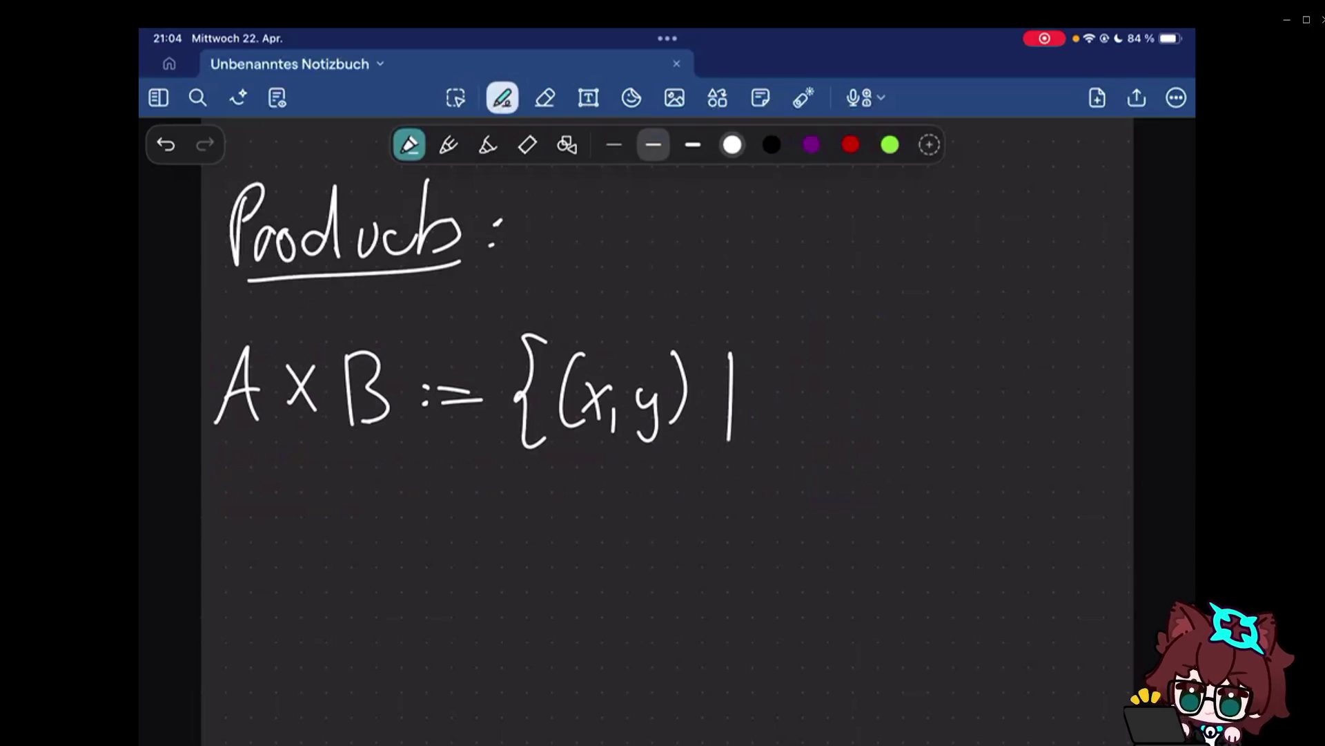
Write the condition 'x∈A ∧ y∈B}' after the bar to complete the product definition.
mouse_move(792, 388)
mouse_down()
mouse_move(766, 420)
mouse_move(789, 419)
mouse_up()
drag(816, 393, 814, 419)
drag(821, 418, 855, 418)
drag(829, 404, 908, 423)
drag(935, 388, 939, 452)
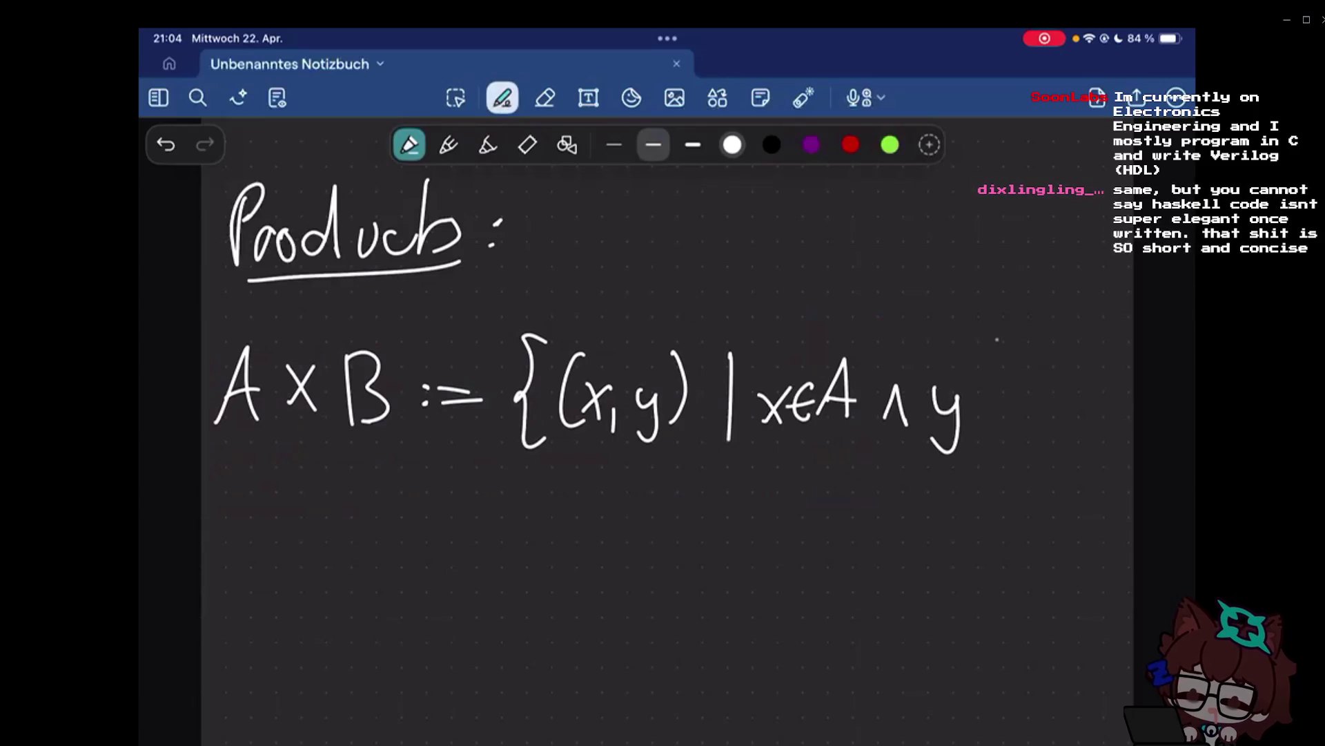
drag(1003, 387, 1003, 418)
drag(979, 403, 1001, 401)
drag(1015, 361, 1017, 416)
drag(1065, 348, 1067, 453)
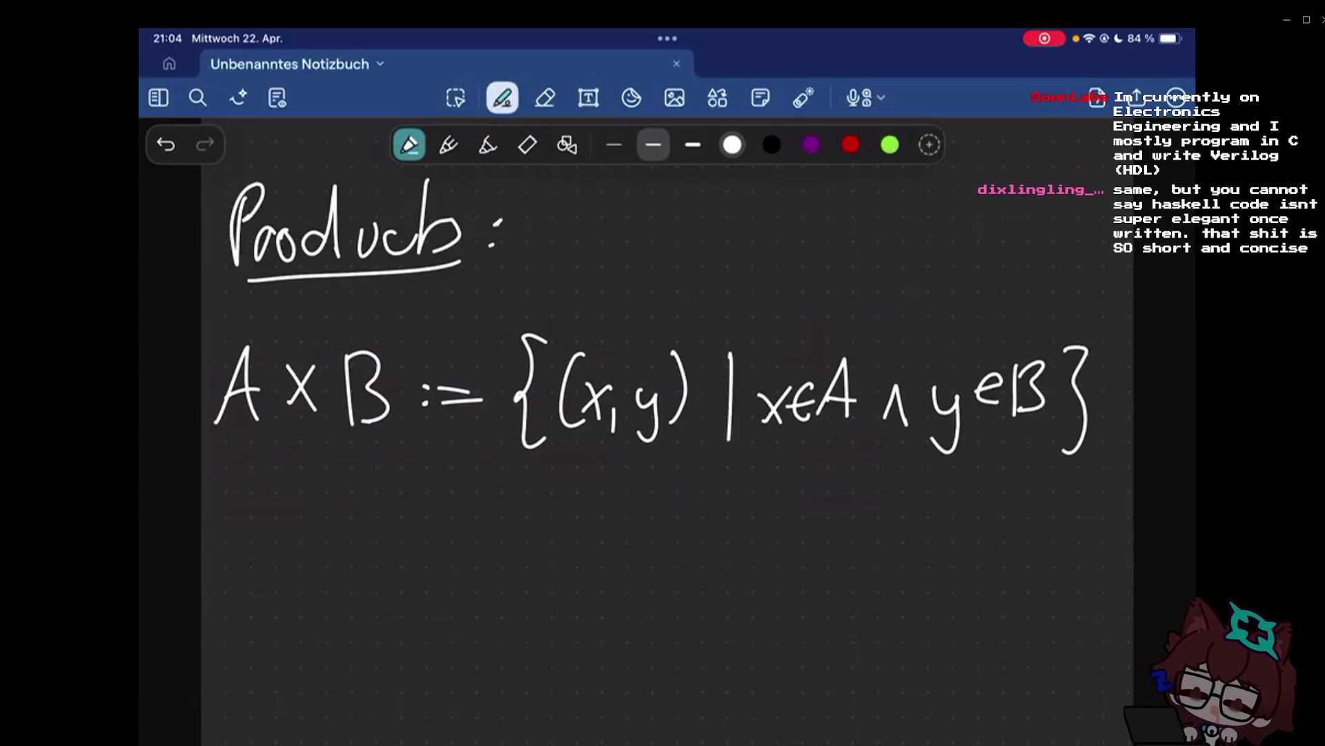
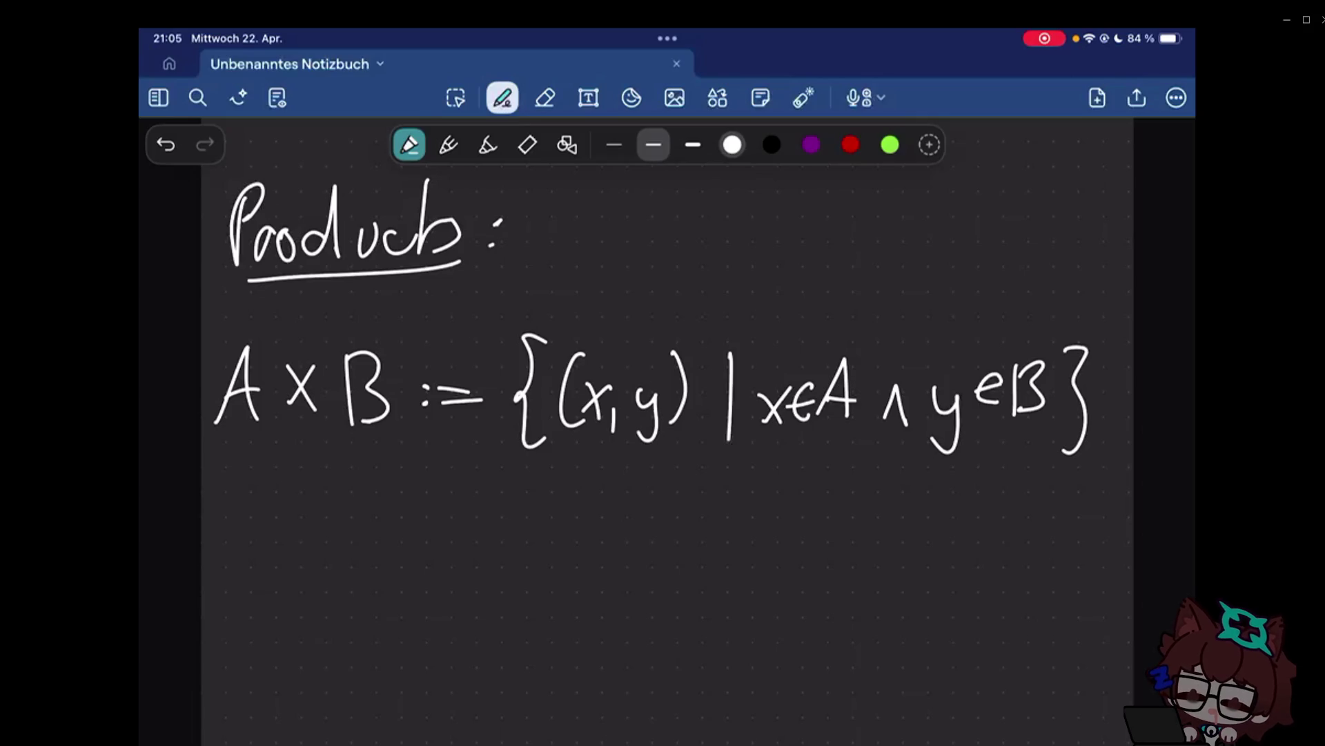
Write a false-start := and opening brace below the pair, then erase it.
click(384, 531)
click(384, 546)
drag(400, 533, 427, 530)
drag(399, 549, 430, 548)
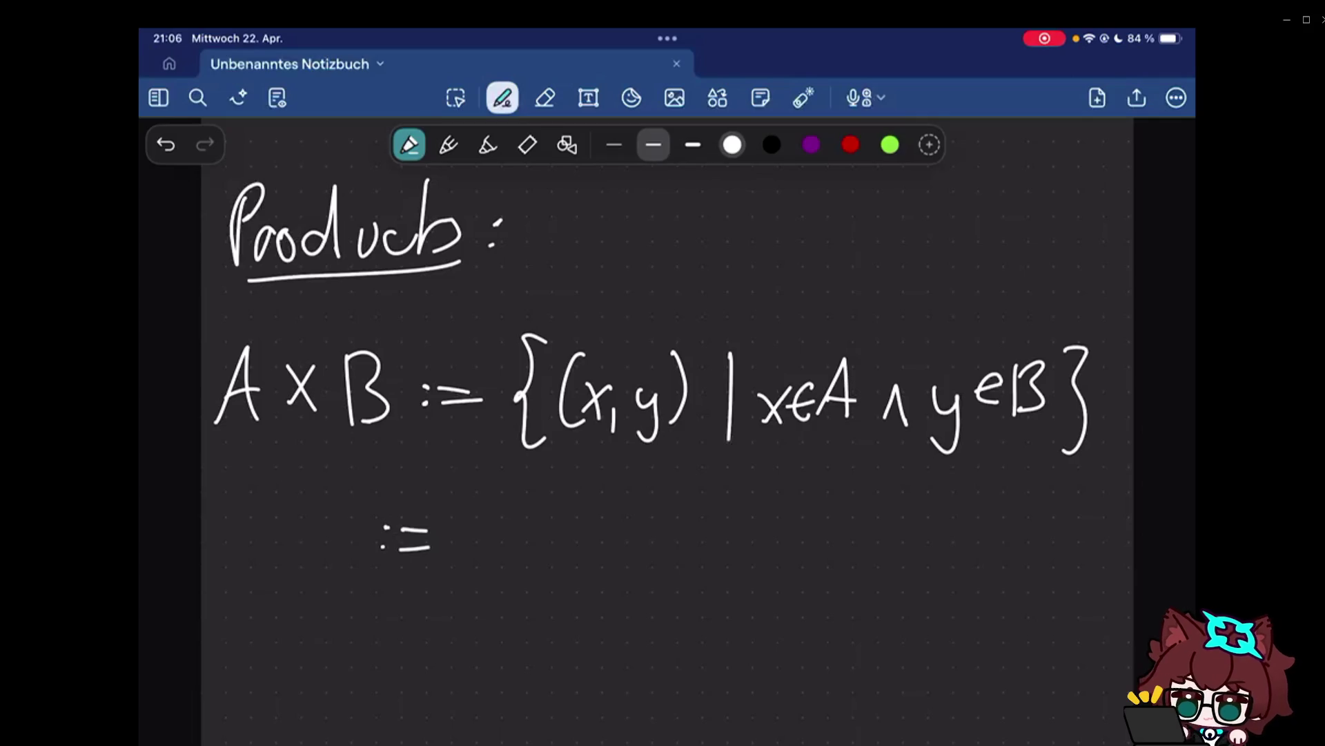
mouse_move(466, 526)
mouse_down()
mouse_move(453, 575)
mouse_move(473, 613)
mouse_up()
drag(383, 533, 472, 611)
Write a vertical equals sign under (x,y) and the set {x, {x,y}} below it.
drag(595, 458, 607, 482)
drag(536, 506, 503, 579)
drag(538, 540, 561, 564)
mouse_move(622, 523)
mouse_down()
mouse_move(613, 574)
mouse_move(681, 563)
mouse_move(692, 586)
mouse_up()
drag(712, 526, 715, 571)
mouse_move(750, 512)
mouse_down()
mouse_move(762, 549)
mouse_move(753, 584)
mouse_up()
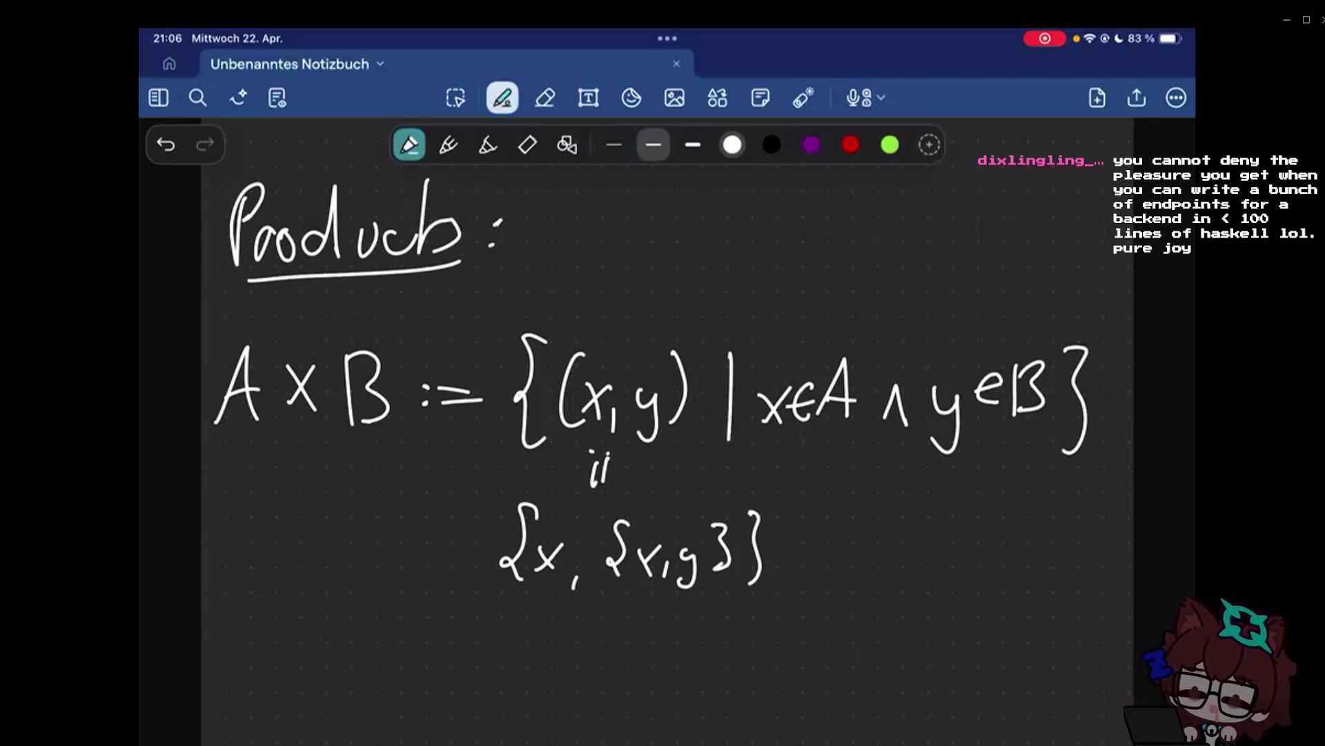
scroll(663, 415, down, 3)
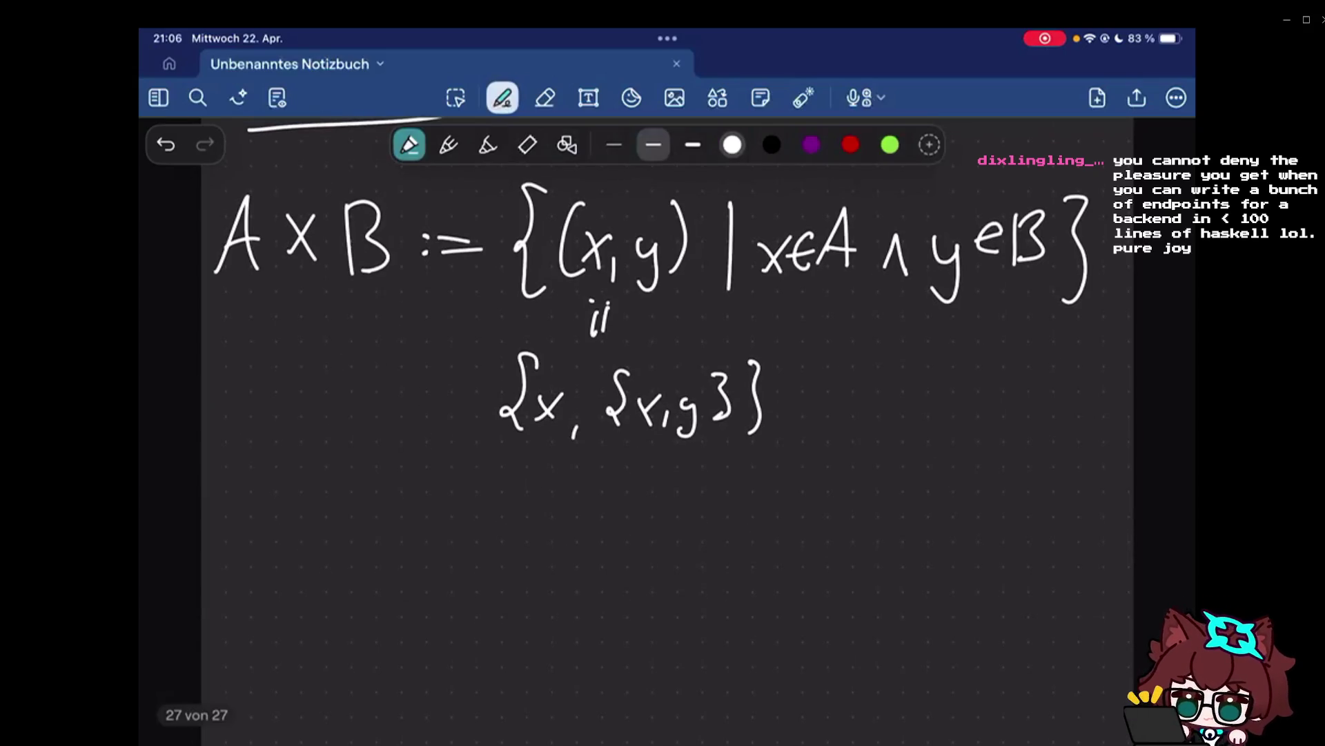
scroll(663, 310, up, 1)
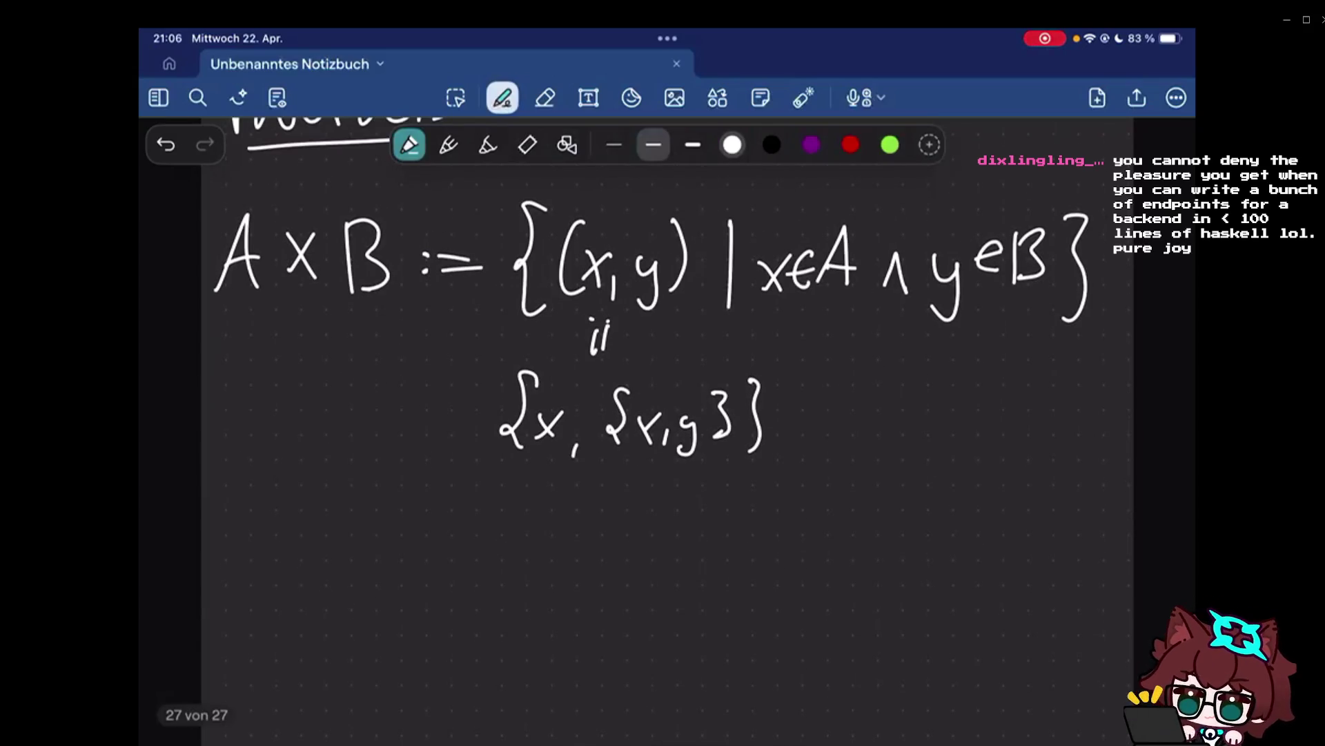
Write an underlined subset sign followed by P(P( below the set.
drag(465, 501, 452, 558)
drag(379, 570, 452, 568)
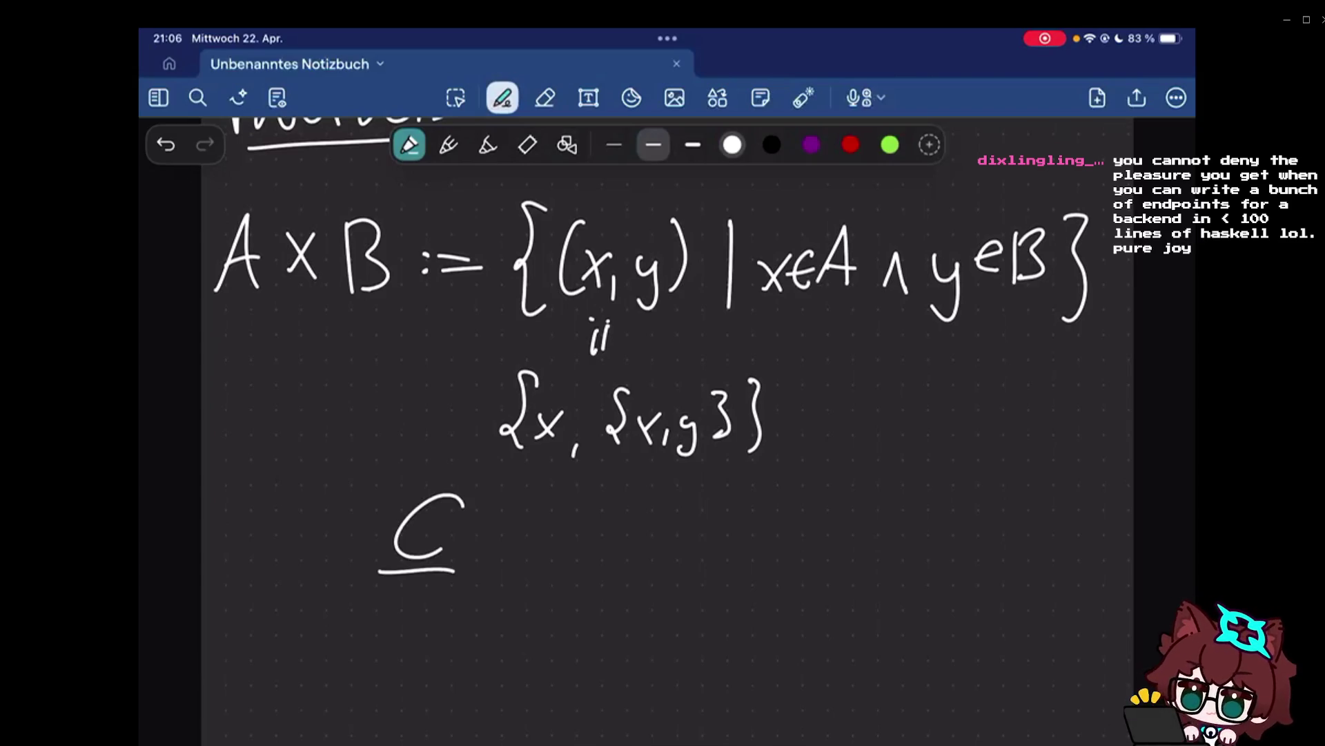
drag(532, 584, 548, 541)
mouse_move(649, 482)
mouse_down()
mouse_move(619, 604)
mouse_move(684, 549)
mouse_up()
drag(772, 487, 754, 599)
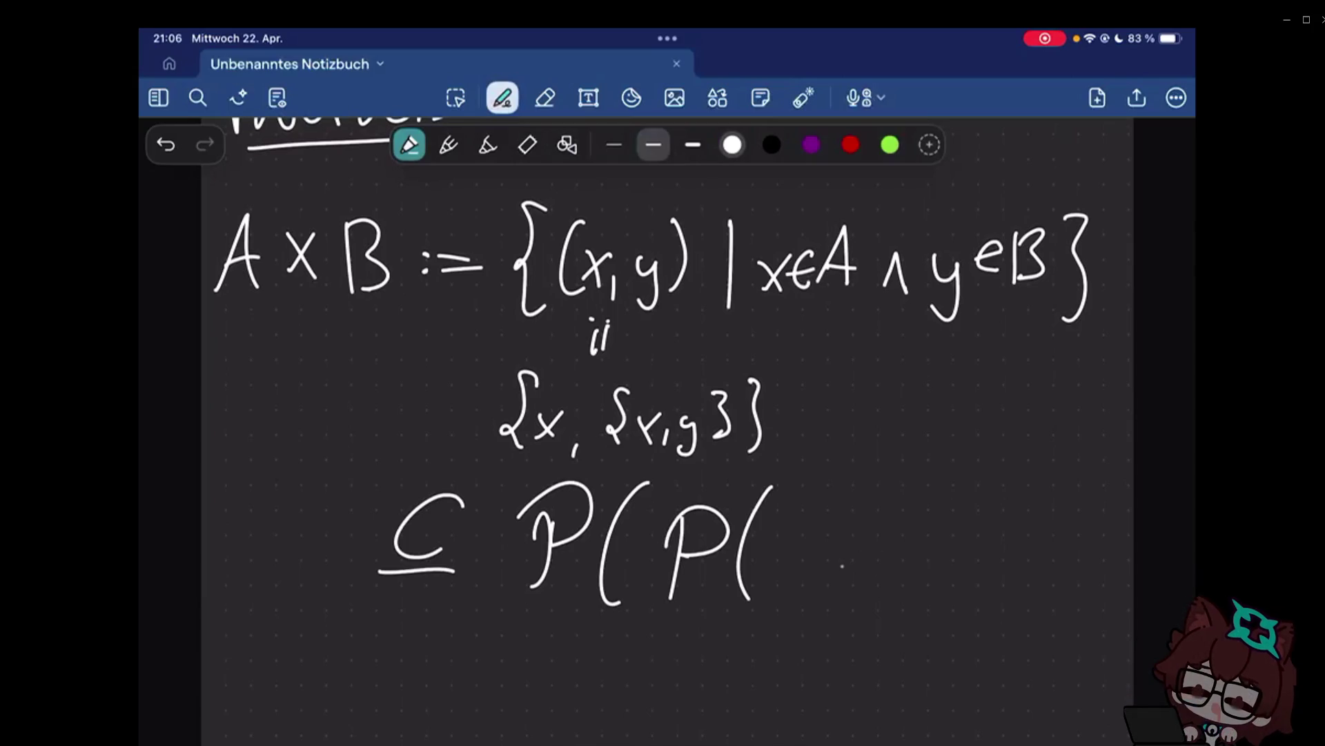
Complete the expression with A∪B)), then erase and cleanly redraw the inner P.
drag(786, 588, 831, 588)
drag(796, 554, 885, 530)
drag(909, 509, 911, 586)
drag(963, 485, 954, 606)
drag(1007, 477, 979, 609)
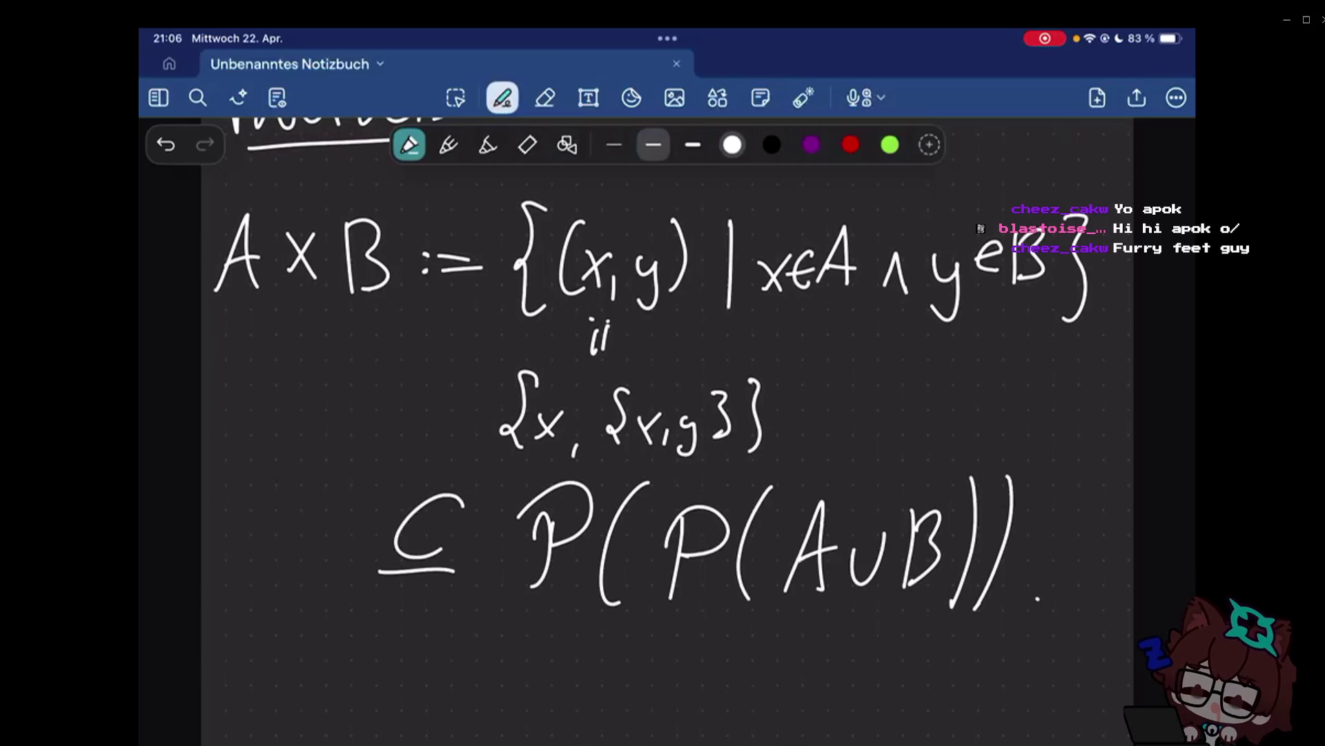
drag(693, 518, 663, 614)
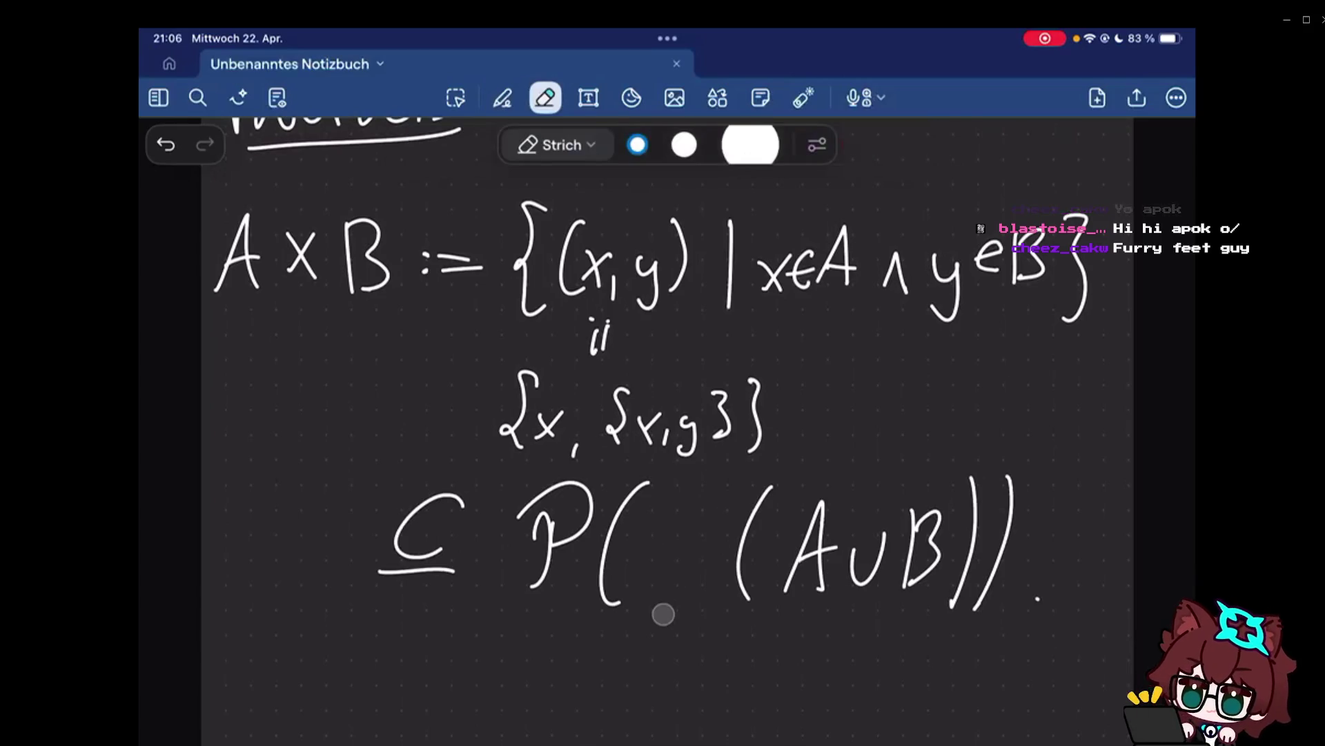
drag(653, 508, 650, 585)
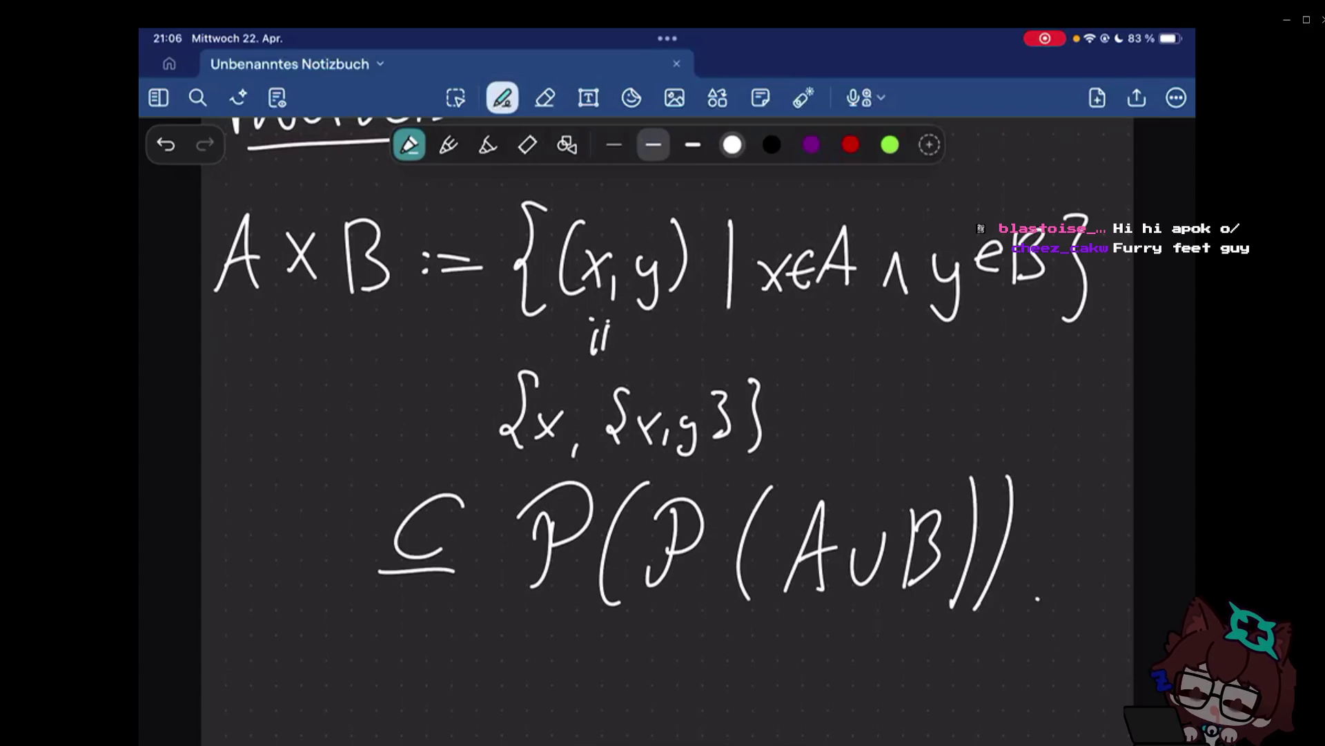
scroll(662, 414, down, 2)
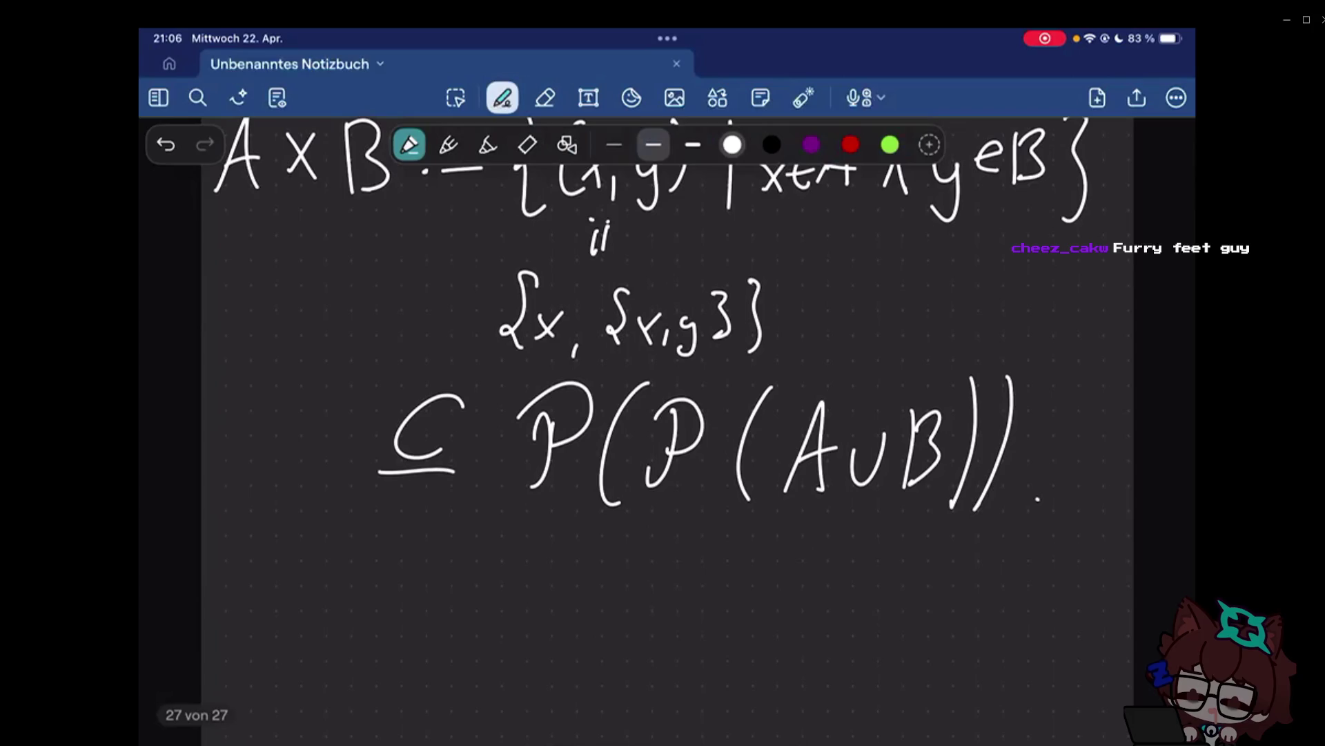
scroll(663, 415, up, 2)
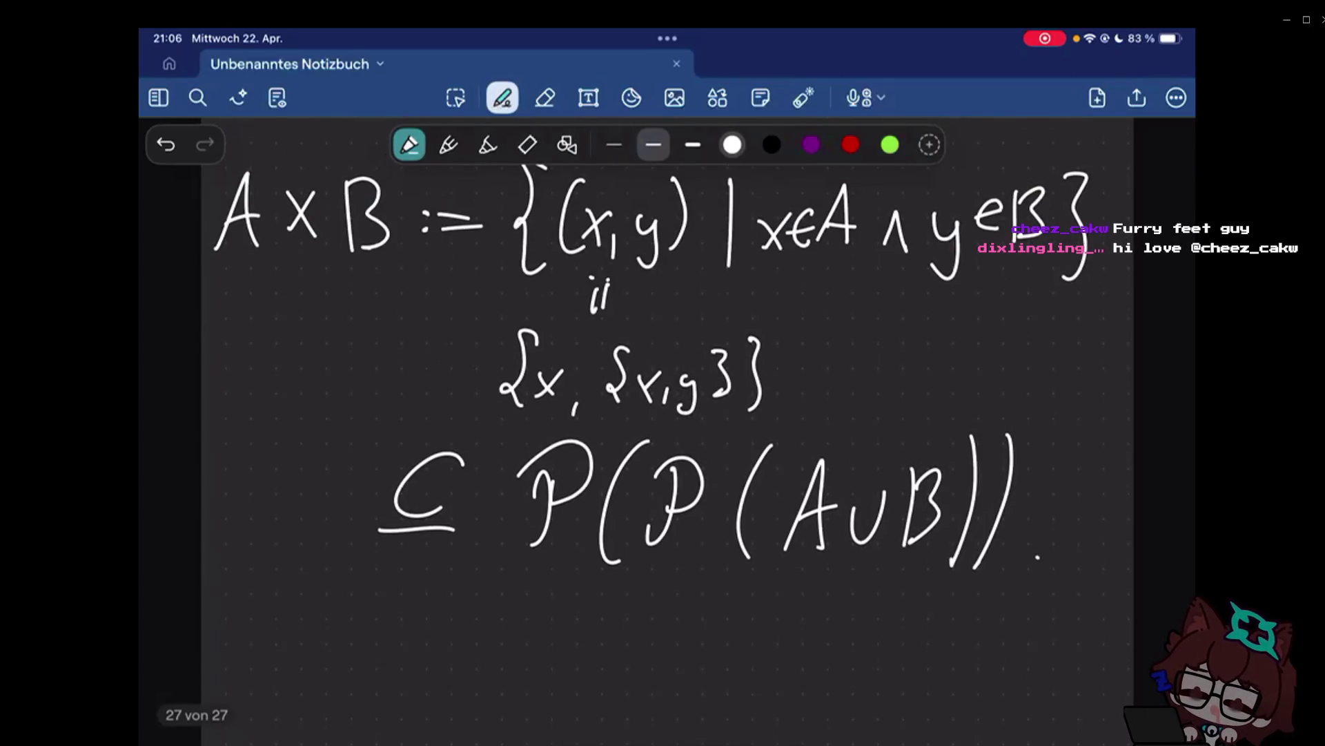
scroll(663, 415, down, 1)
Add a final dot after the subset formula.
click(1041, 533)
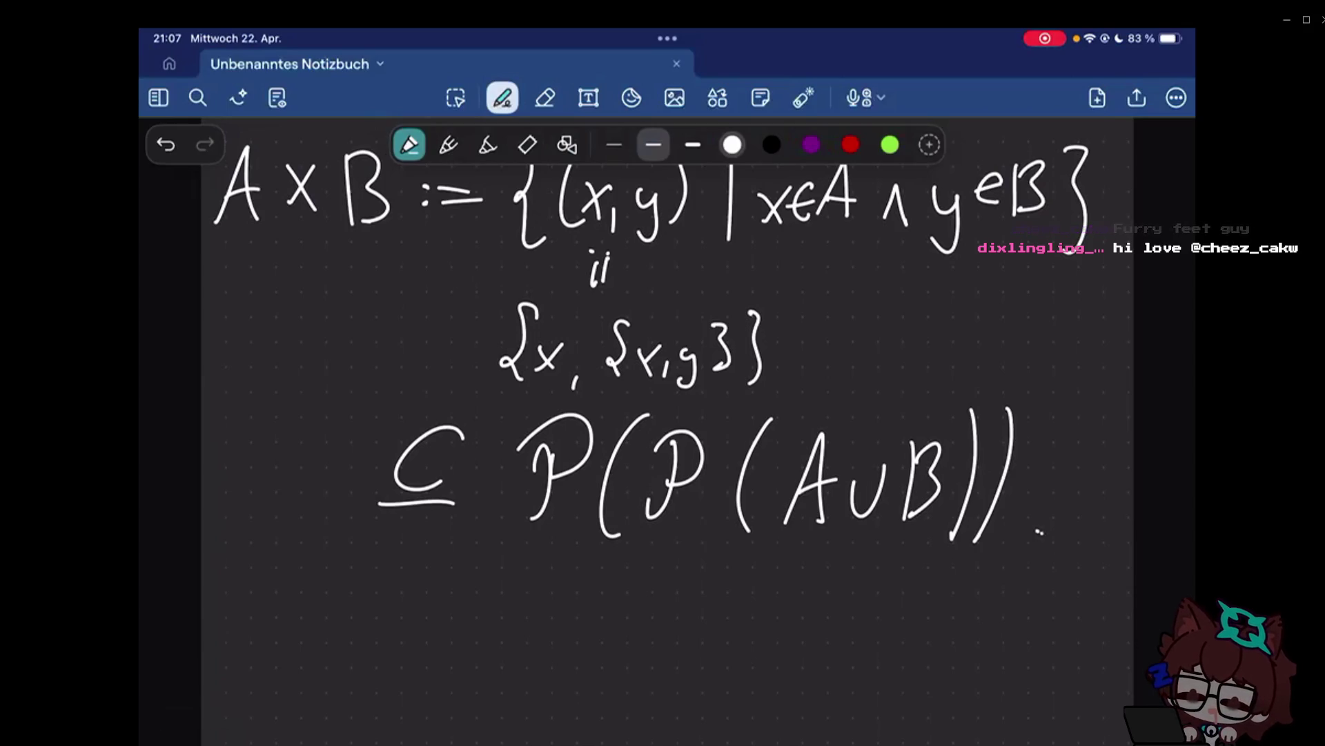
scroll(662, 415, up, 2)
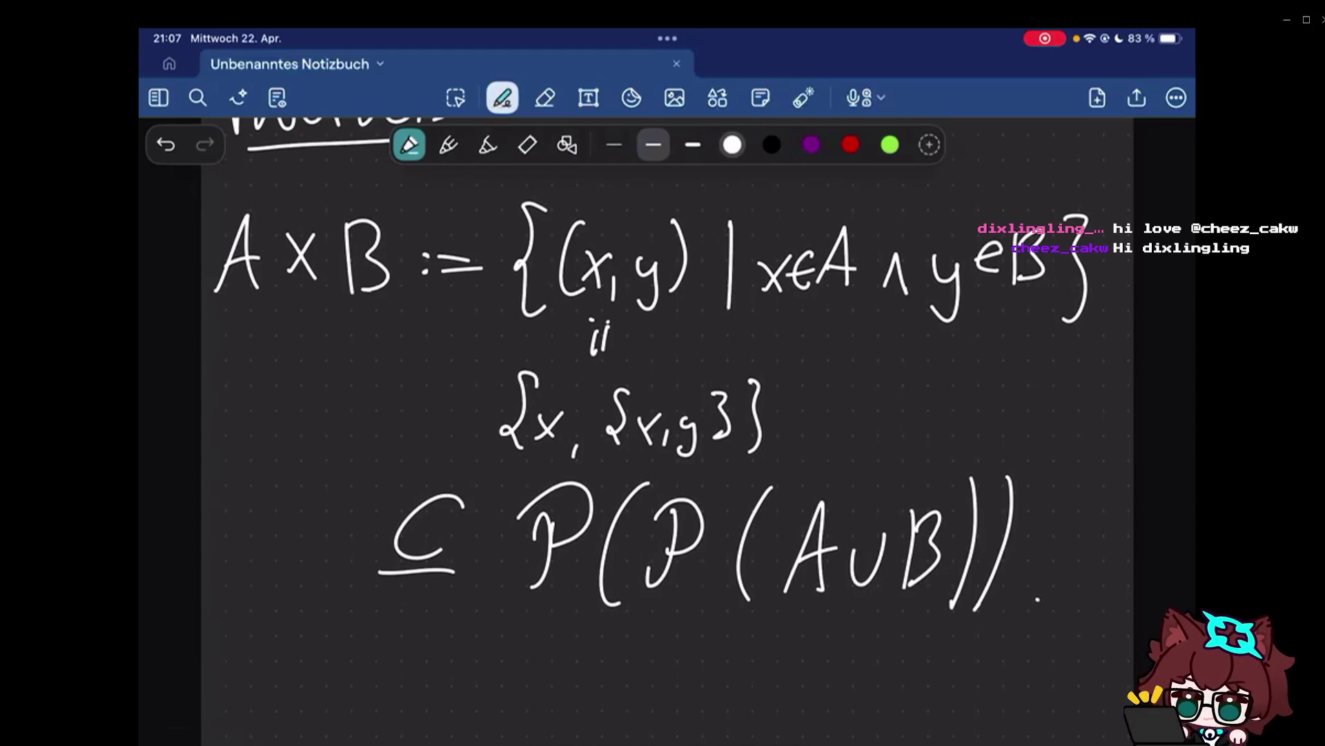
scroll(663, 415, up, 2)
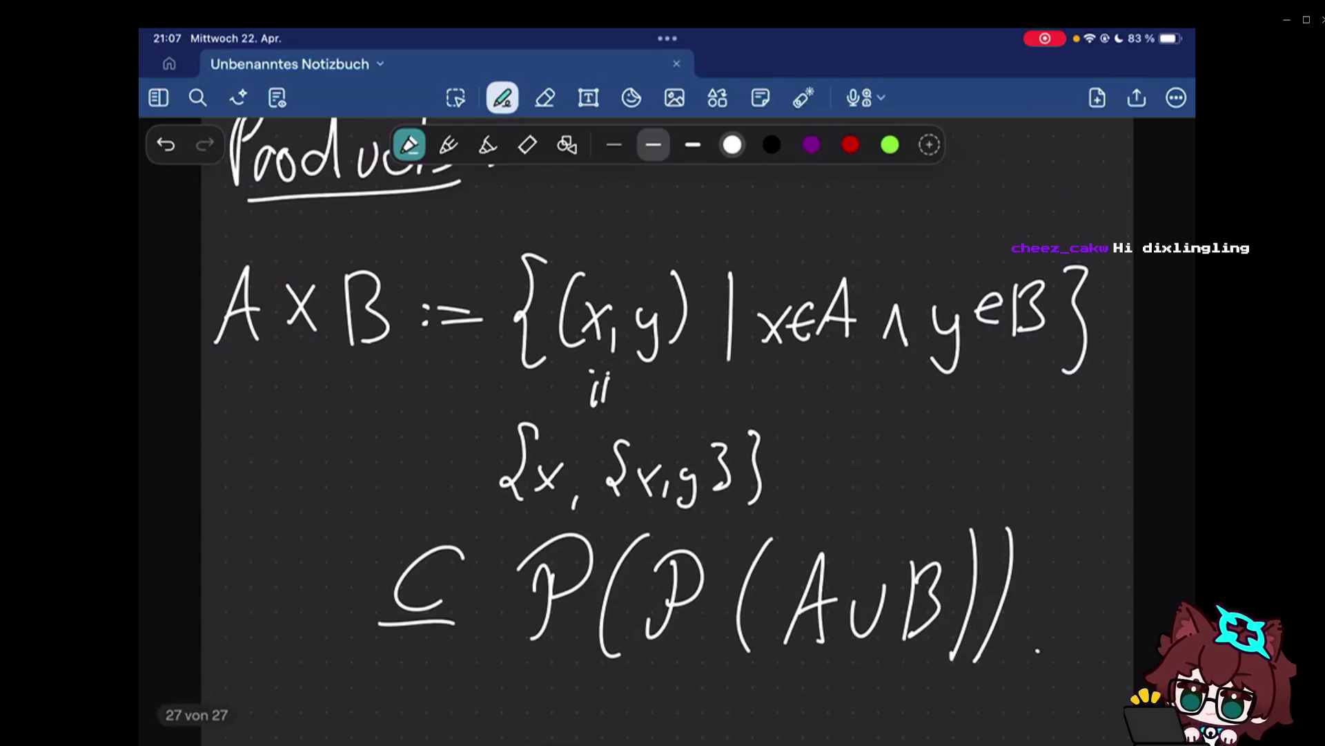
scroll(663, 415, down, 5)
scroll(662, 415, up, 3)
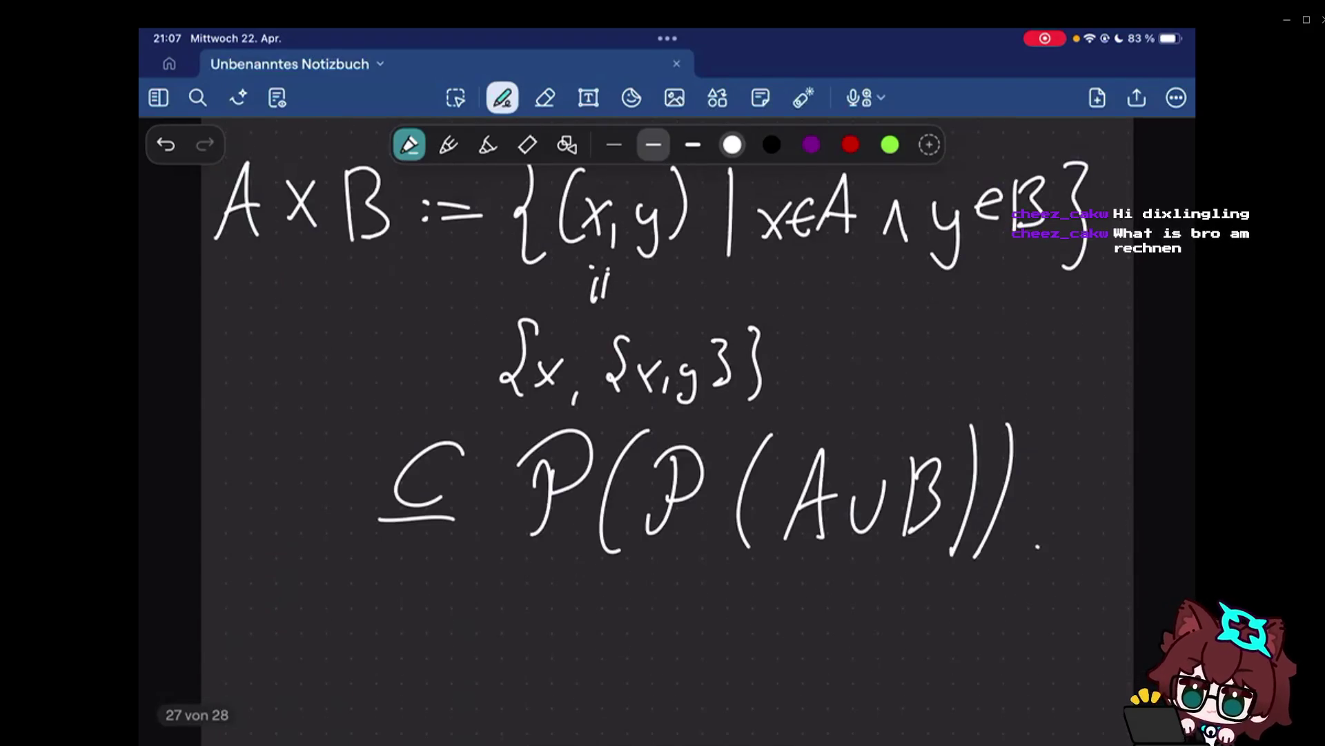
scroll(663, 414, down, 5)
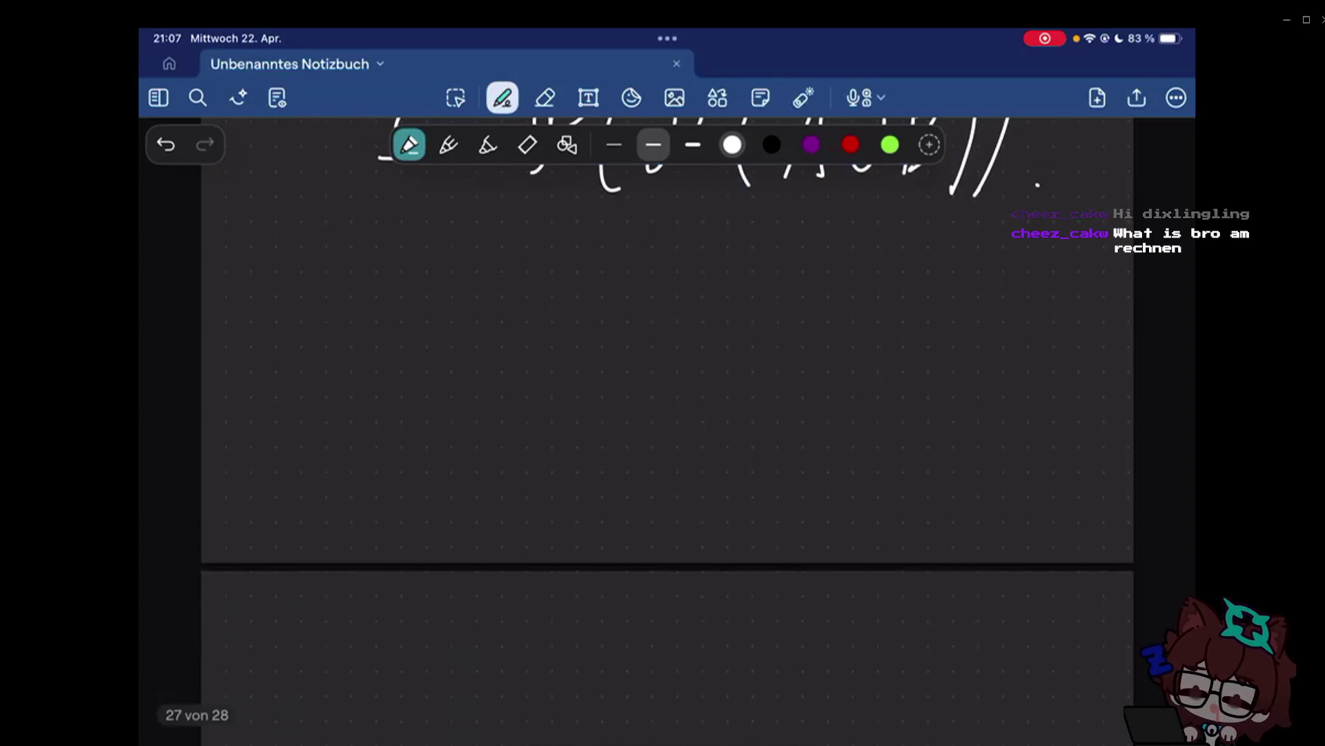
scroll(663, 415, down, 1)
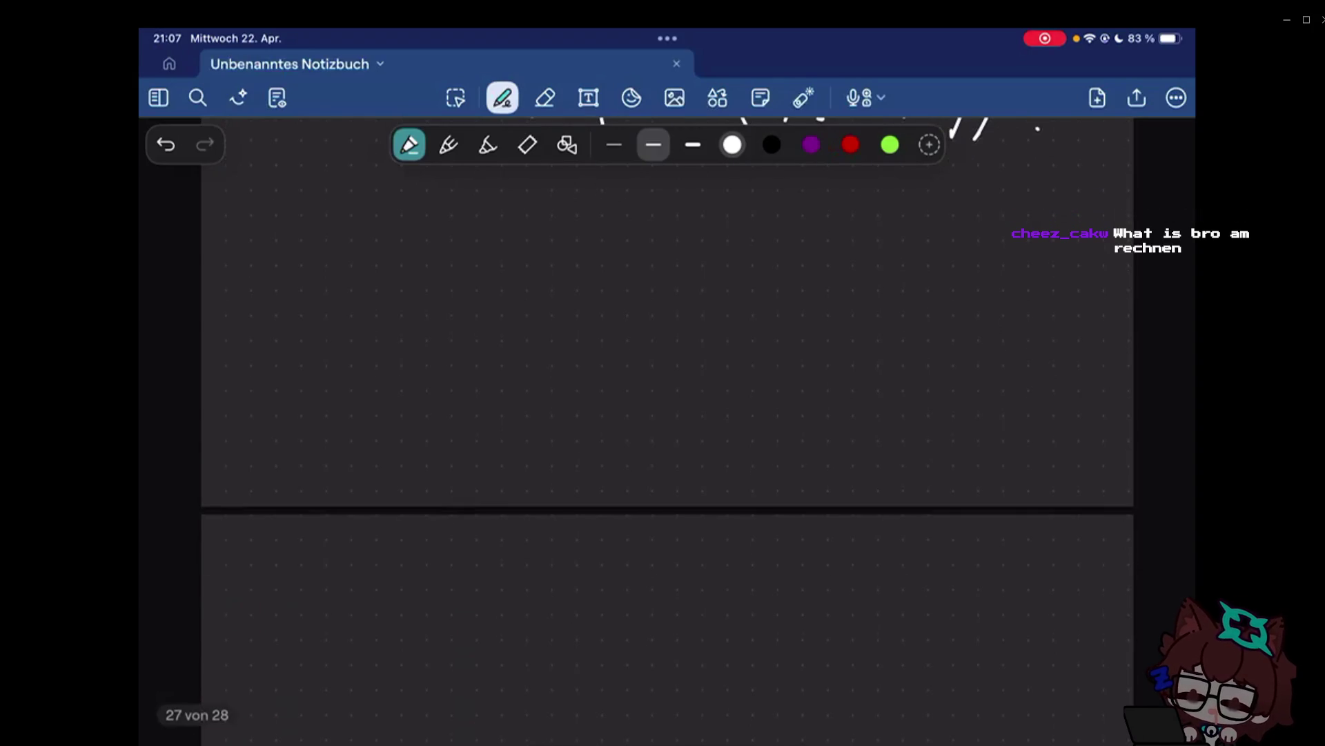
scroll(662, 414, up, 1)
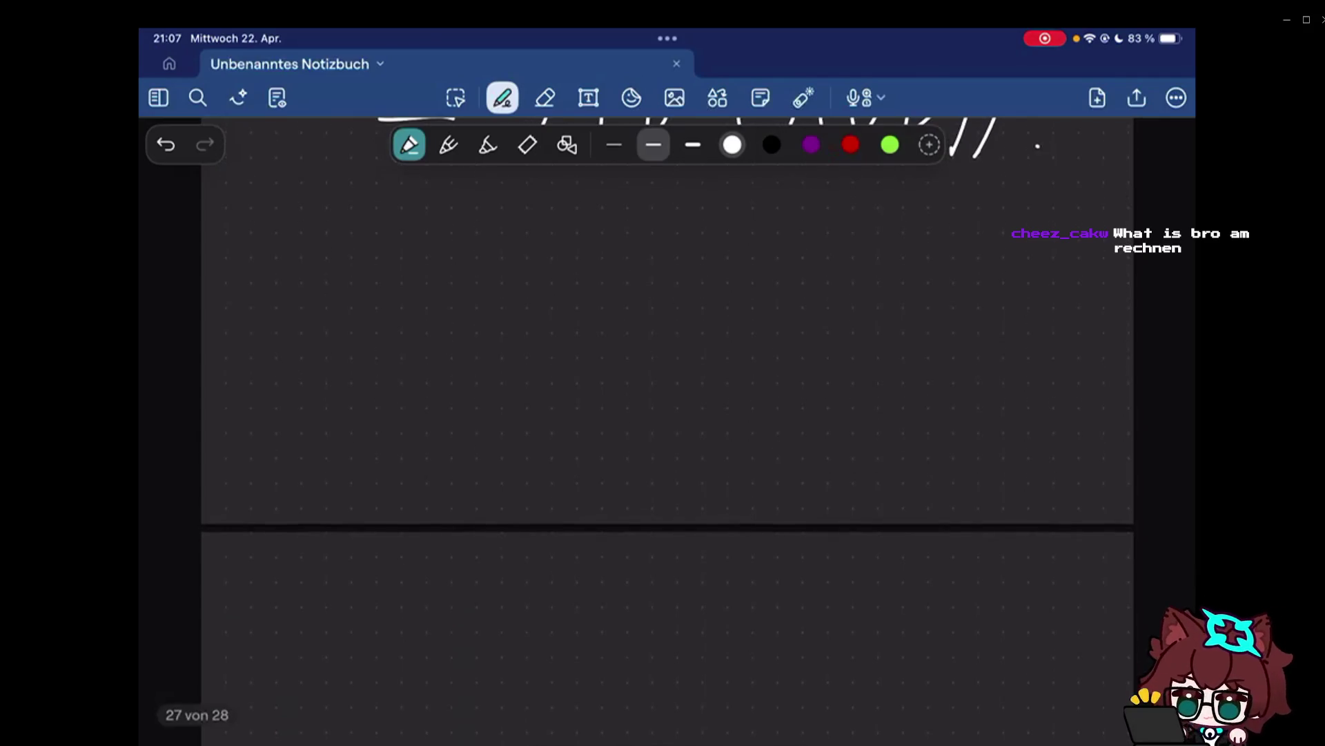
scroll(662, 414, up, 1)
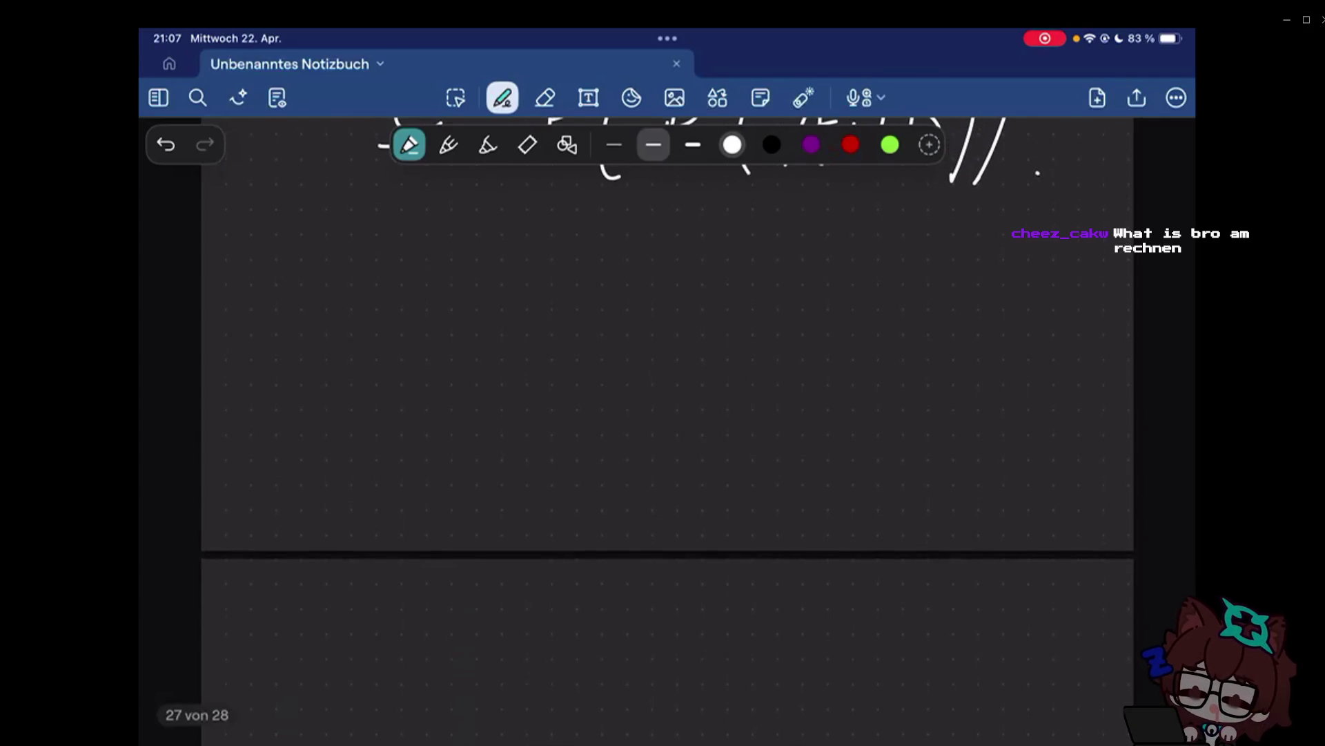
scroll(662, 414, up, 5)
scroll(664, 415, up, 2)
scroll(663, 415, up, 5)
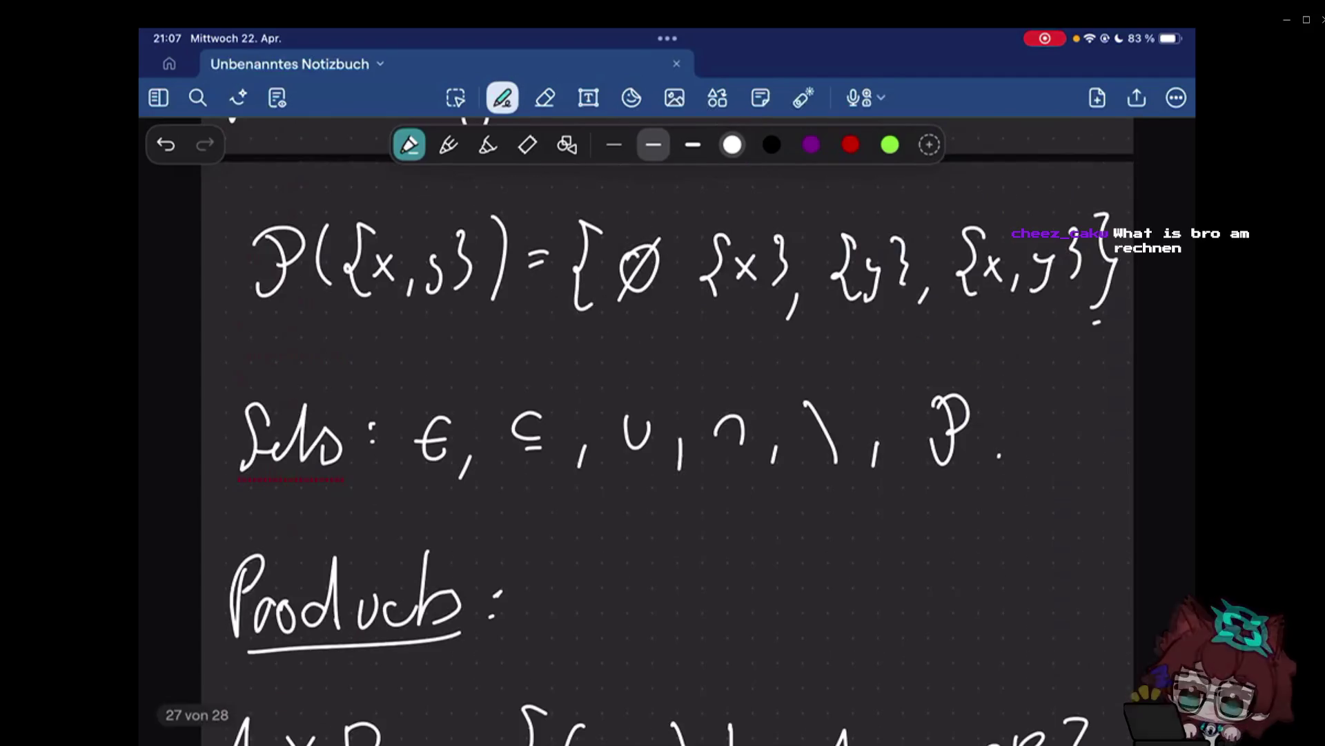
scroll(663, 415, down, 5)
scroll(663, 414, down, 1)
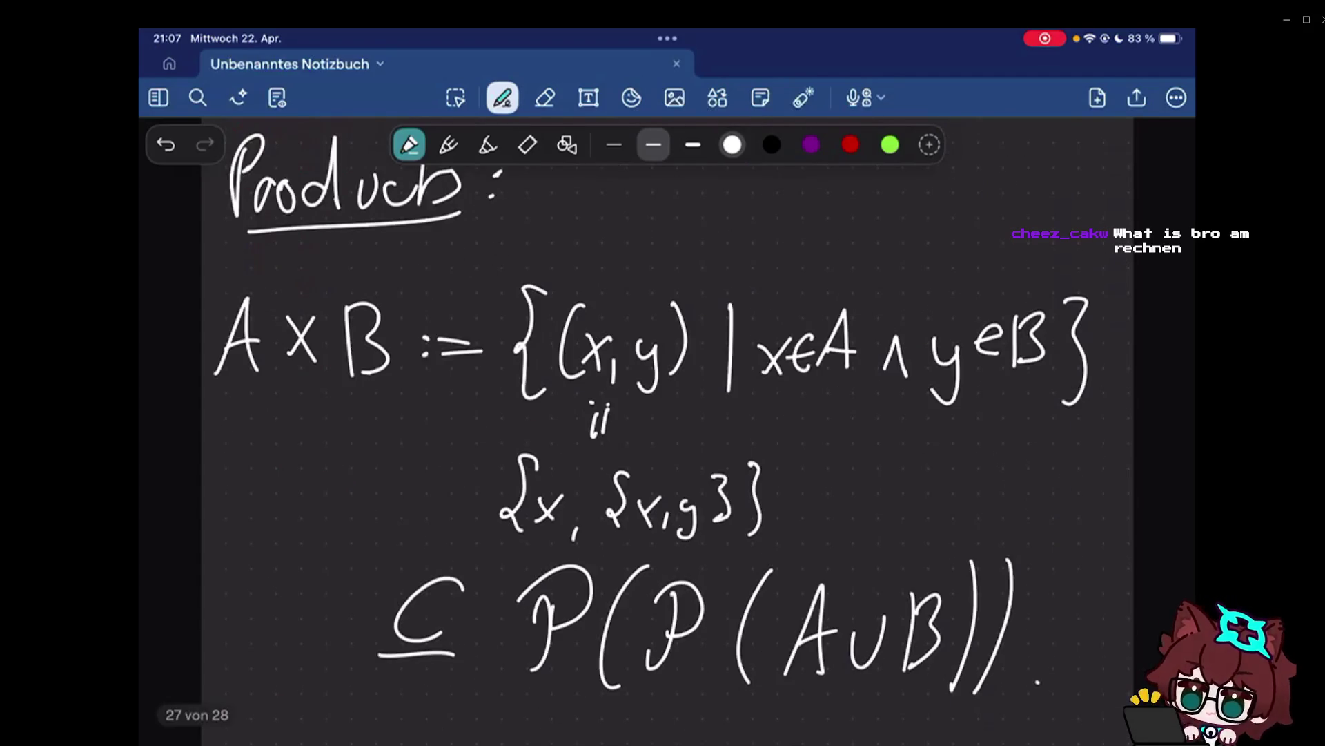
scroll(663, 414, down, 1)
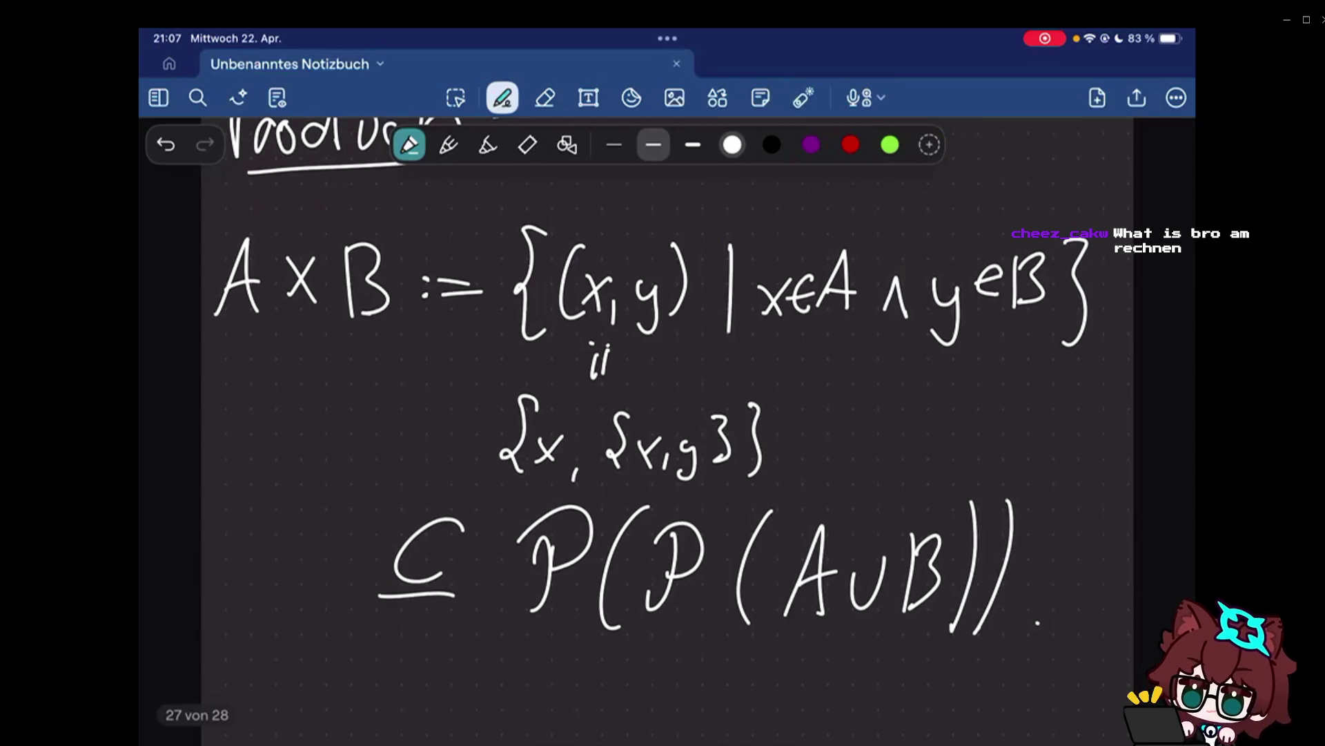
scroll(663, 414, up, 1)
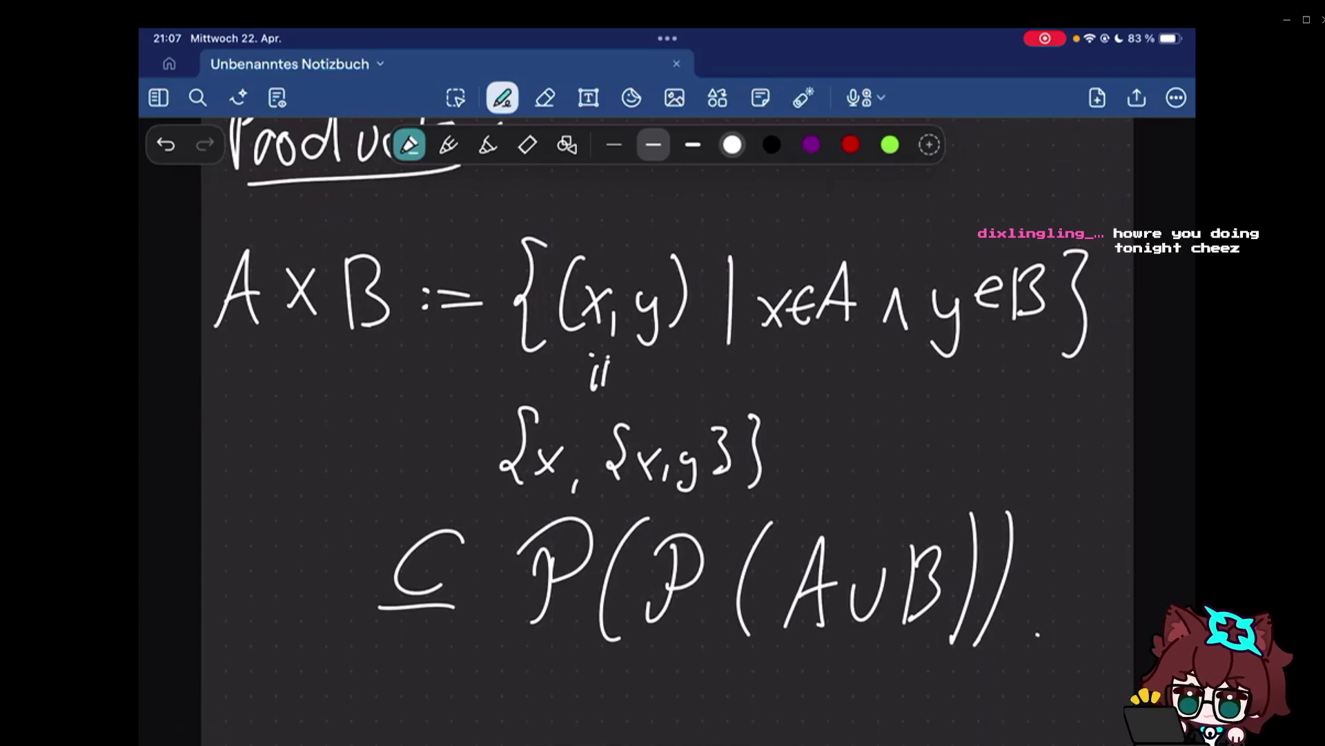
scroll(663, 414, up, 1)
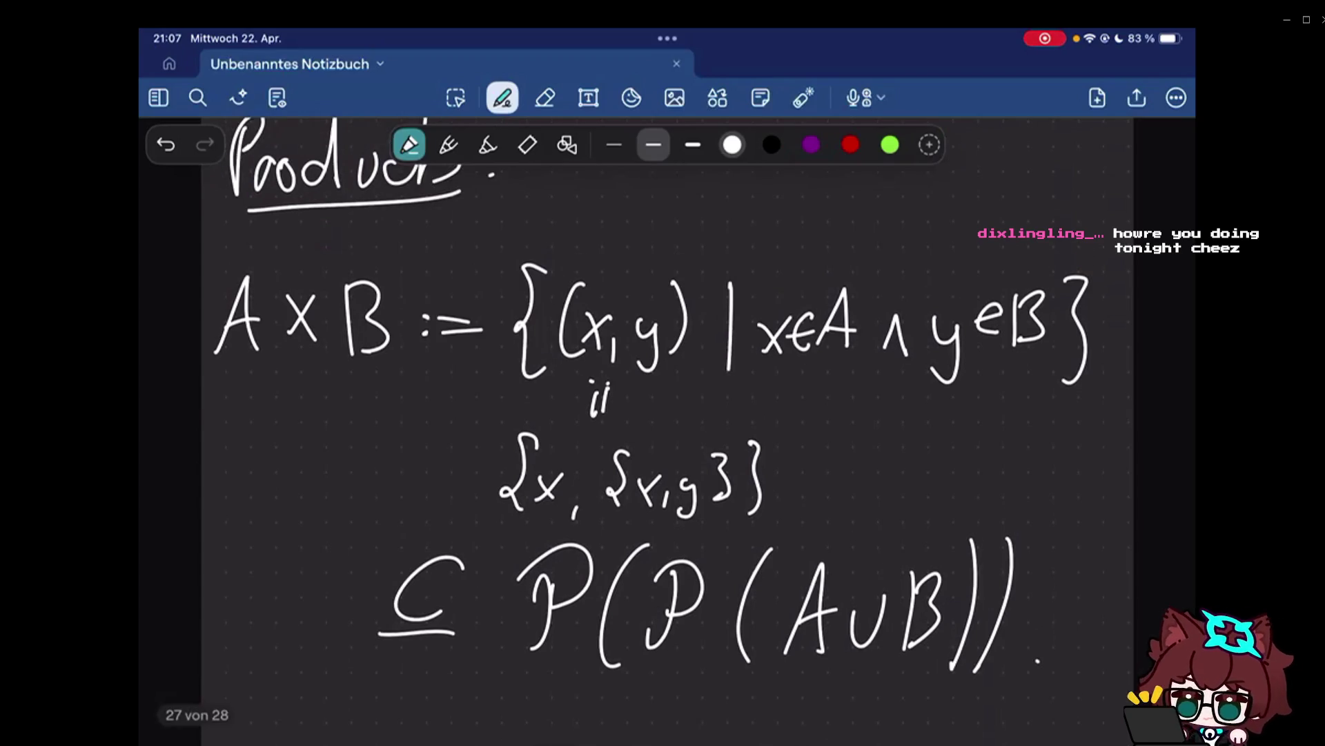
scroll(663, 415, down, 1)
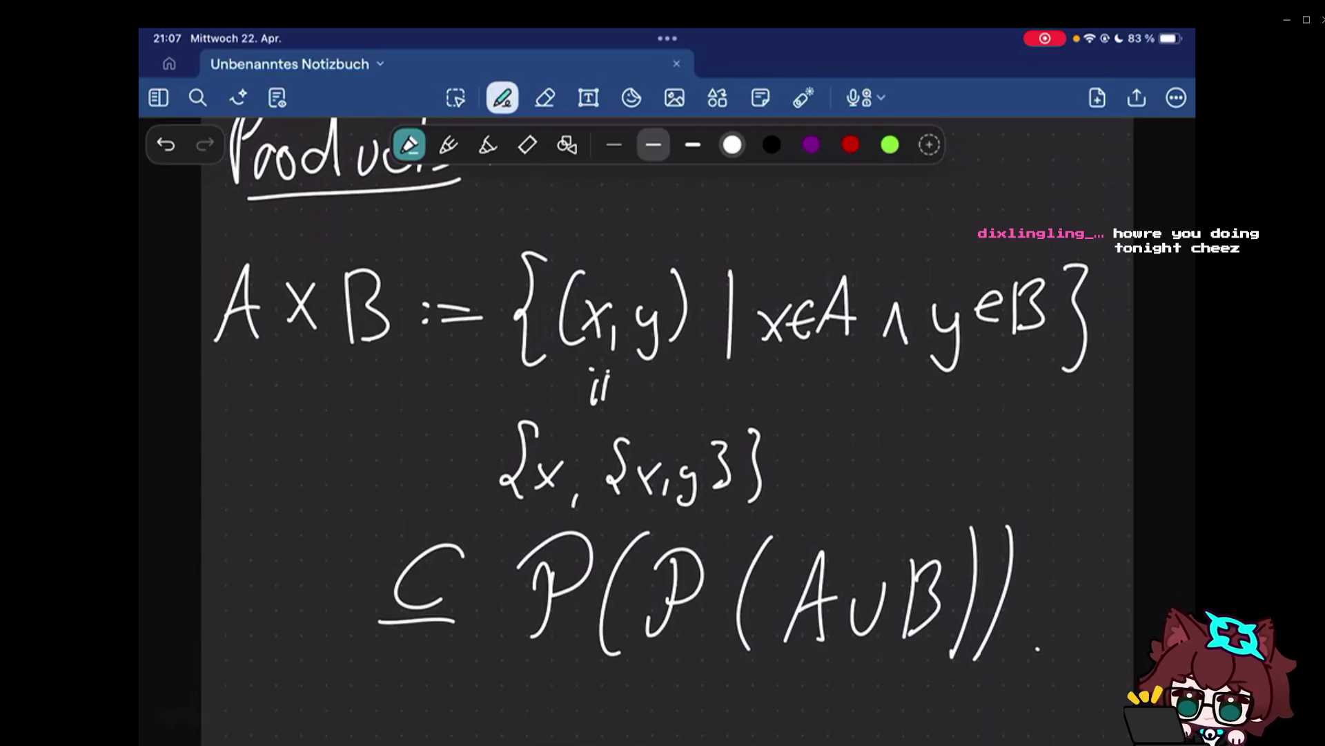
scroll(663, 414, up, 3)
scroll(663, 414, up, 10)
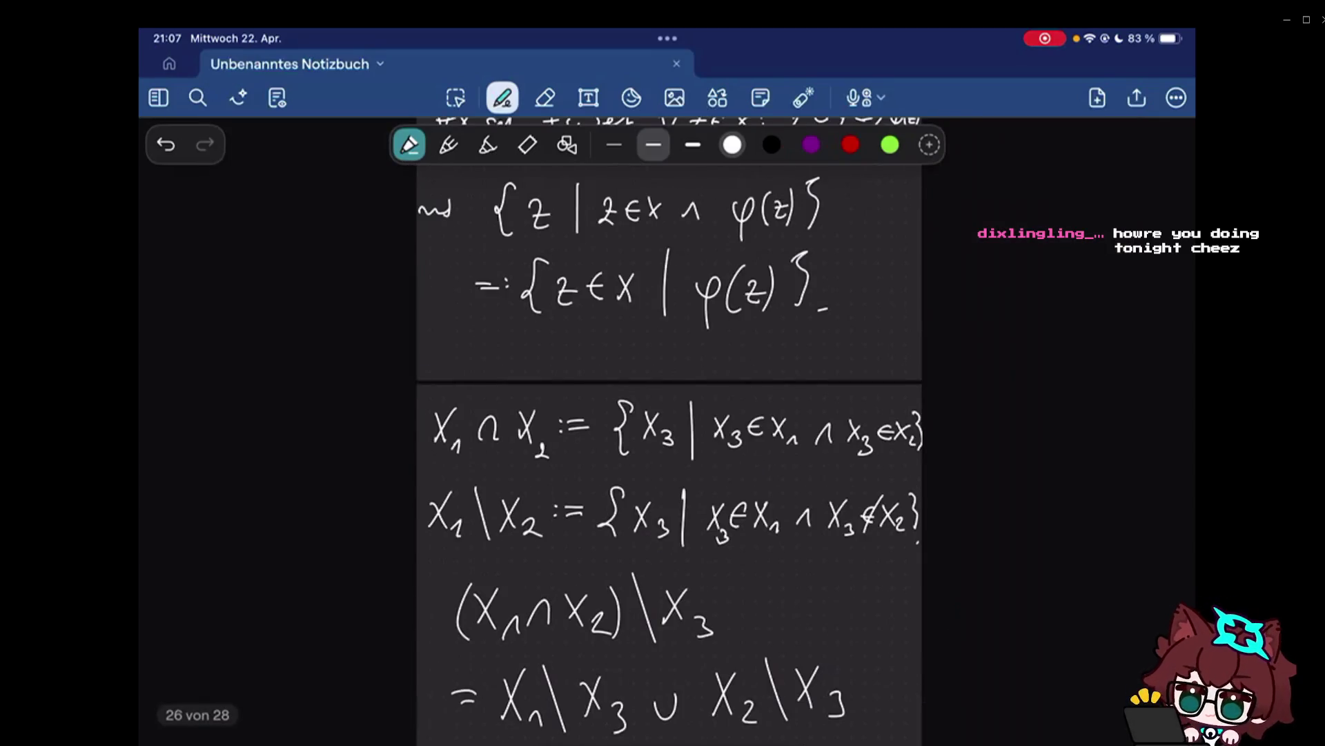
scroll(663, 414, up, 2)
scroll(662, 414, up, 5)
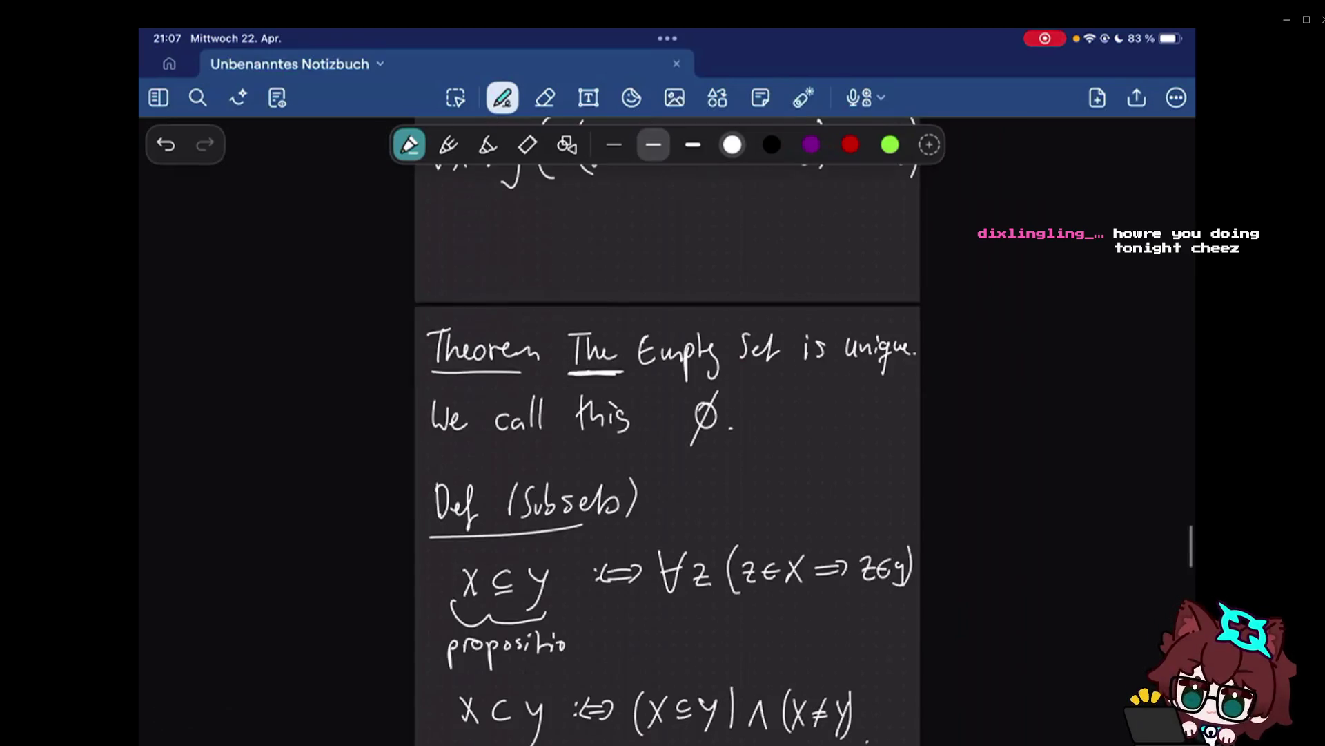
scroll(663, 415, up, 20)
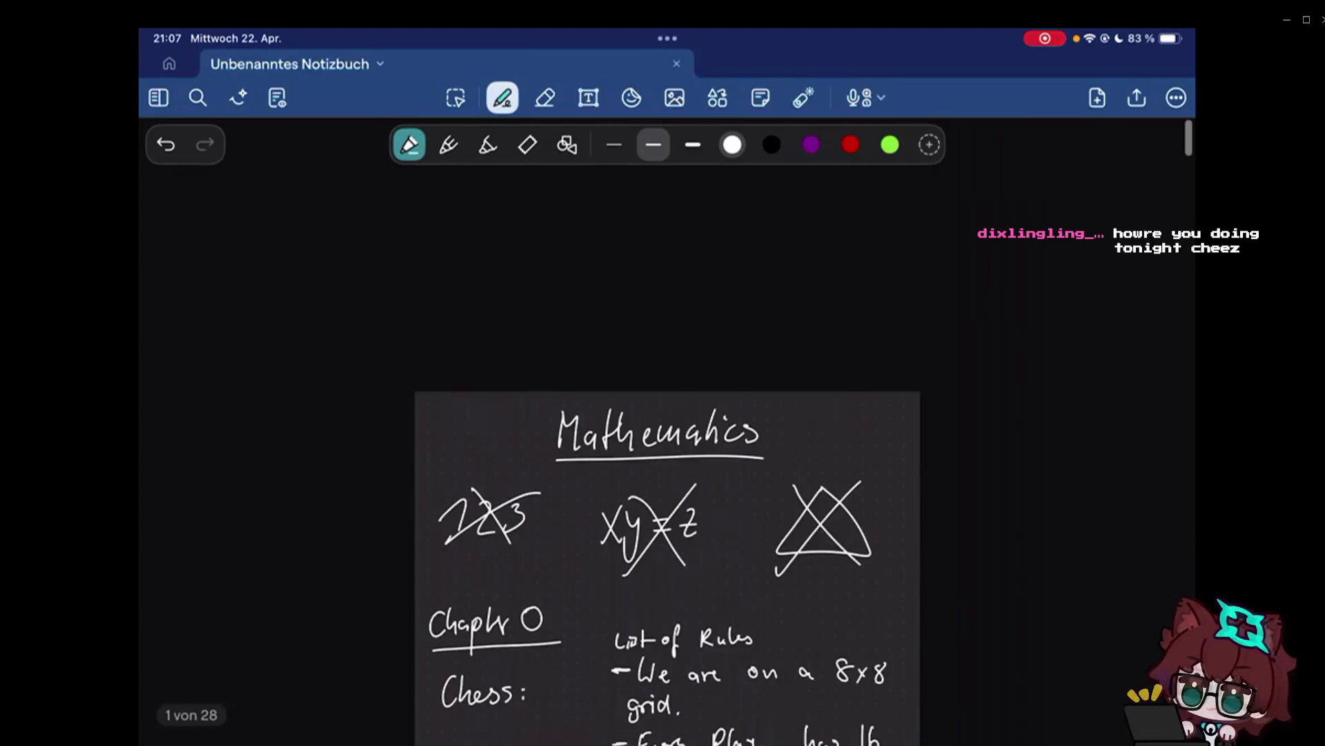
scroll(663, 414, down, 3)
scroll(663, 414, down, 1)
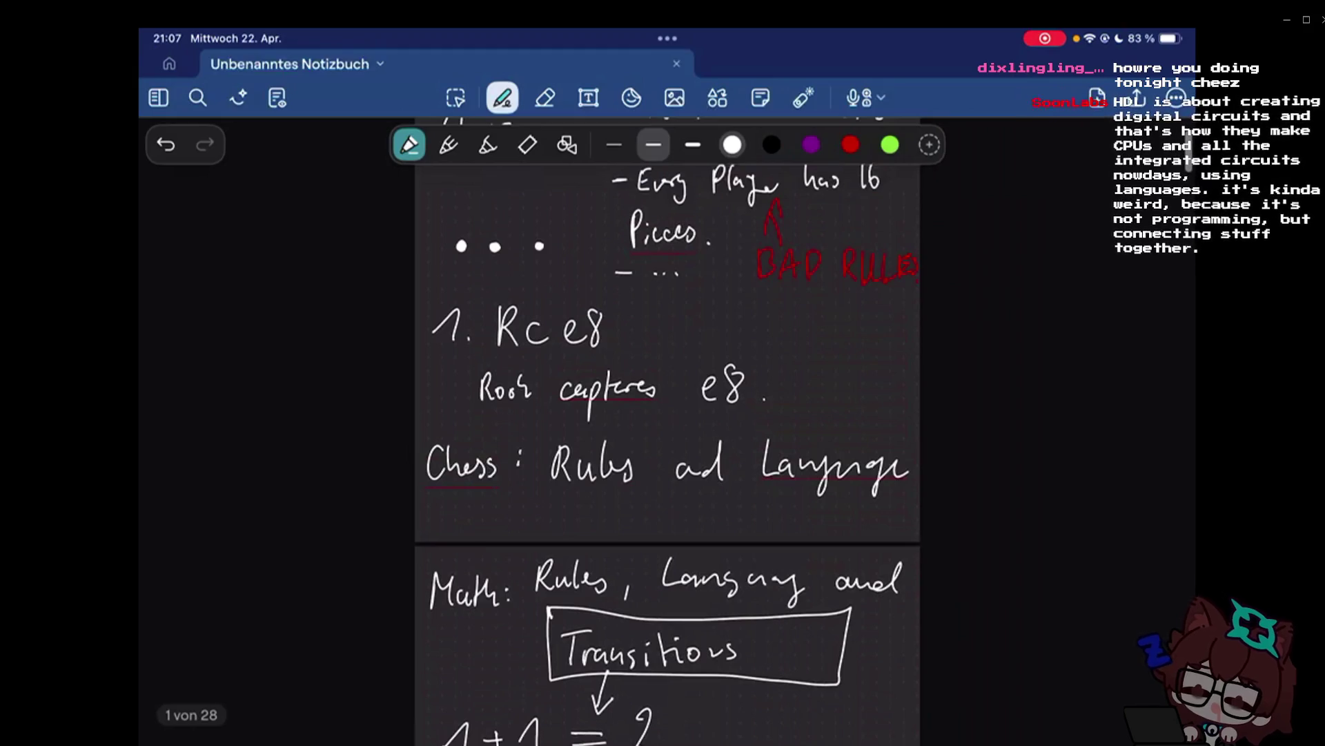
scroll(662, 415, down, 3)
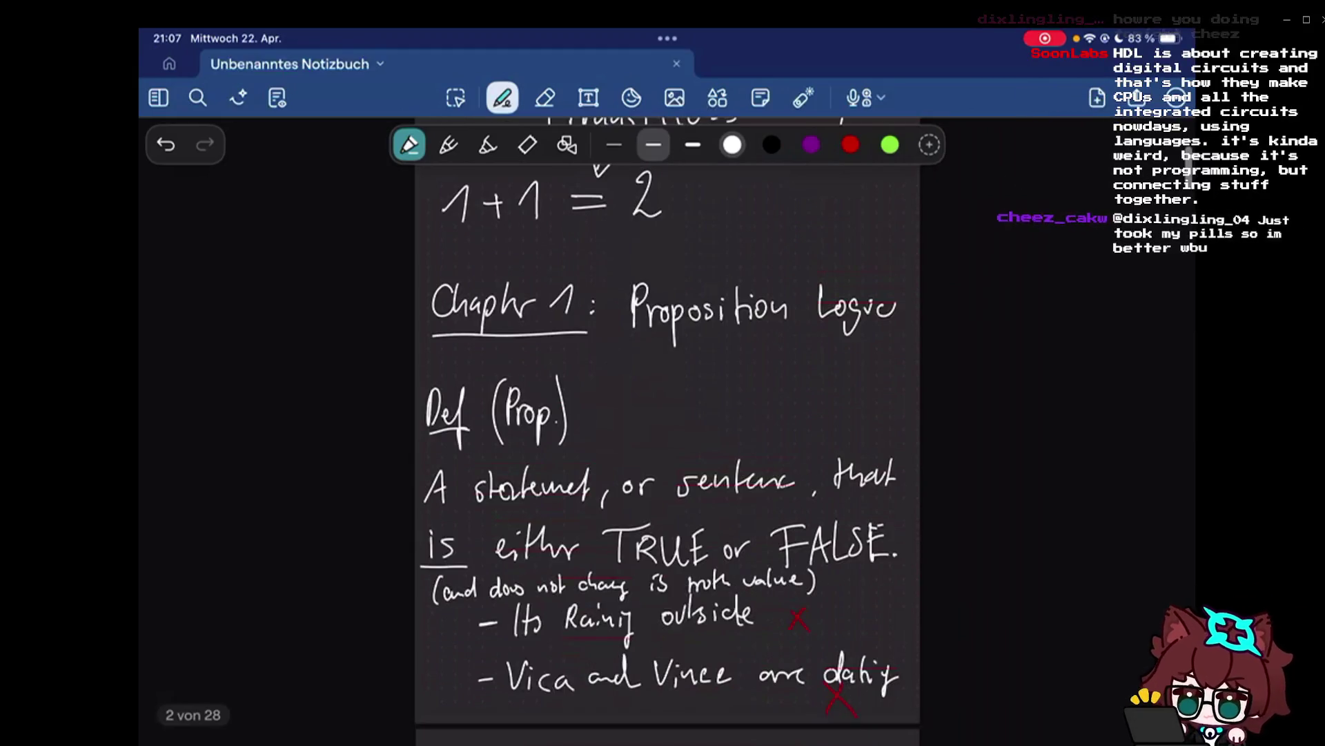
scroll(663, 415, down, 5)
scroll(663, 415, down, 1)
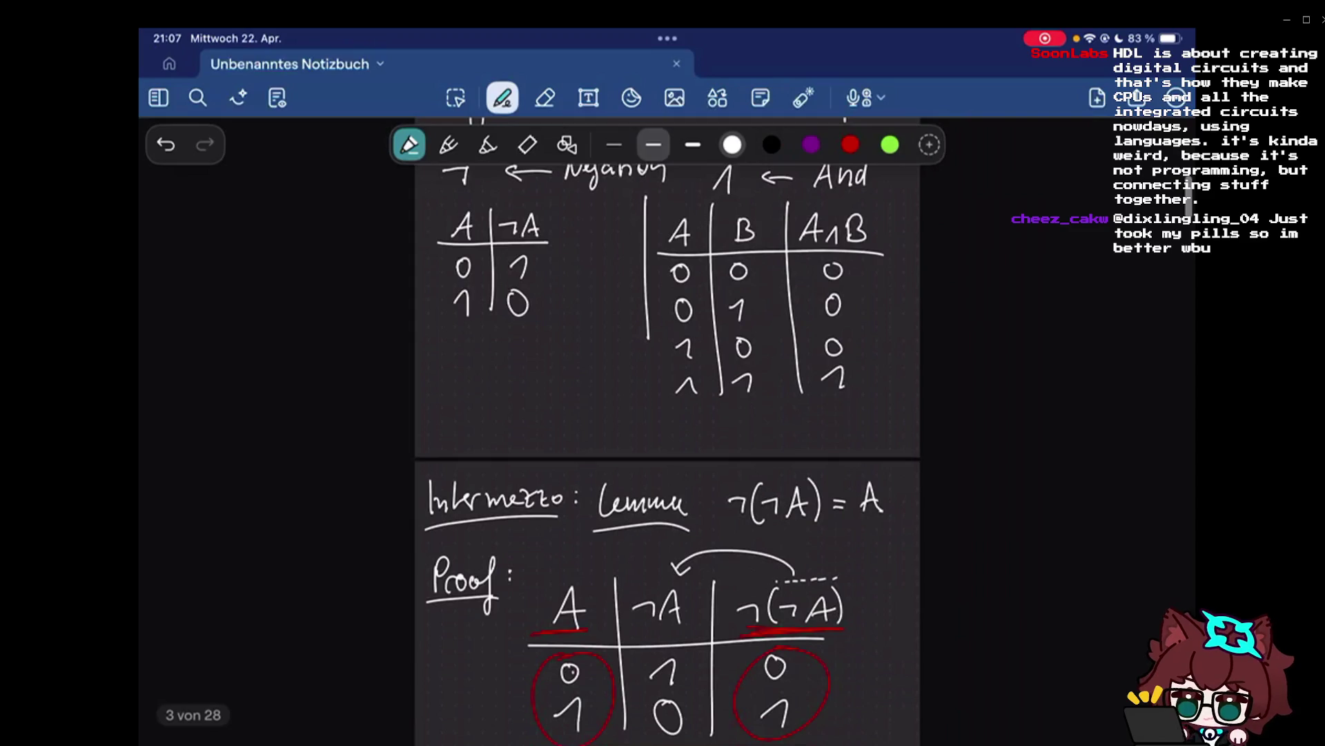
scroll(663, 415, down, 1)
scroll(663, 414, down, 5)
scroll(664, 415, down, 10)
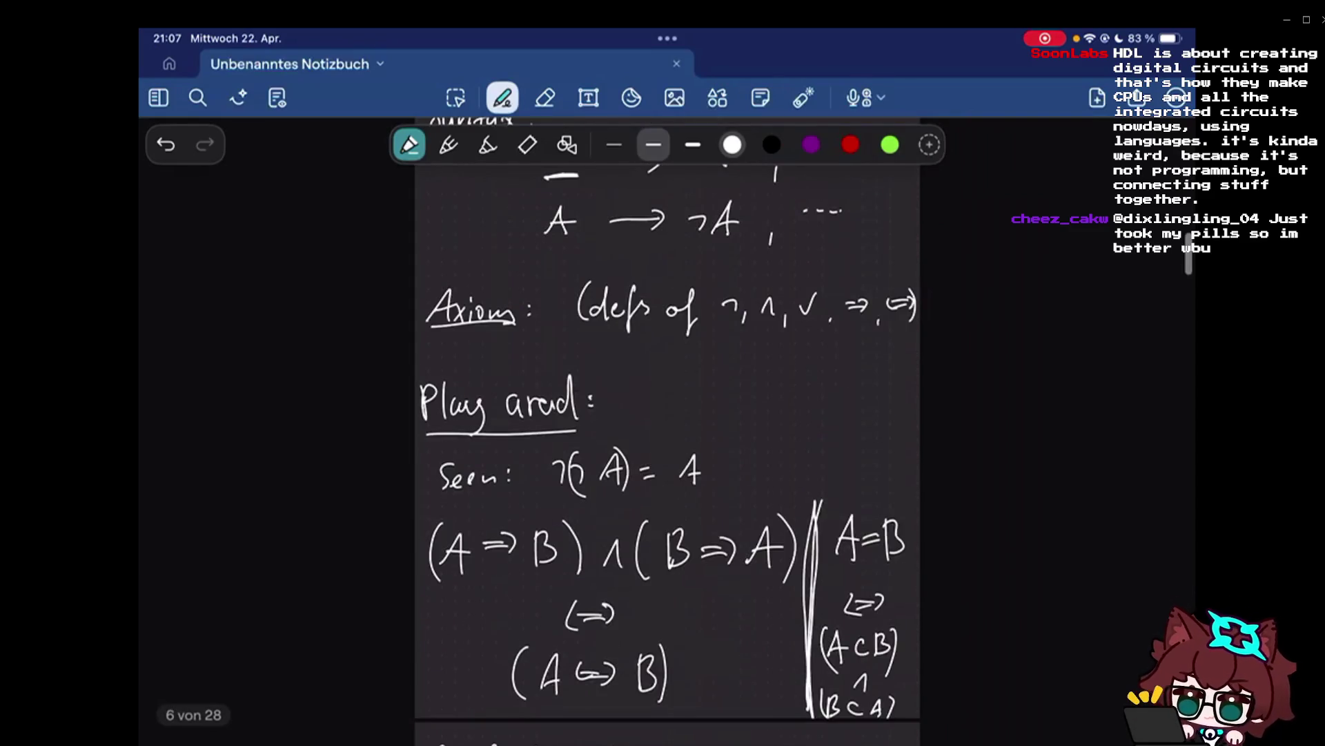
scroll(668, 427, down, 10)
scroll(668, 428, down, 5)
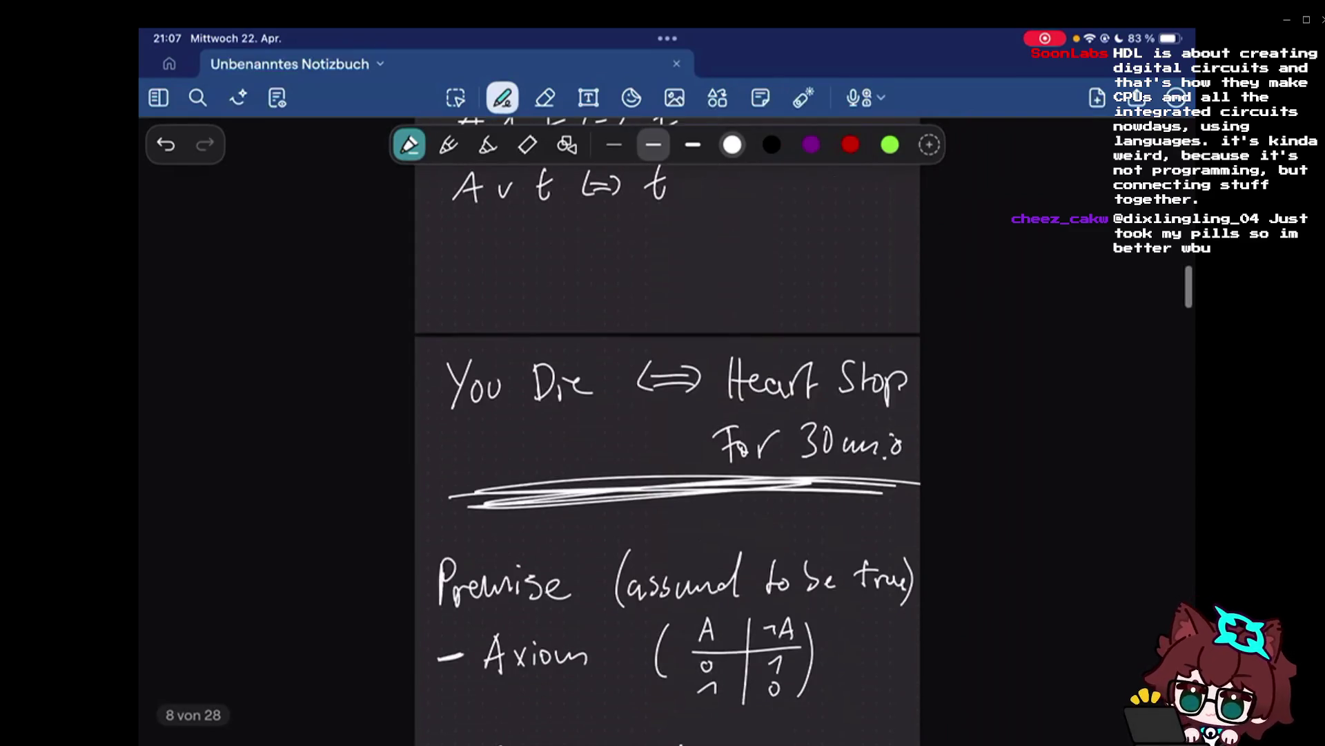
scroll(668, 426, down, 10)
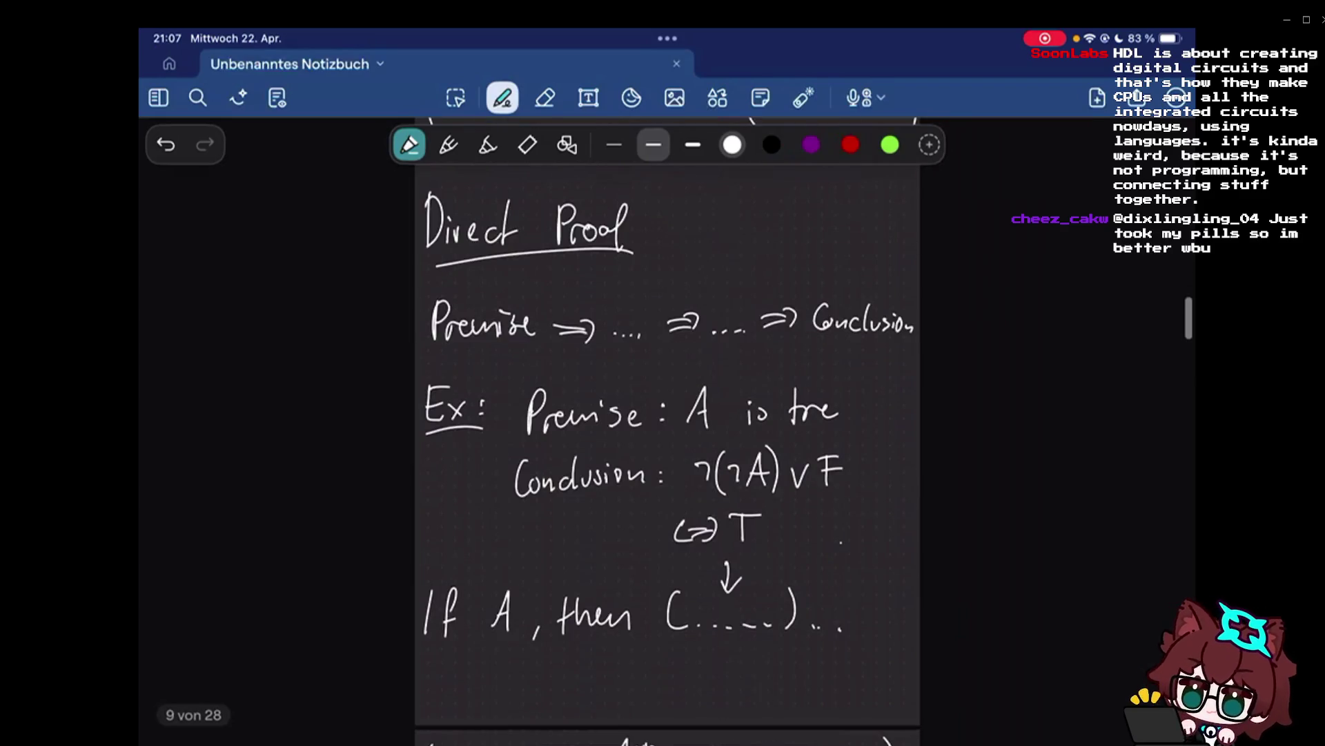
scroll(668, 431, down, 10)
scroll(668, 431, down, 10)
scroll(668, 431, down, 2)
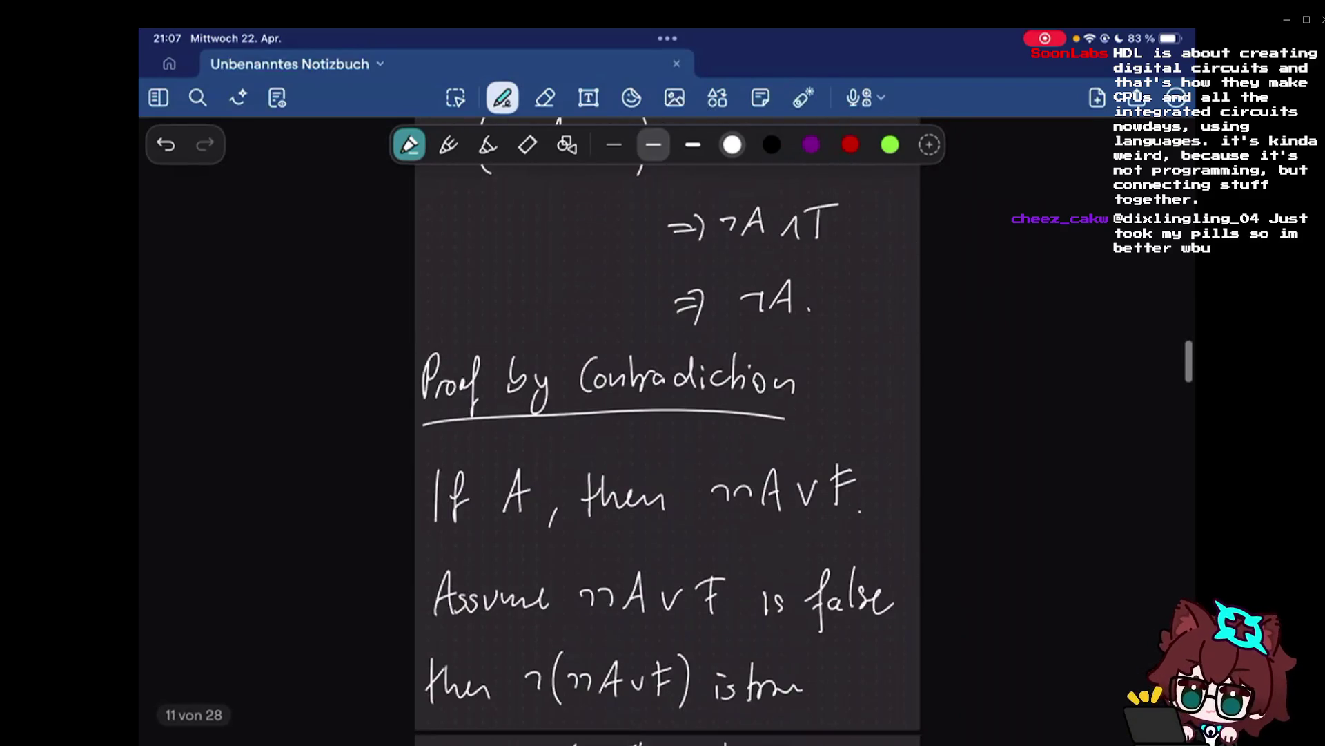
scroll(667, 431, down, 15)
scroll(668, 432, down, 10)
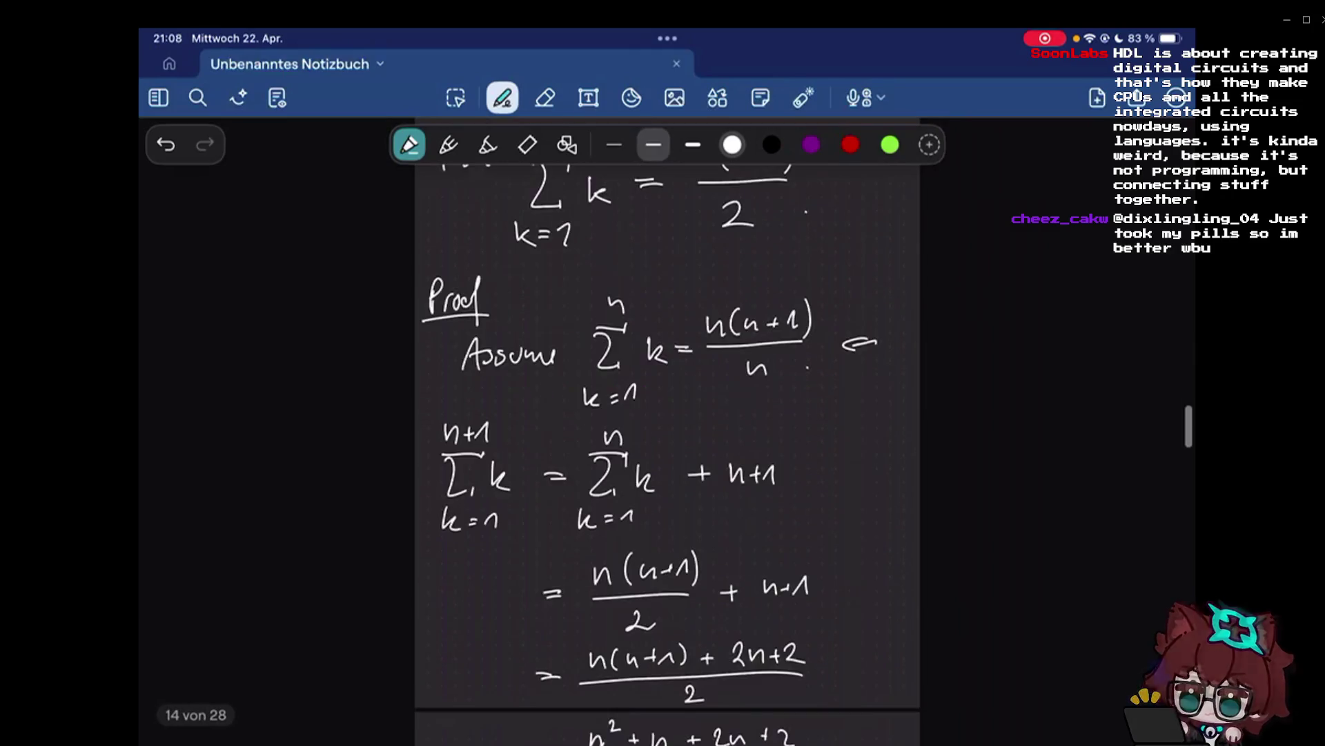
scroll(668, 431, down, 15)
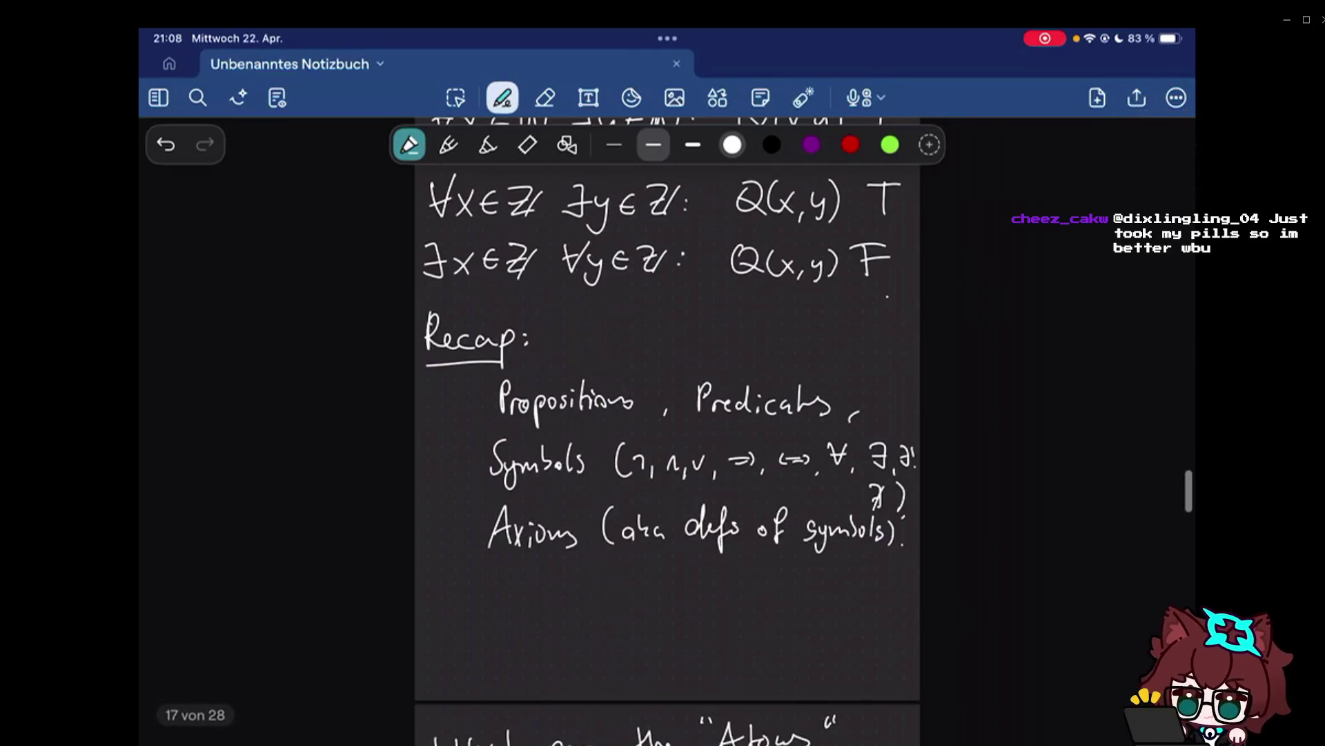
scroll(668, 432, down, 10)
scroll(668, 430, down, 1)
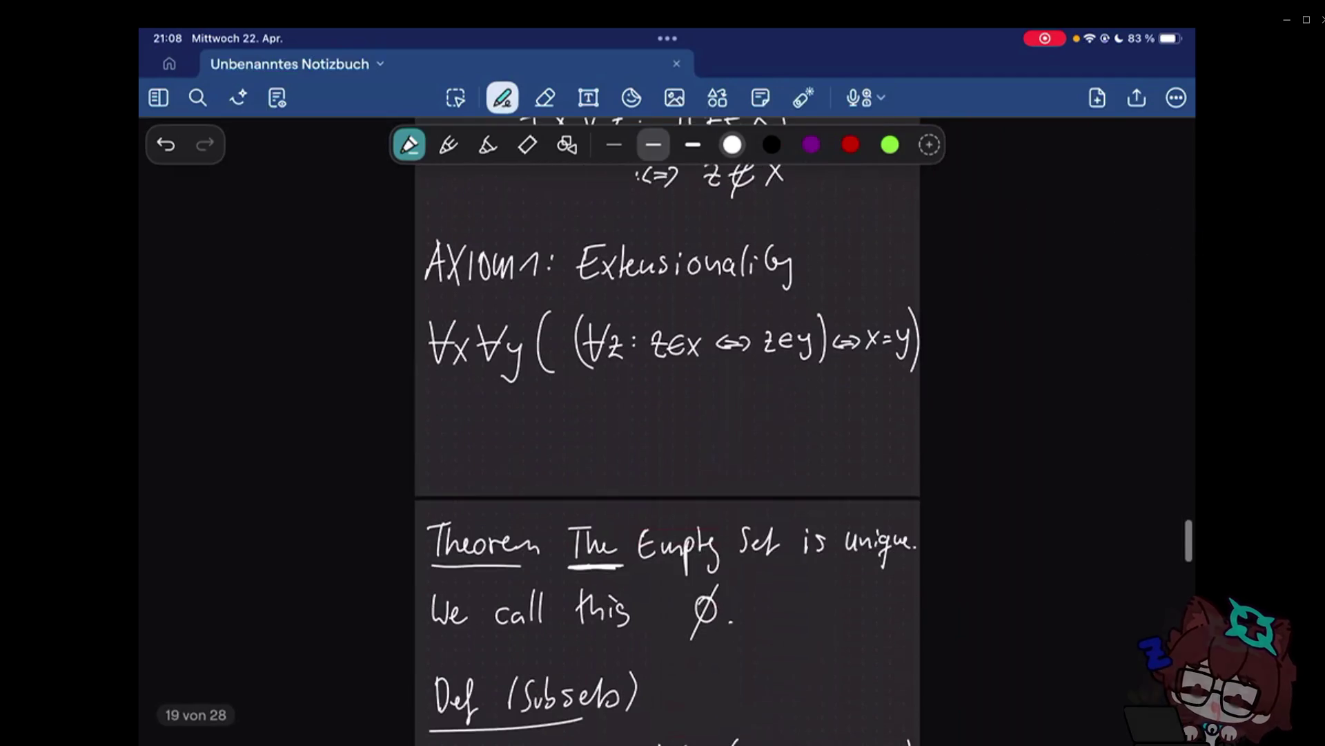
scroll(668, 431, down, 15)
scroll(668, 431, down, 5)
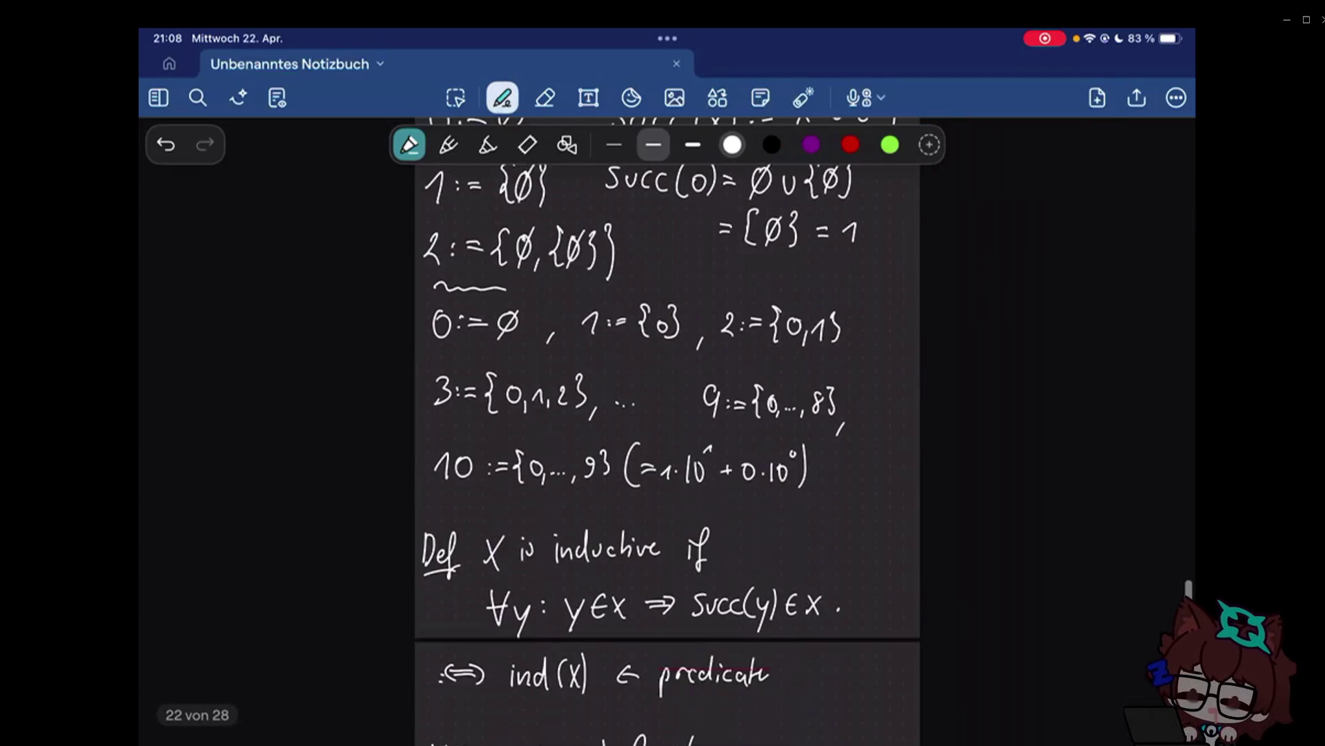
scroll(669, 431, down, 10)
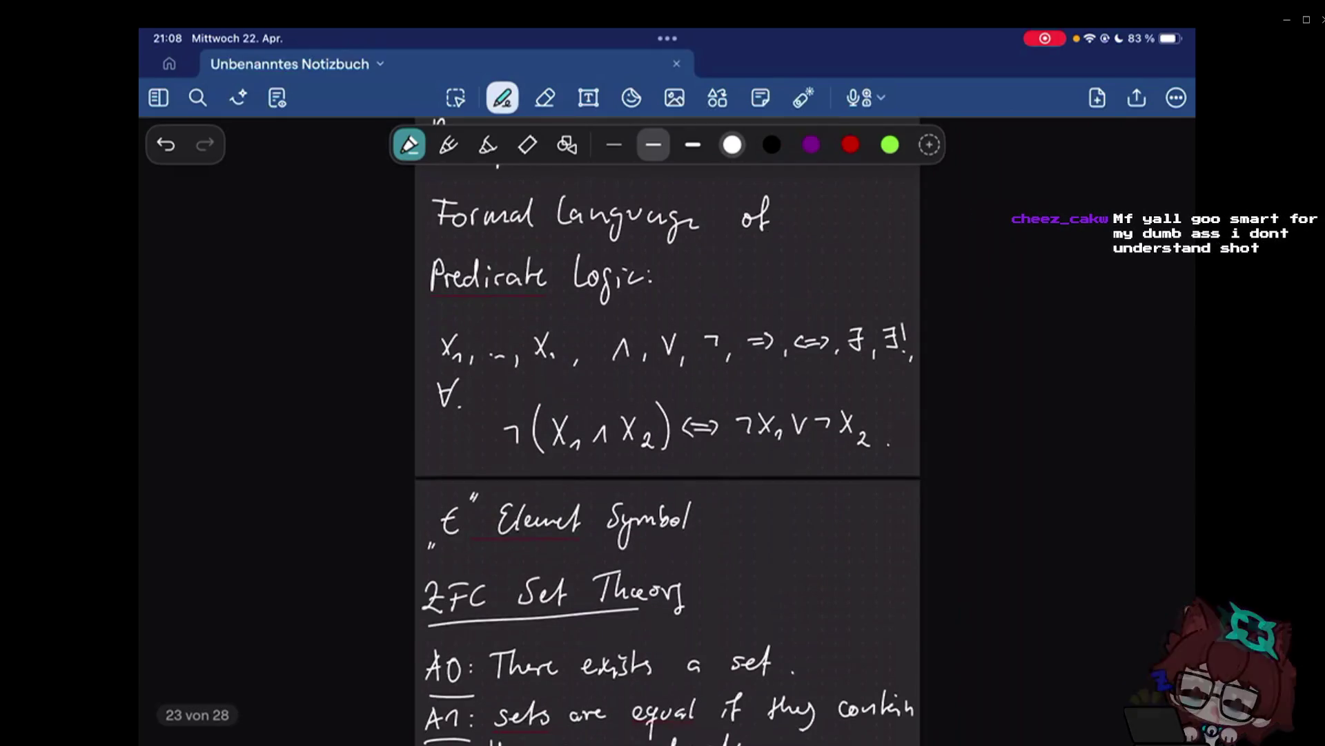
scroll(667, 432, up, 10)
scroll(668, 432, up, 2)
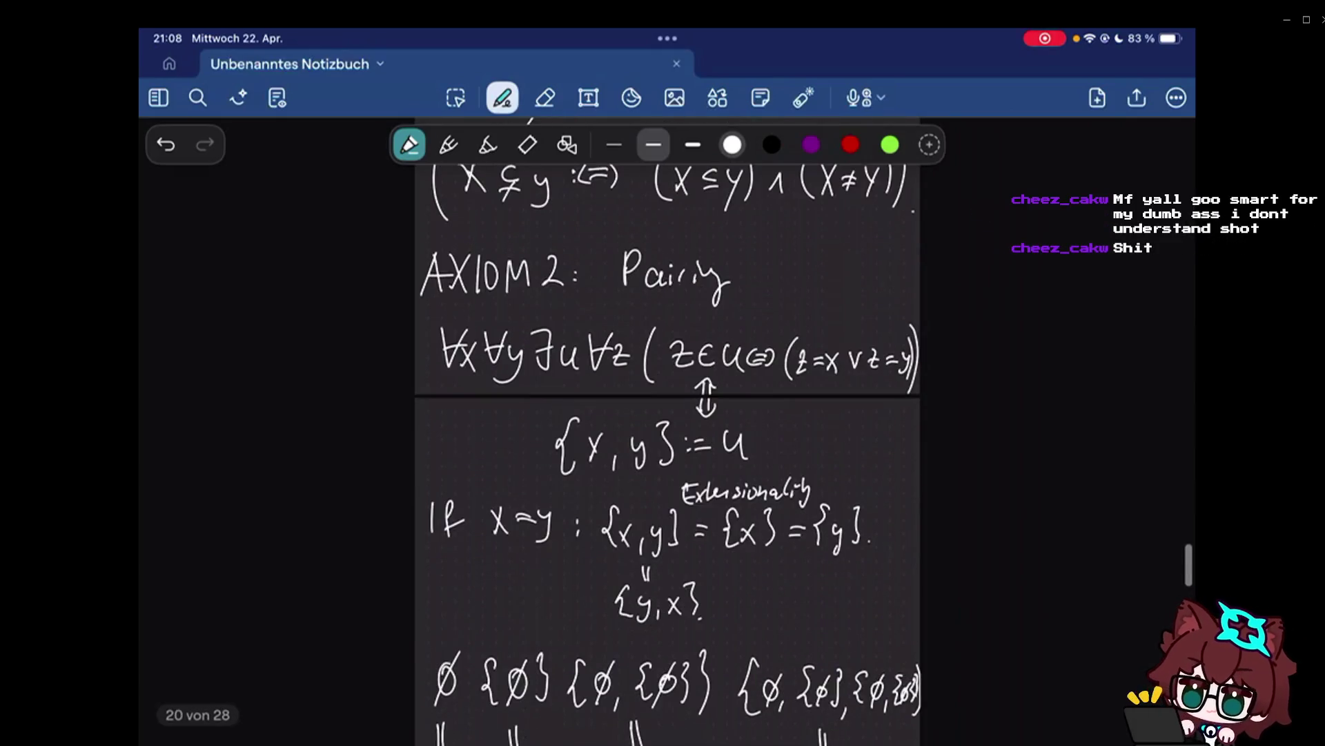
scroll(667, 431, down, 3)
scroll(668, 431, up, 8)
scroll(668, 430, down, 5)
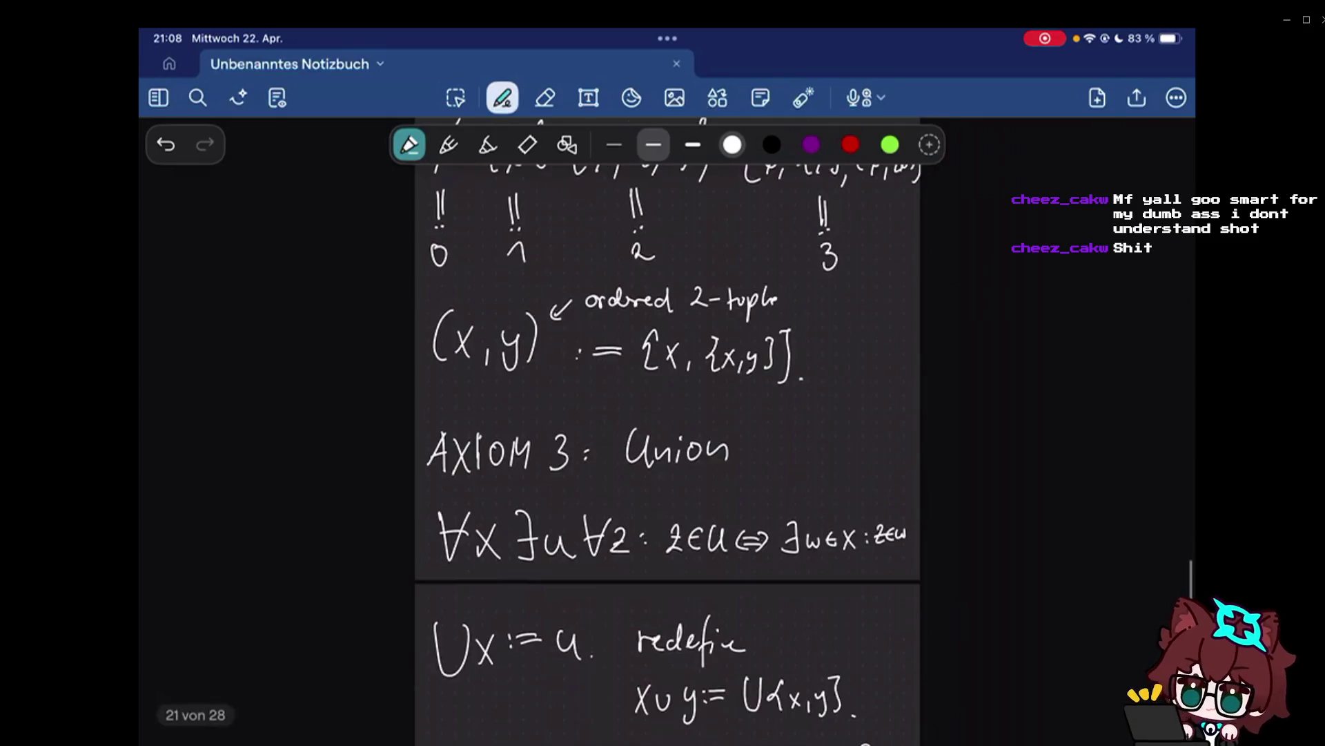
scroll(668, 431, down, 3)
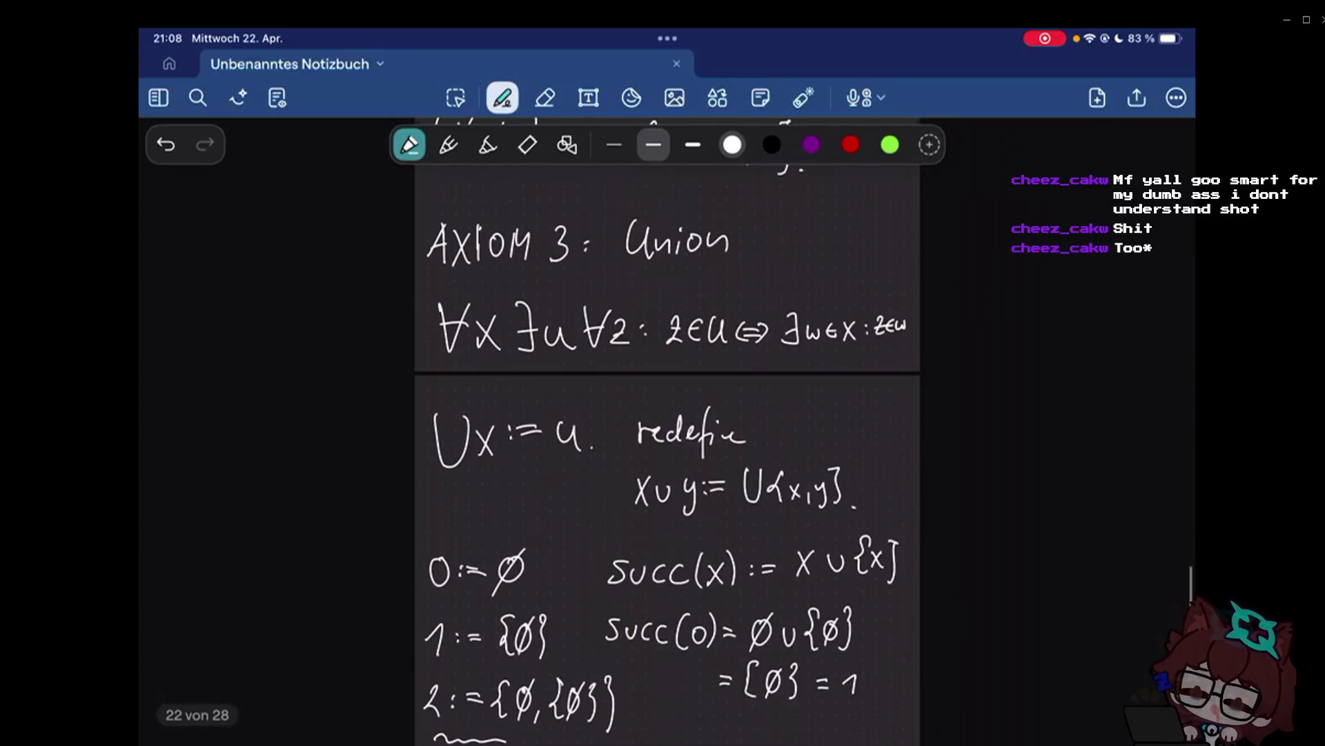
scroll(668, 431, down, 2)
scroll(668, 432, up, 5)
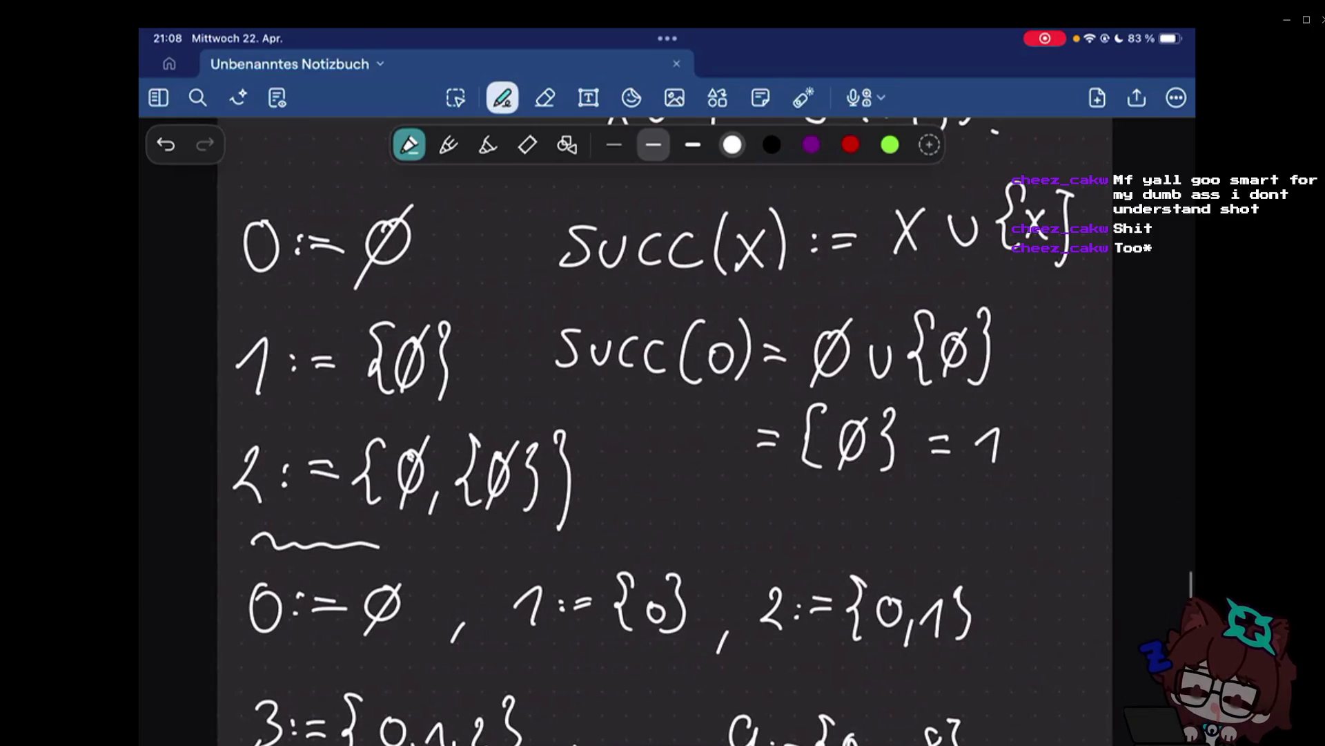
Point out the 1:= and 2:= definitions with laser strokes, ticking and underlining them.
click(803, 98)
scroll(668, 432, up, 1)
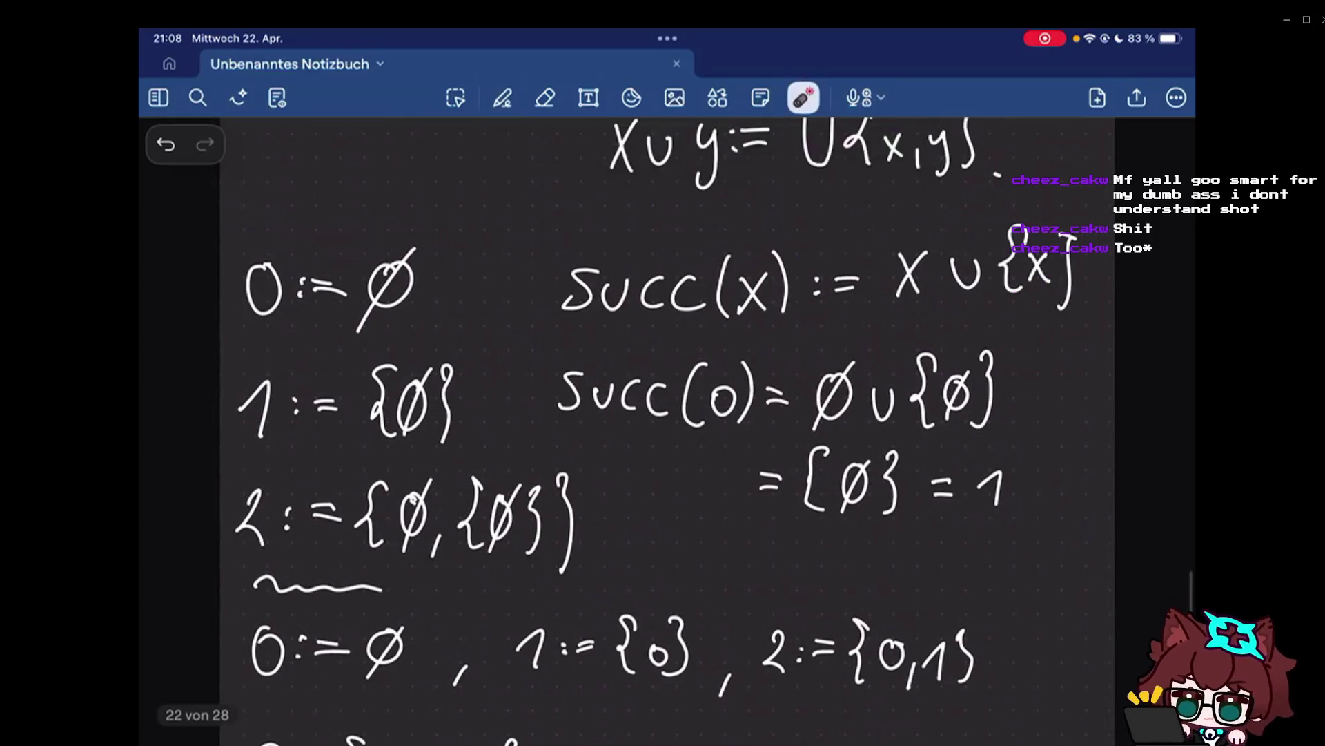
drag(453, 248, 591, 586)
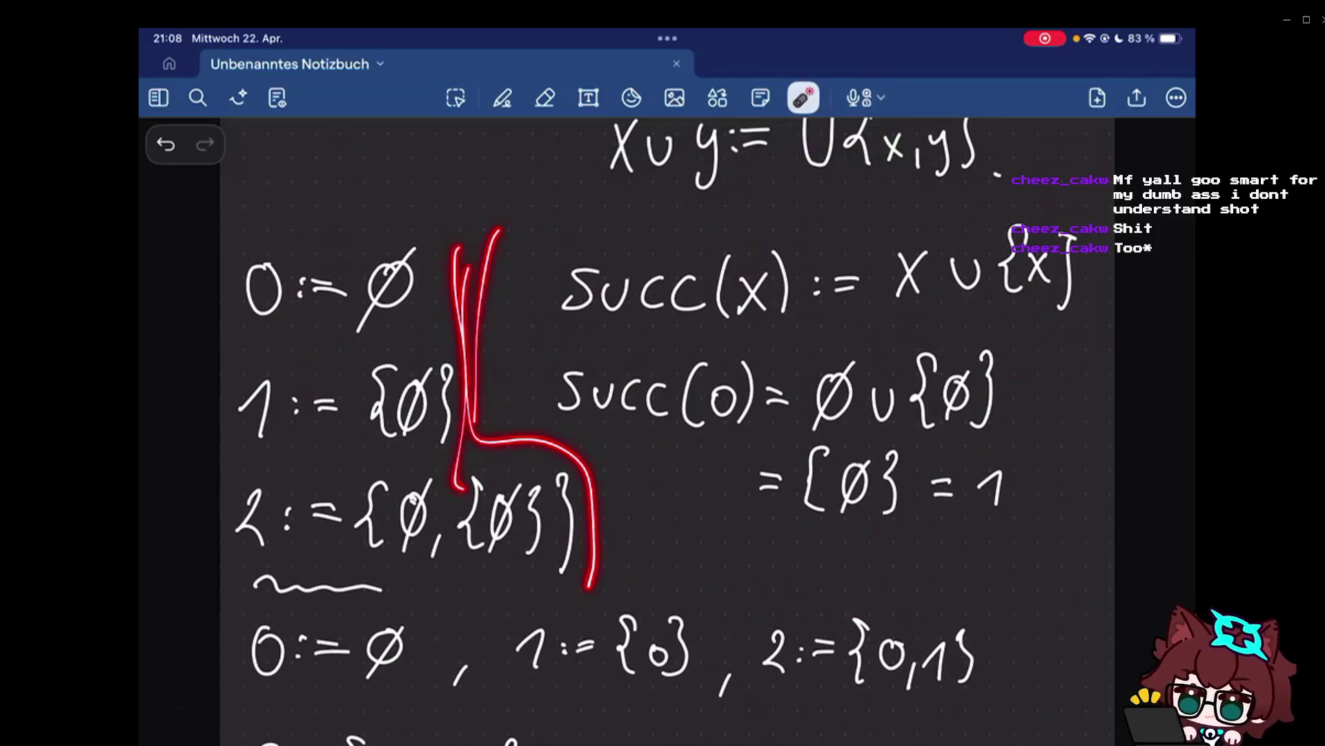
scroll(668, 430, down, 1)
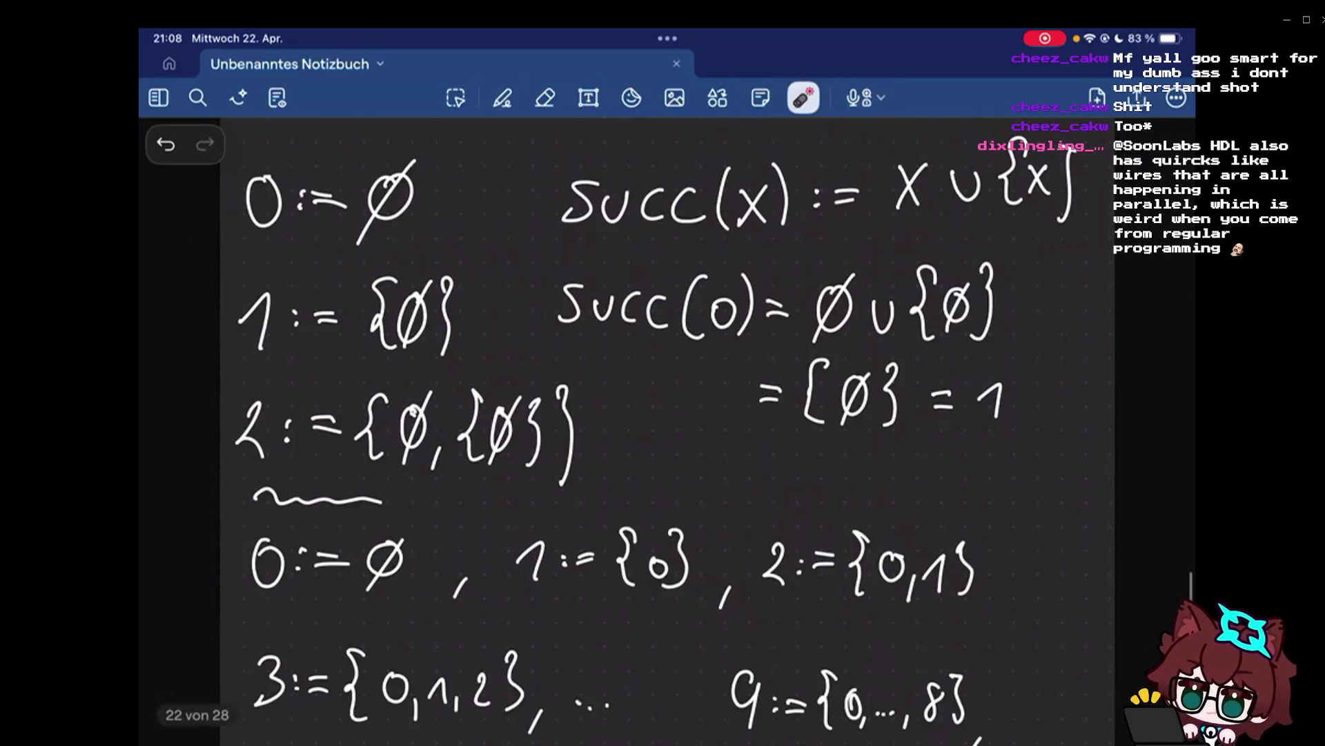
scroll(668, 430, down, 2)
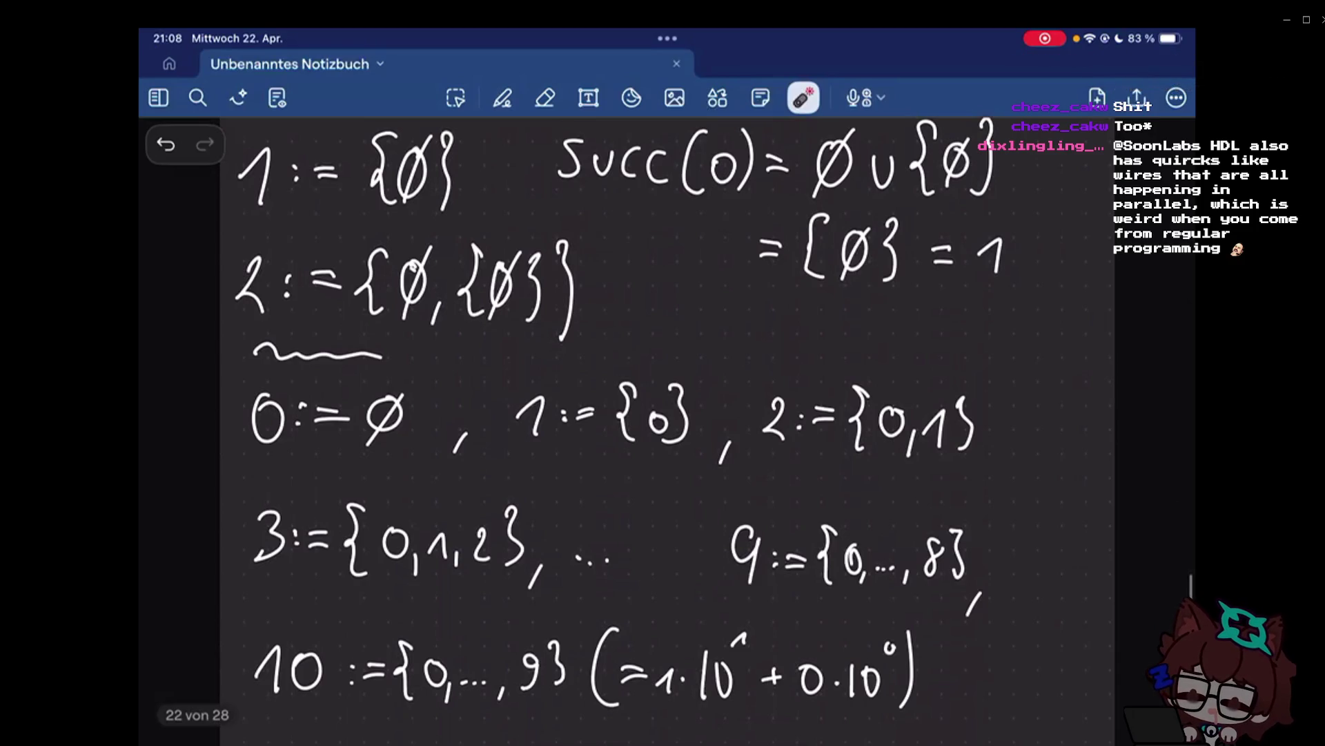
scroll(668, 431, up, 1)
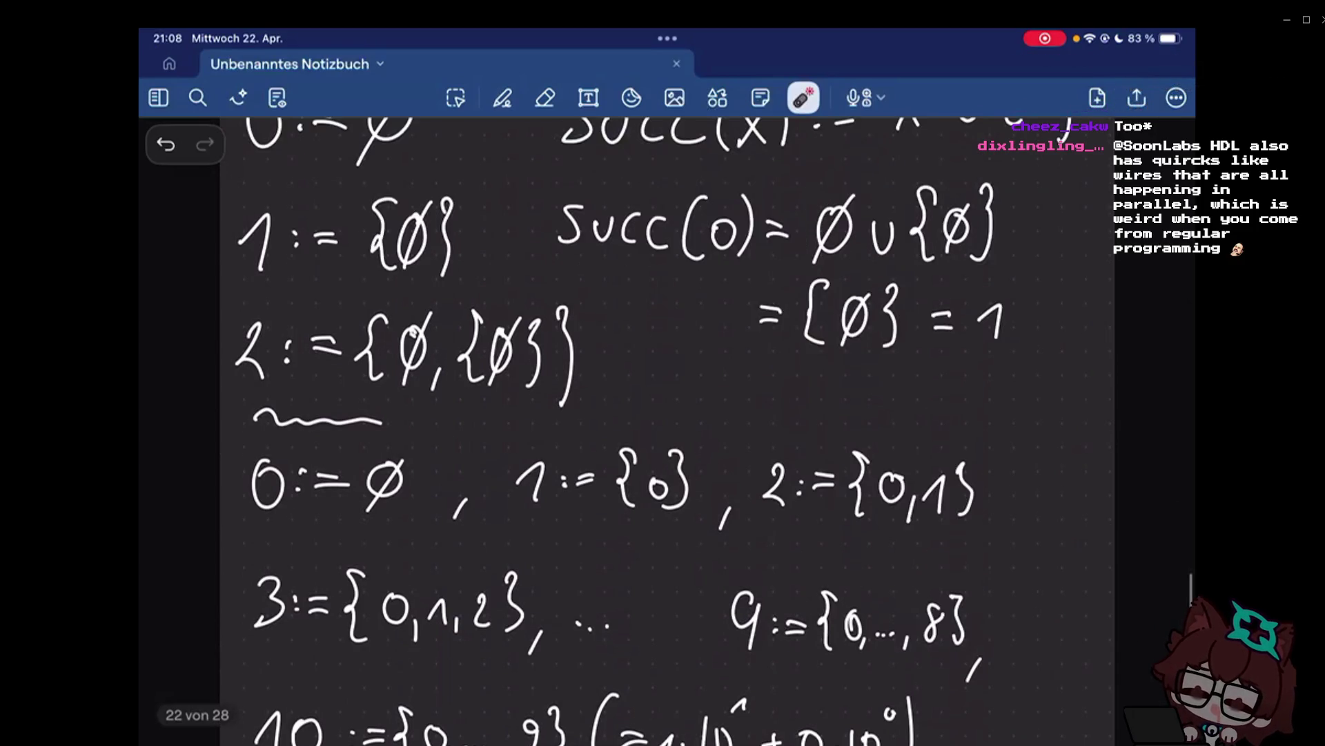
drag(644, 274, 784, 370)
drag(238, 385, 694, 364)
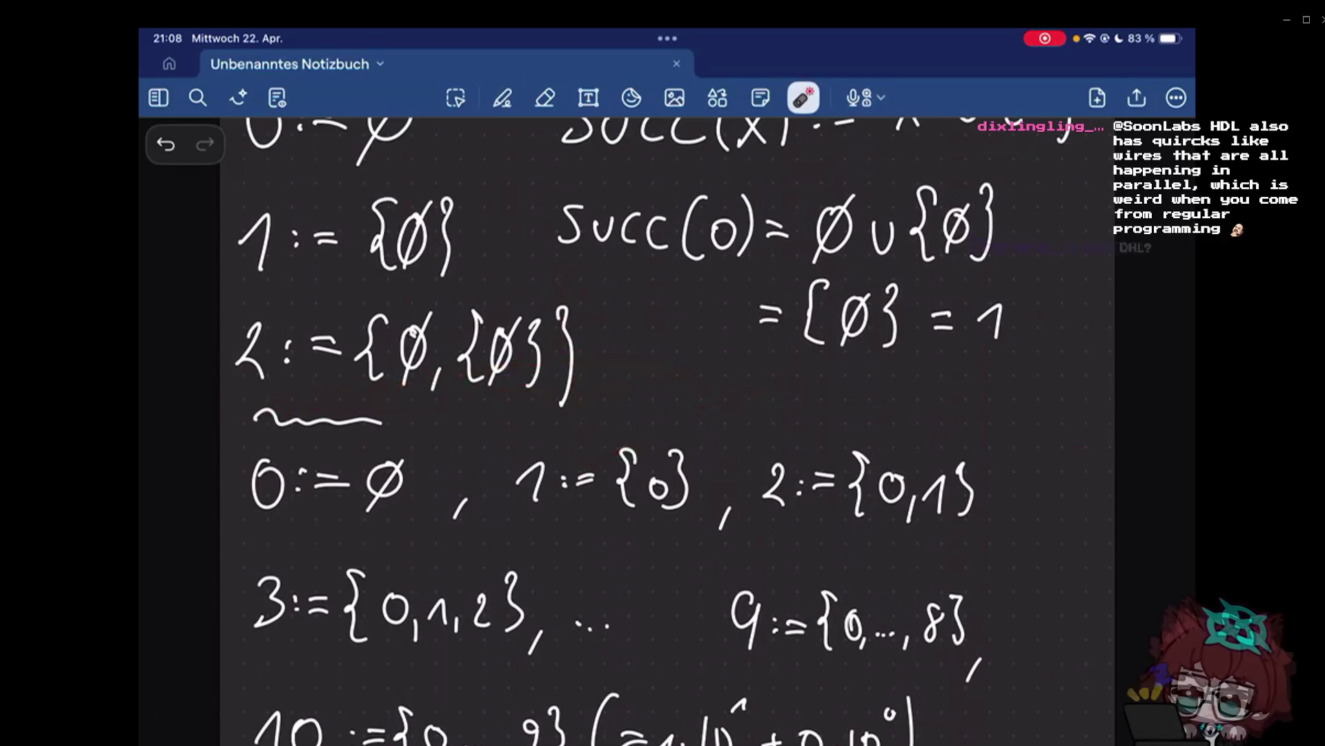
scroll(668, 431, down, 3)
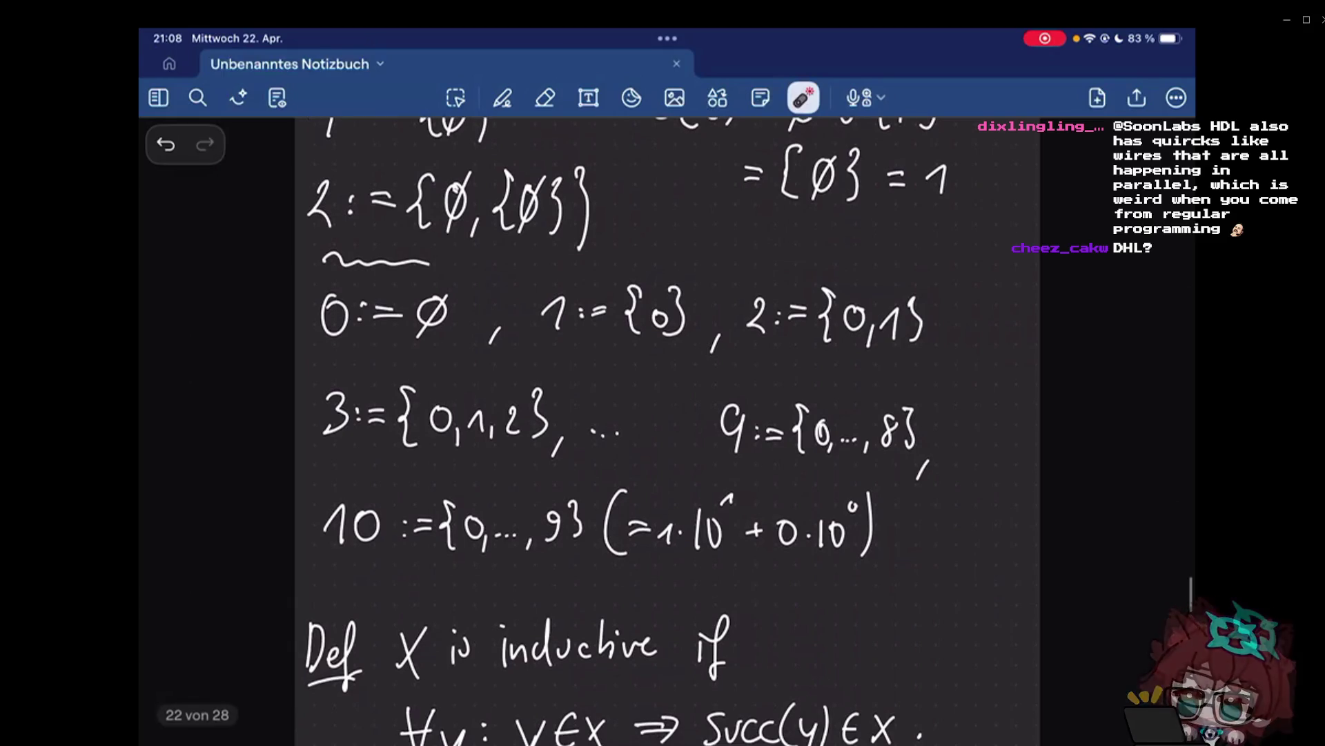
scroll(667, 431, down, 2)
scroll(669, 414, down, 5)
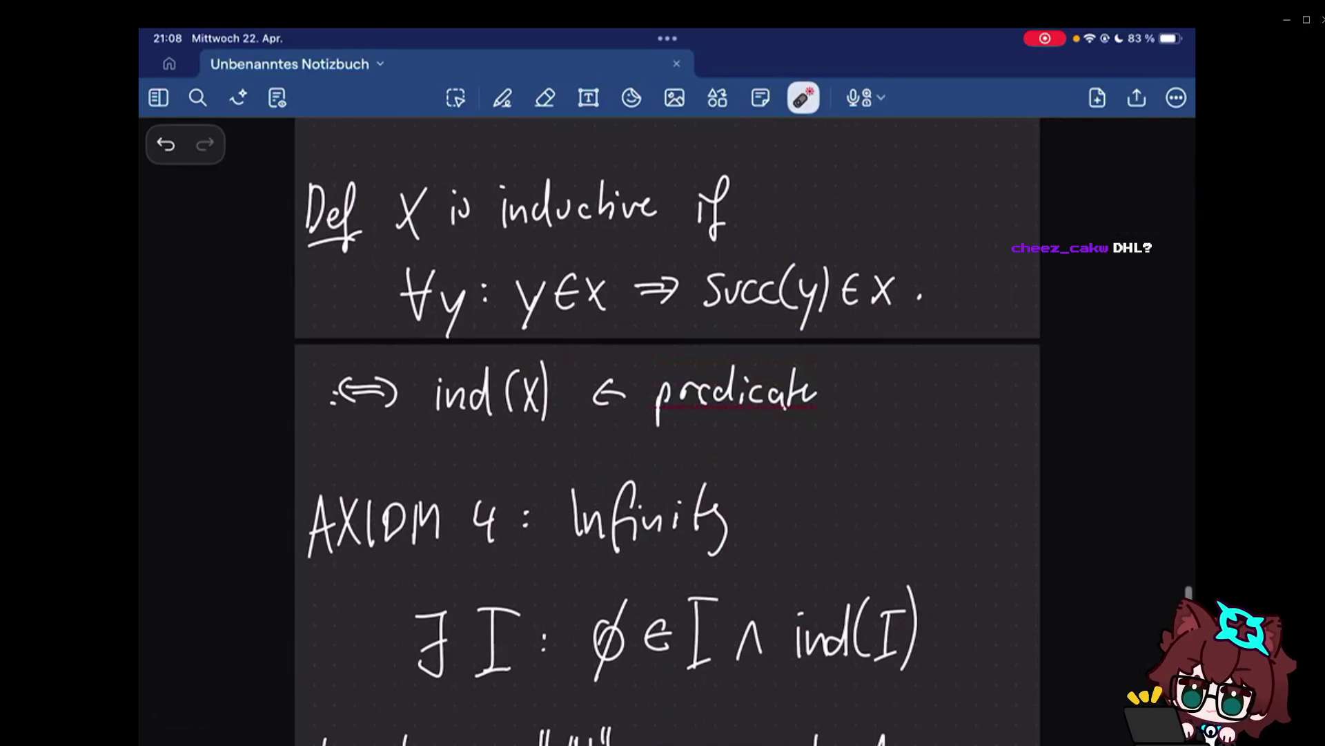
scroll(667, 415, down, 2)
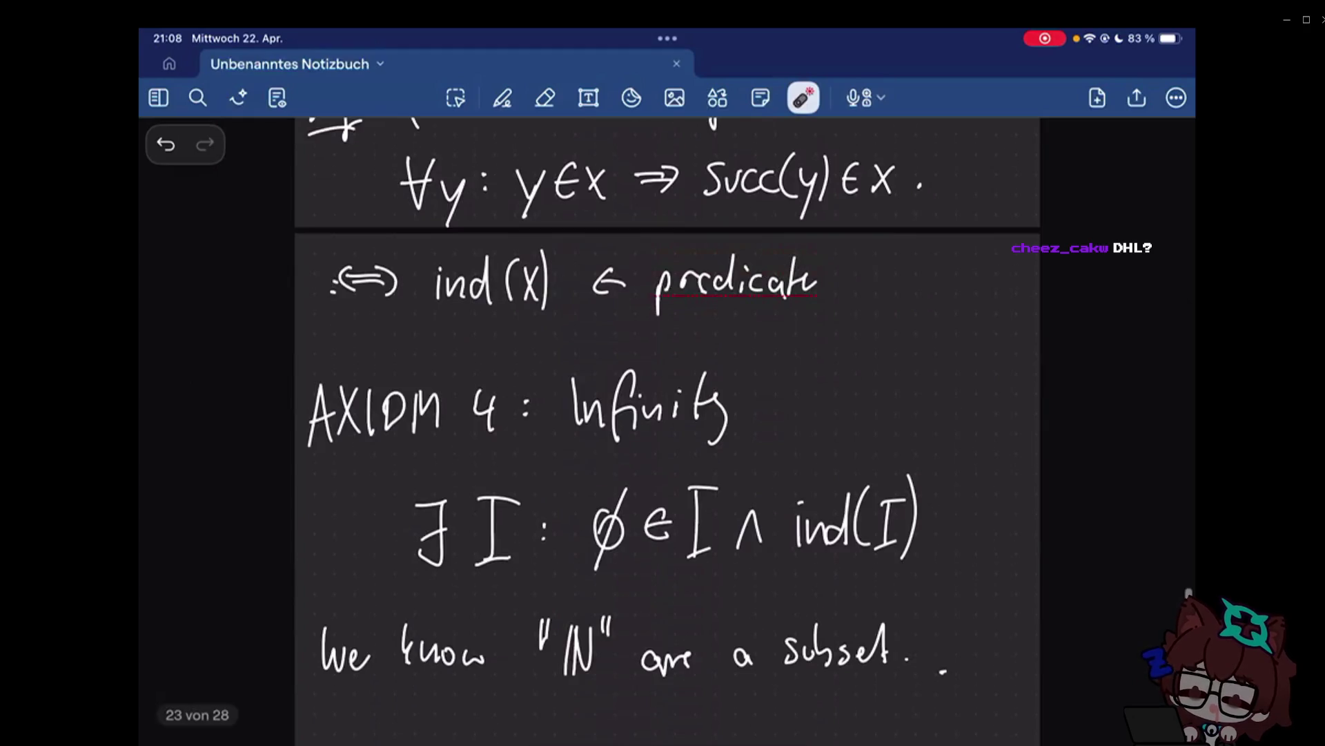
scroll(668, 415, down, 10)
scroll(667, 414, down, 5)
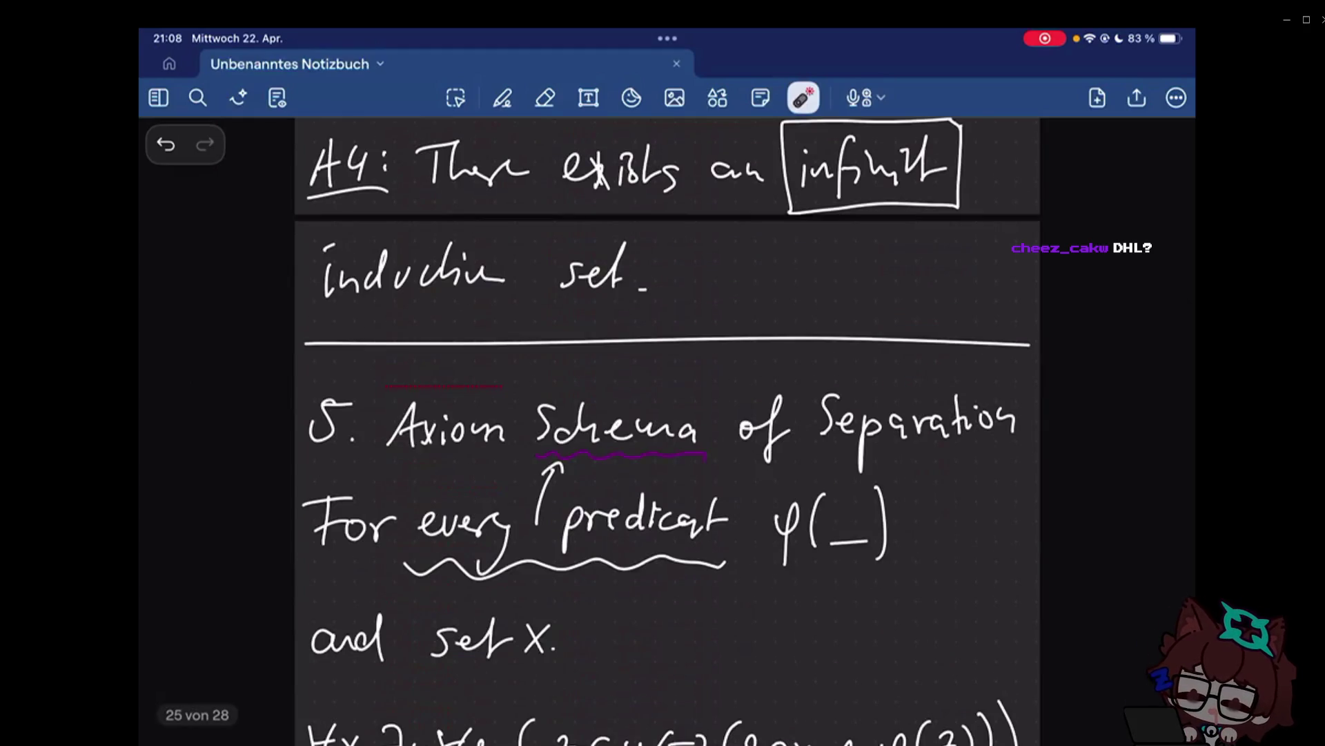
scroll(669, 415, down, 10)
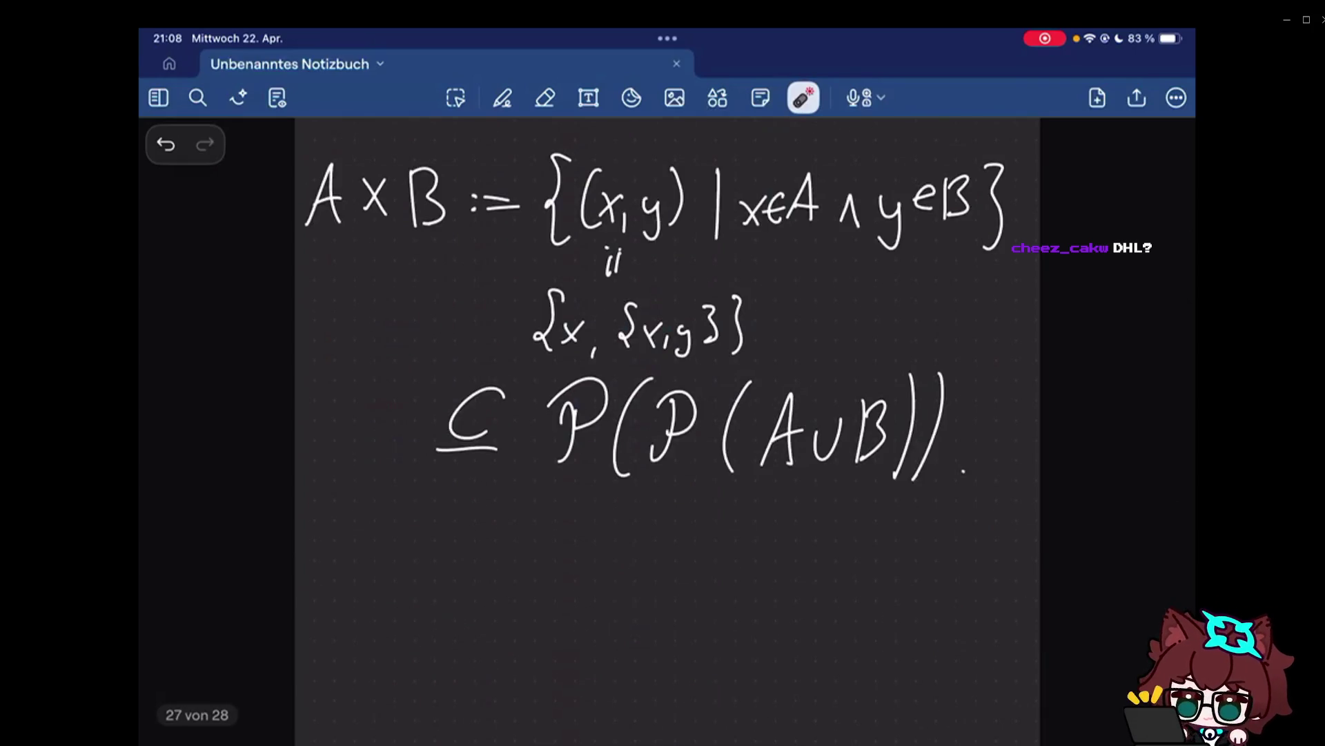
scroll(667, 415, down, 3)
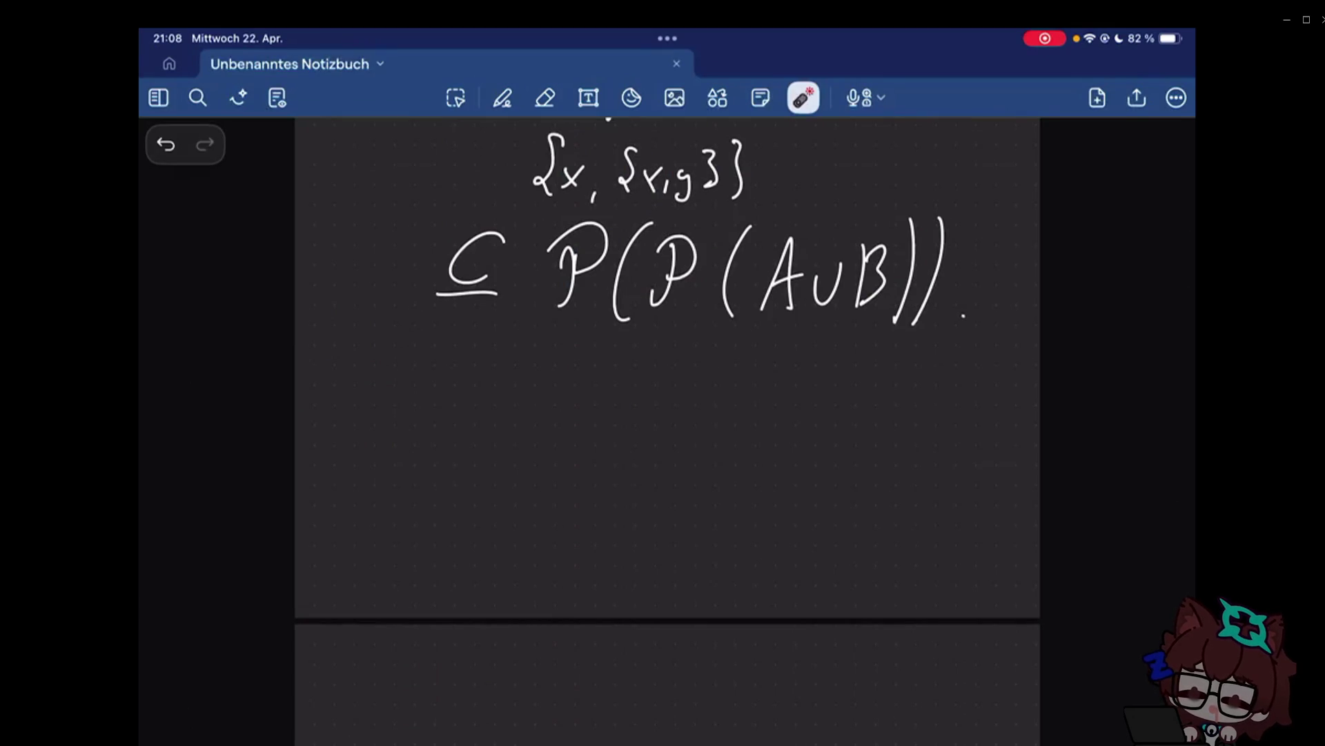
scroll(663, 415, down, 5)
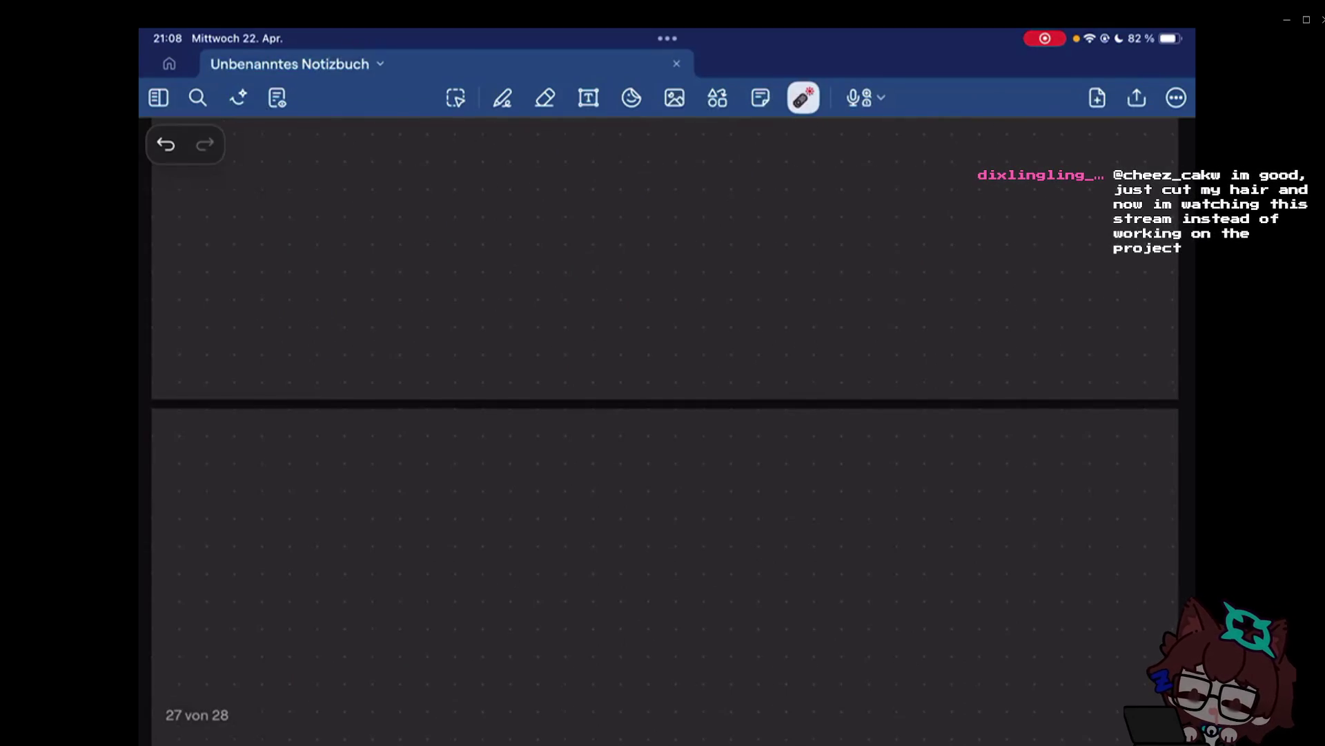
scroll(663, 414, down, 3)
Switch back to the pen tool for writing in ink.
click(502, 97)
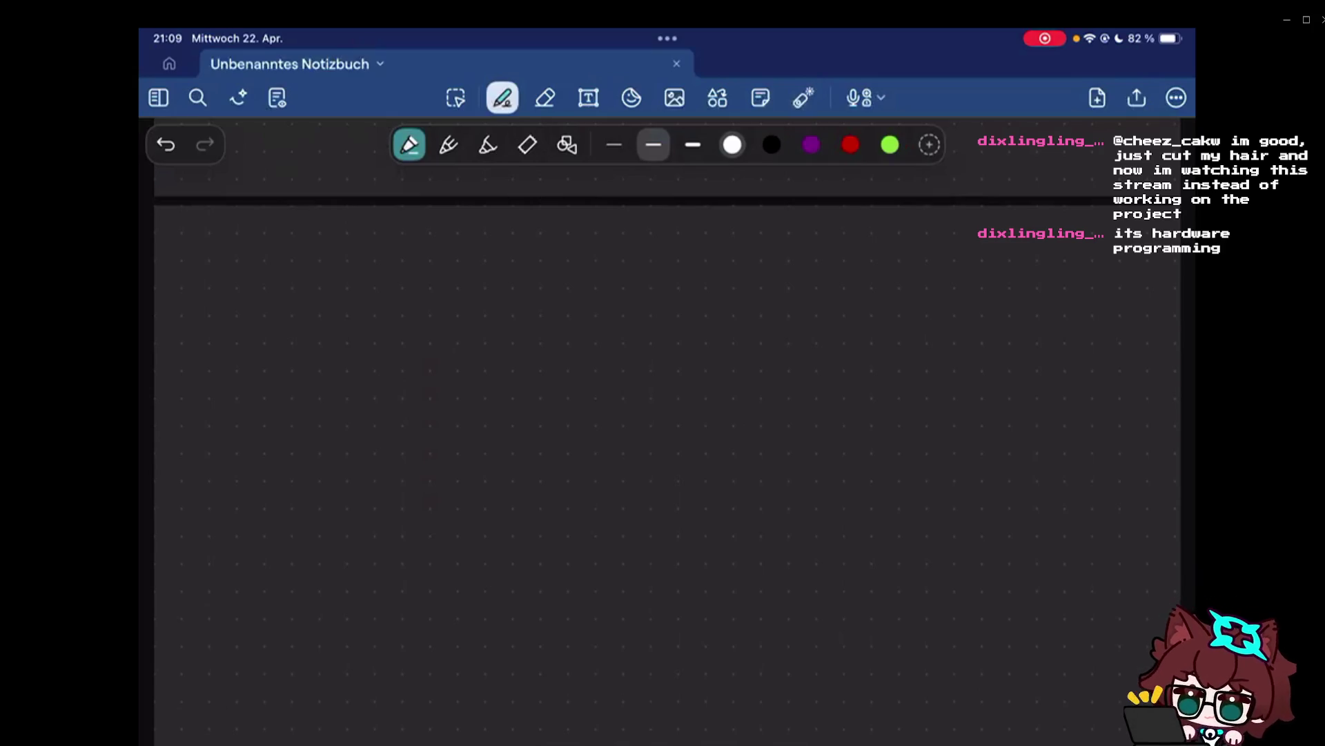
scroll(663, 414, down, 1)
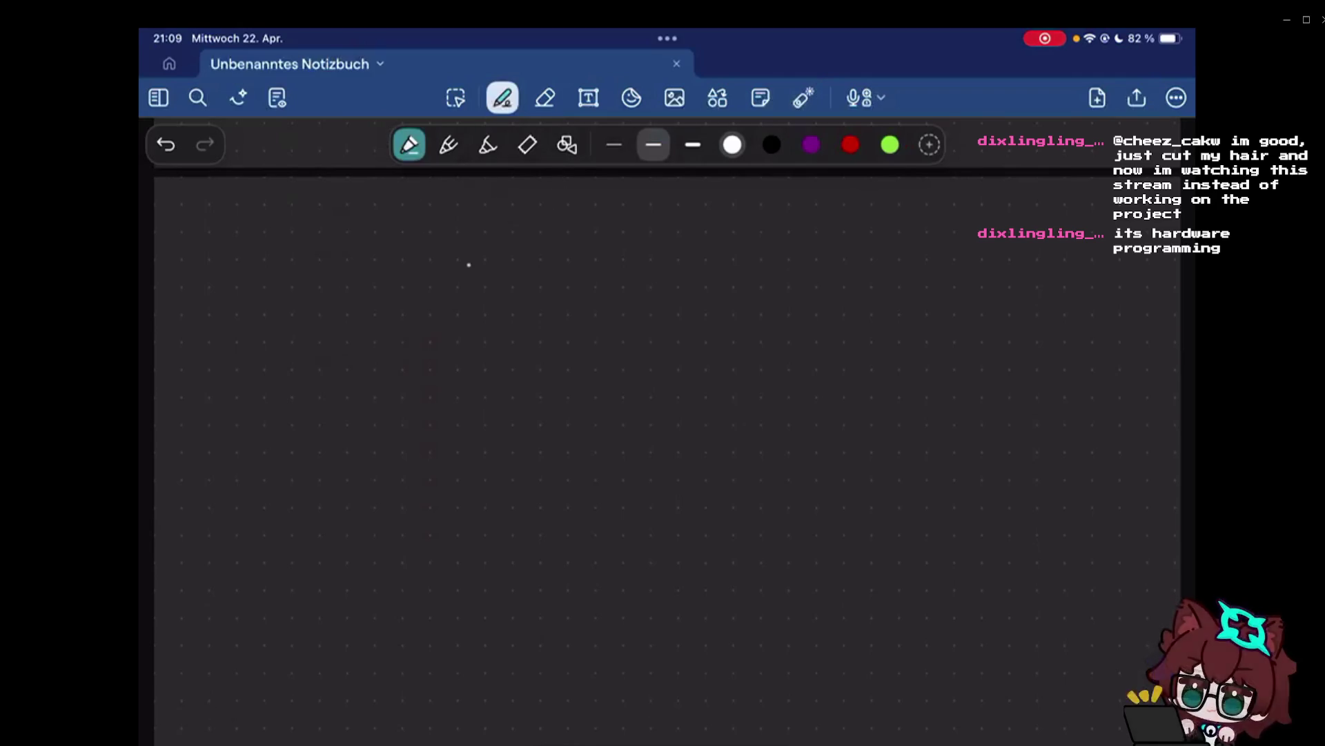
Handwrite the title 'Relations' and underline it.
drag(321, 306, 382, 309)
drag(386, 289, 428, 319)
drag(477, 262, 482, 306)
drag(505, 220, 546, 295)
drag(569, 251, 571, 295)
drag(582, 249, 580, 250)
drag(613, 254, 647, 288)
drag(700, 246, 669, 292)
drag(323, 334, 668, 311)
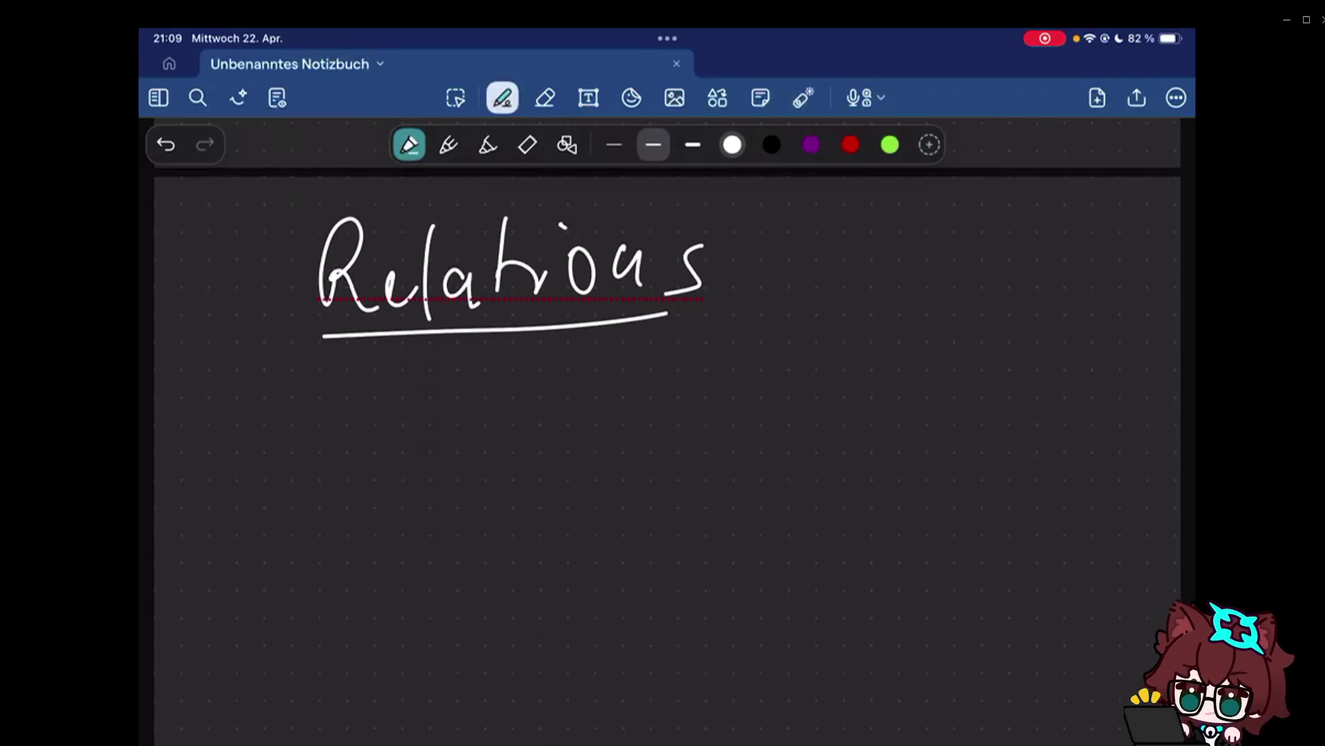
Begin the definition below the title with 'A relation'.
mouse_move(174, 445)
mouse_down()
mouse_move(212, 452)
mouse_move(228, 416)
mouse_up()
drag(278, 385, 344, 447)
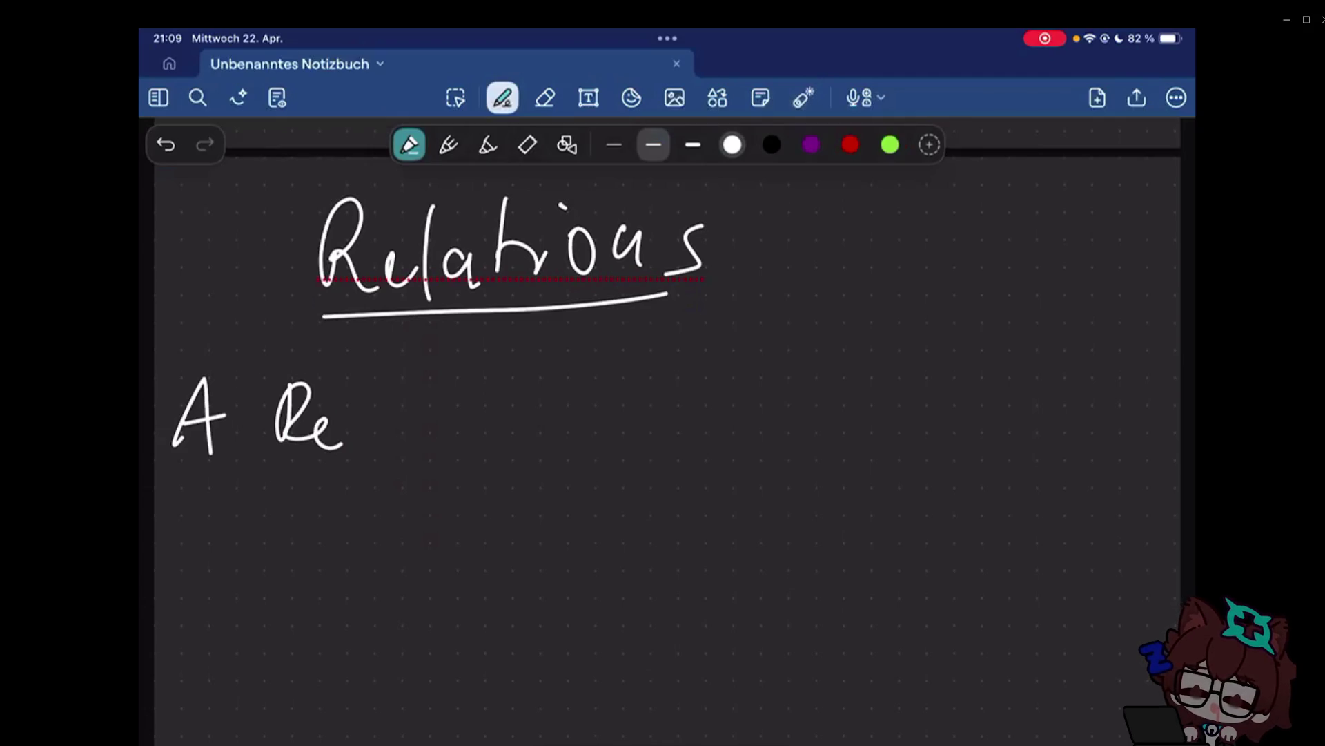
drag(285, 412, 341, 447)
drag(355, 385, 358, 451)
drag(386, 412, 386, 439)
drag(409, 379, 430, 443)
mouse_move(453, 414)
mouse_down()
mouse_move(446, 441)
mouse_move(505, 454)
mouse_up()
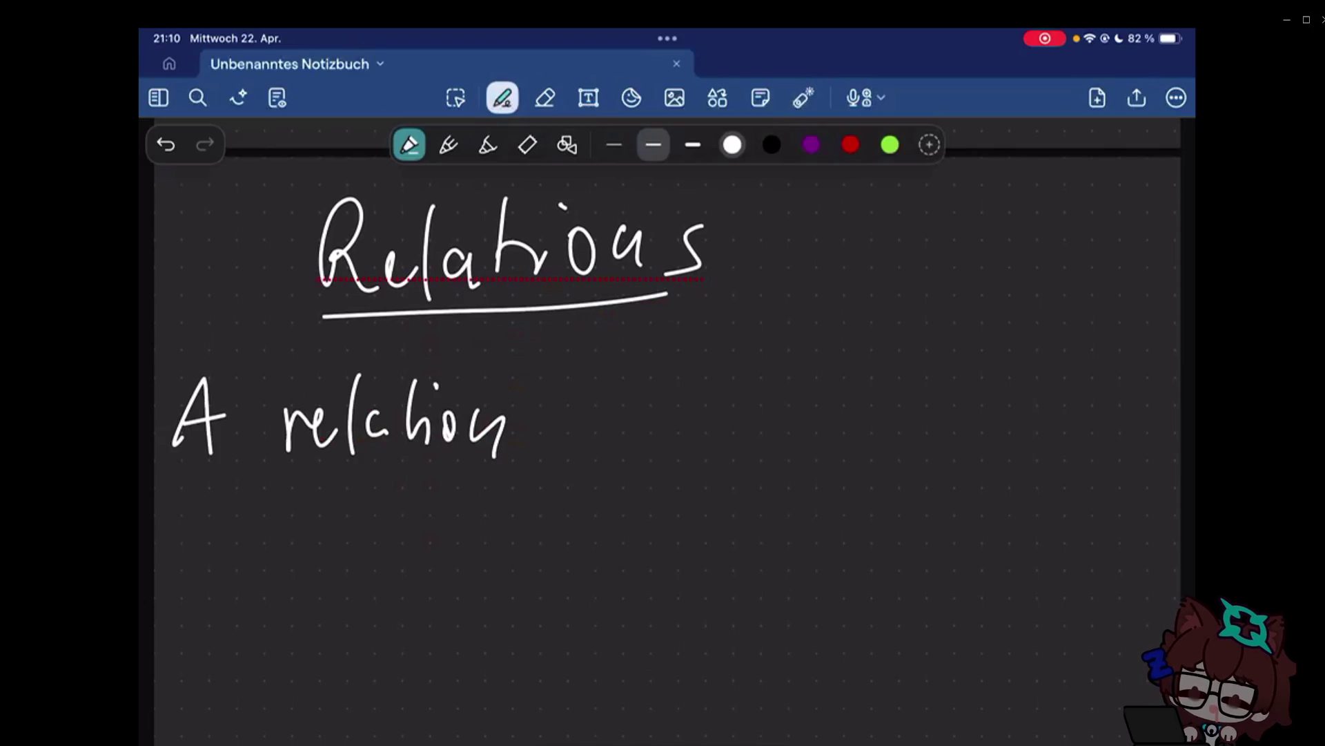
Continue the definition with 'R is' after 'relation'.
click(575, 432)
drag(579, 388, 580, 456)
drag(580, 391, 617, 456)
drag(684, 419, 686, 456)
click(685, 408)
drag(715, 420, 696, 455)
mouse_move(779, 437)
mouse_down()
mouse_move(797, 419)
mouse_move(777, 448)
mouse_move(804, 450)
mouse_up()
Erase the botched 'a sub' and rewrite 'a subset' after 'is'.
drag(850, 416, 829, 451)
click(545, 98)
mouse_move(865, 414)
mouse_down()
mouse_move(920, 445)
mouse_move(840, 432)
mouse_move(803, 455)
mouse_up()
click(503, 98)
drag(881, 420, 912, 450)
drag(916, 410, 927, 455)
drag(948, 425, 989, 450)
mouse_move(1010, 404)
mouse_down()
mouse_move(1016, 461)
mouse_move(1032, 437)
mouse_up()
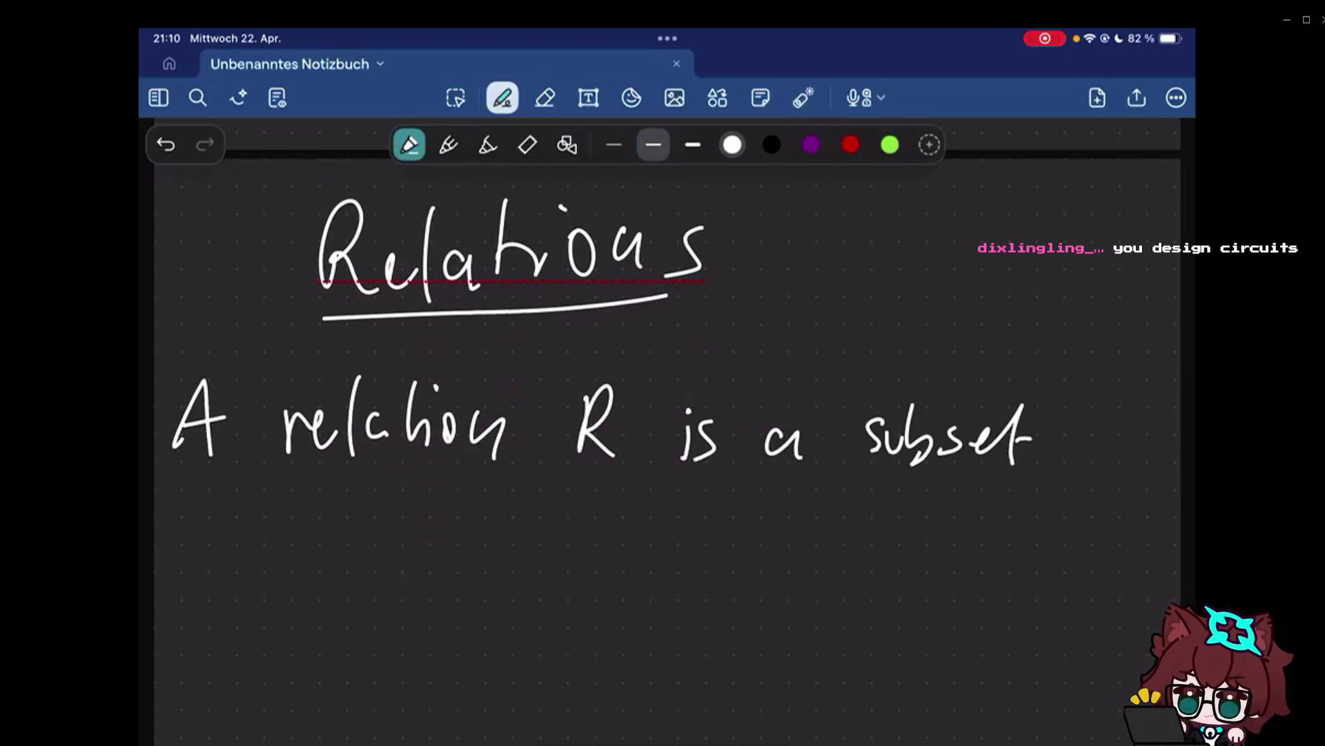